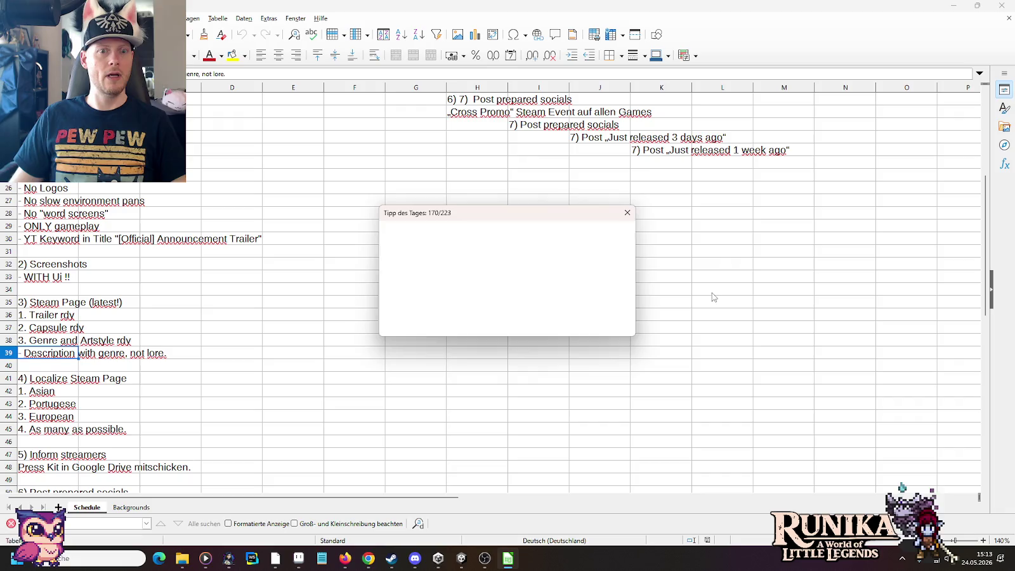
Step: Dismiss the Tip of the Day popup in LibreOffice Calc
{"action": "left_click", "coordinate": [601, 321]}
{"action": "scroll", "coordinate": [605, 322], "scroll_direction": "up", "scroll_amount": 1}
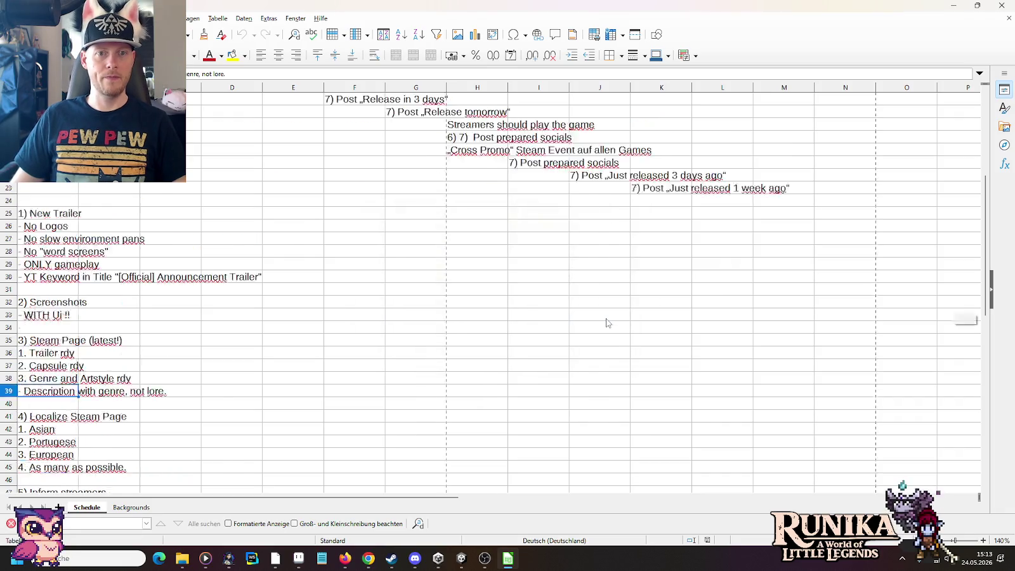
{"action": "scroll", "coordinate": [604, 322], "scroll_direction": "up", "scroll_amount": 5}
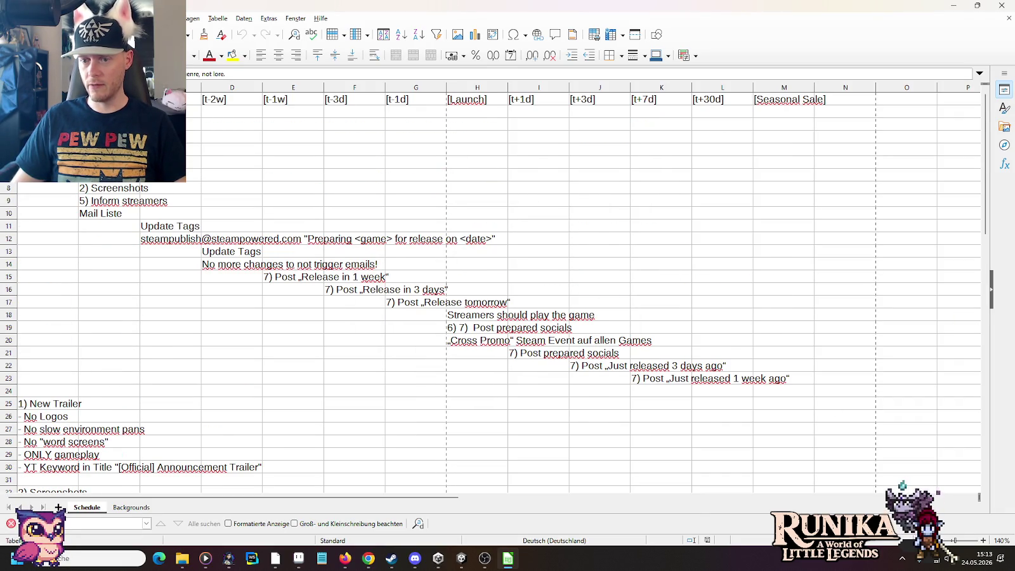
Step: Review the [t-6m] heading and its Localize Steam Page, Steam Page and Update Tags entries
{"action": "left_click", "coordinate": [49, 103]}
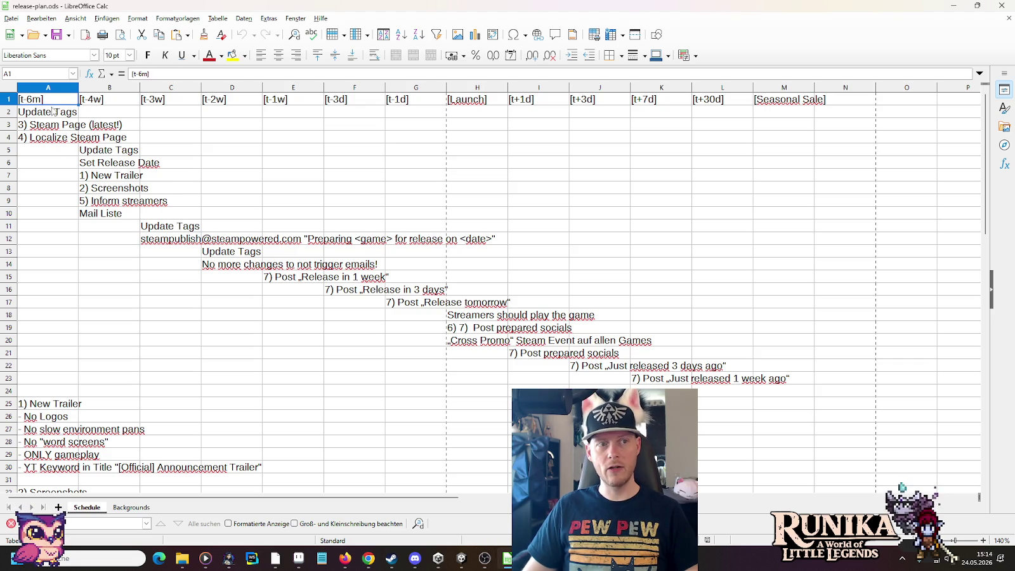
{"action": "left_click", "coordinate": [40, 141]}
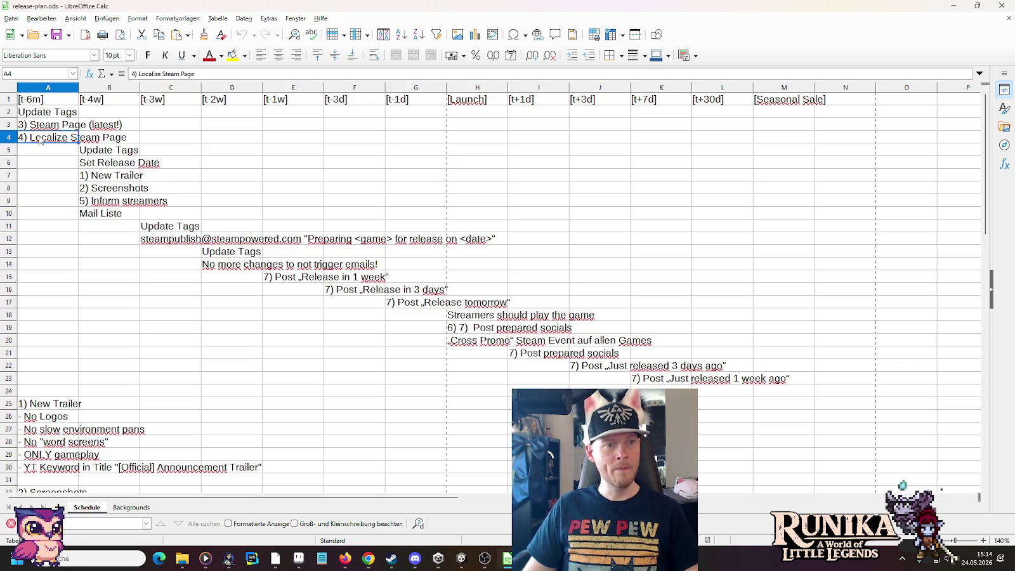
{"action": "left_click", "coordinate": [40, 128]}
{"action": "left_click", "coordinate": [40, 113]}
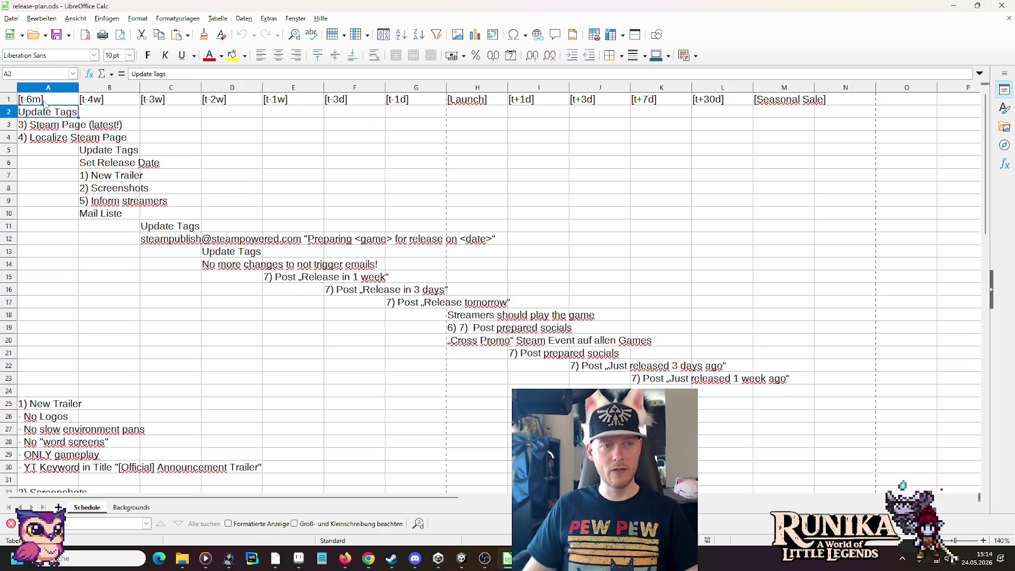
Step: Step across the timeline headings from [t-4w] through [Launch] to [Seasonal Sale]
{"action": "left_click", "coordinate": [88, 101]}
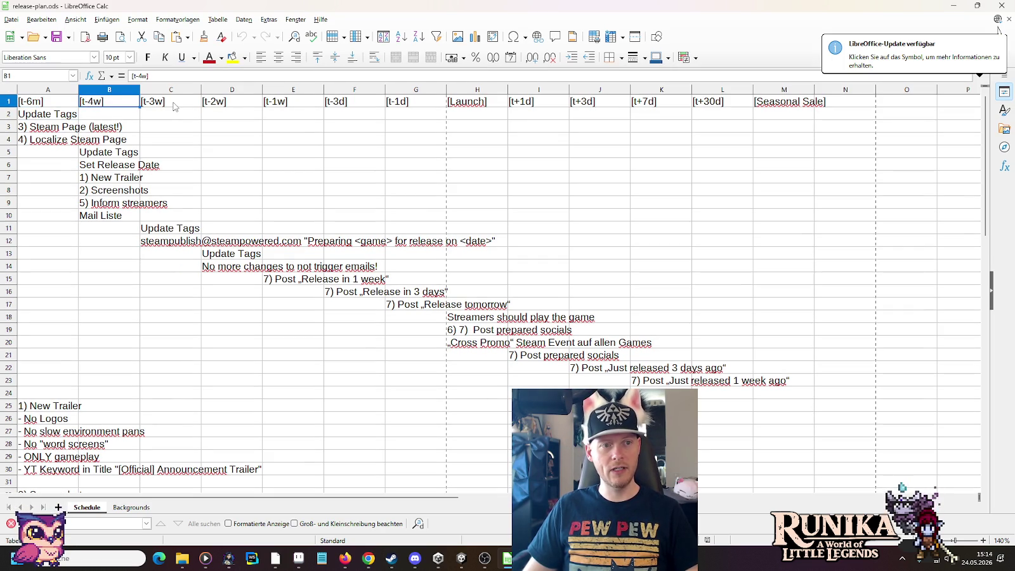
{"action": "left_click", "coordinate": [175, 105]}
{"action": "left_click", "coordinate": [235, 106]}
{"action": "left_click", "coordinate": [280, 104]}
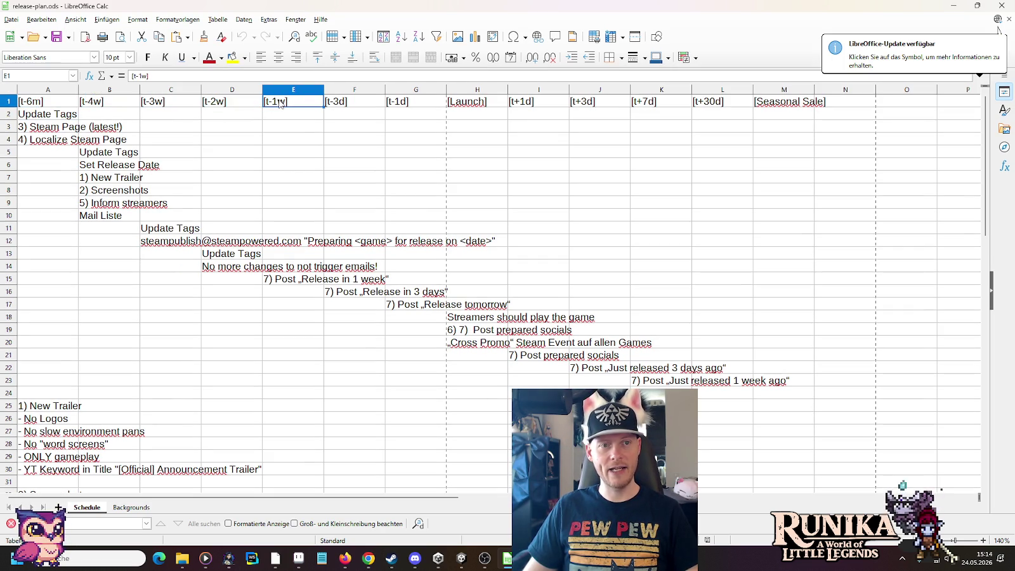
{"action": "left_click", "coordinate": [344, 108]}
{"action": "left_click", "coordinate": [402, 104]}
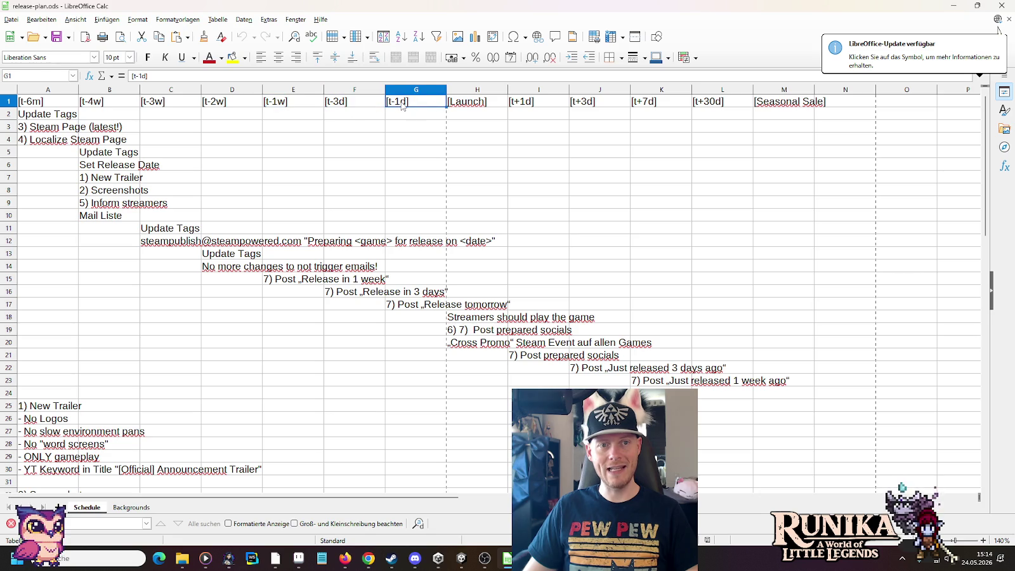
{"action": "left_click", "coordinate": [483, 105]}
{"action": "left_click", "coordinate": [543, 105]}
{"action": "left_click", "coordinate": [582, 103]}
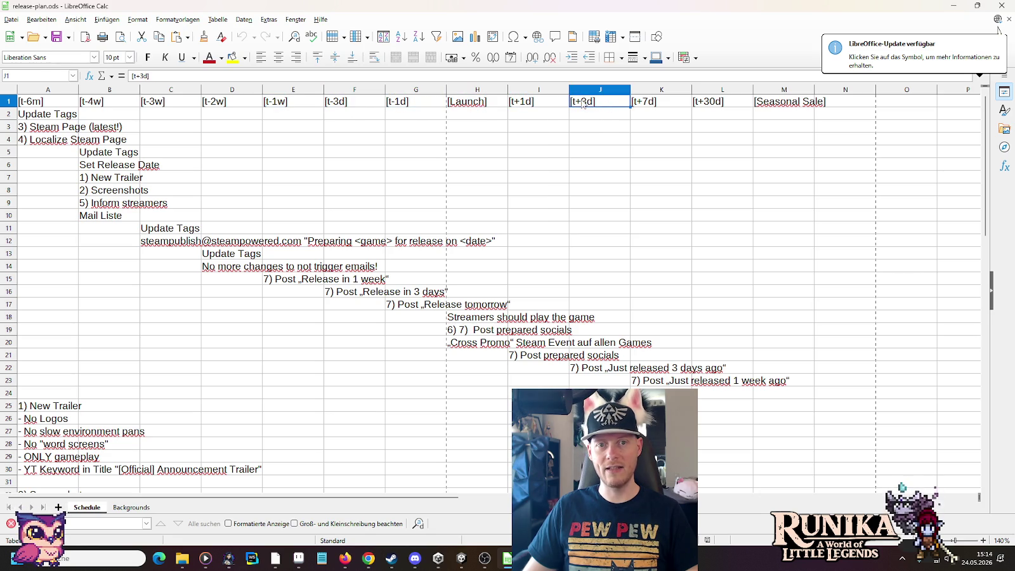
{"action": "left_click", "coordinate": [669, 108]}
{"action": "left_click", "coordinate": [720, 107]}
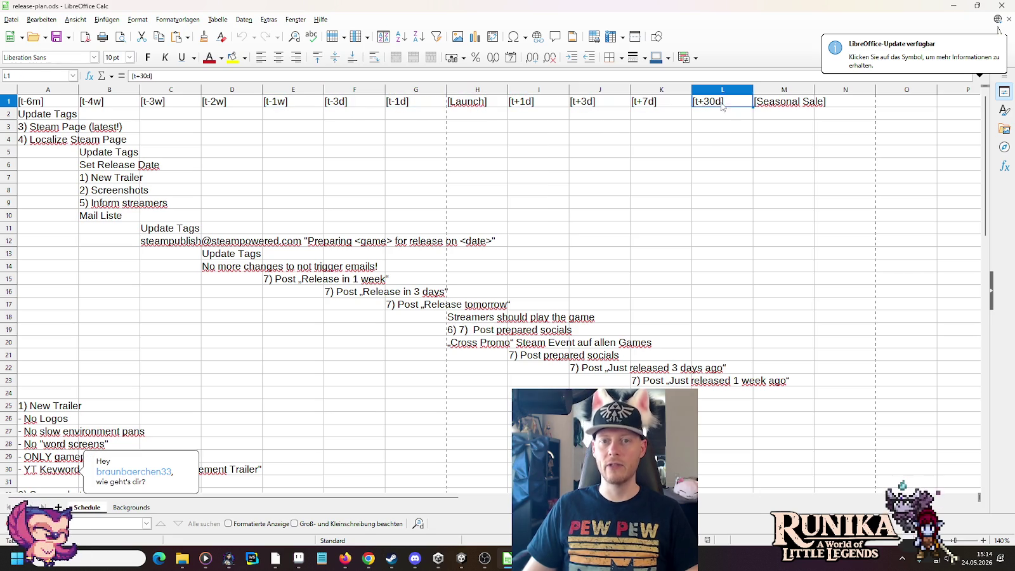
{"action": "left_click", "coordinate": [789, 108]}
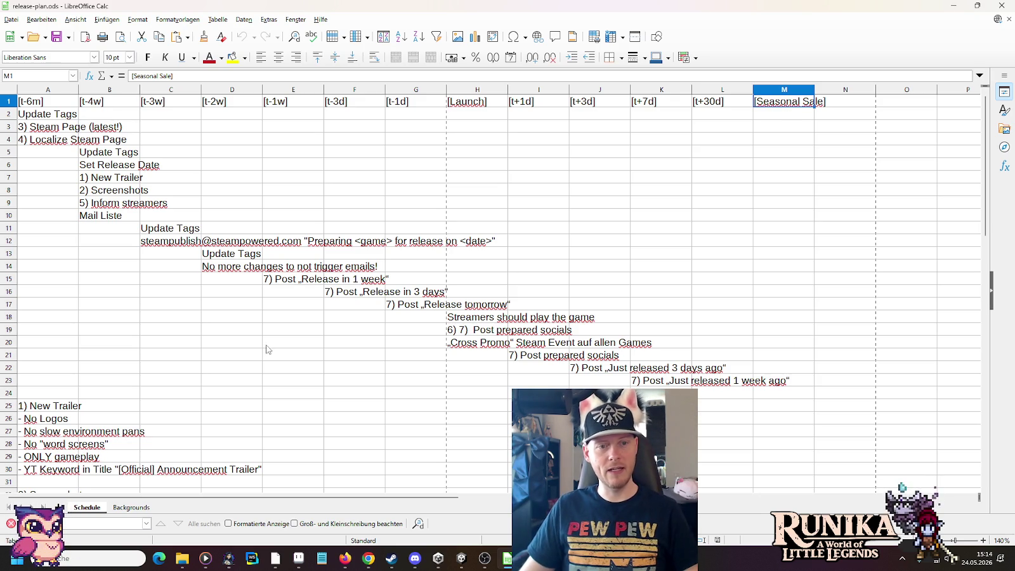
Step: Scroll down through the task notes and back to the top
{"action": "scroll", "coordinate": [272, 359], "scroll_direction": "down", "scroll_amount": 7}
{"action": "scroll", "coordinate": [193, 372], "scroll_direction": "up", "scroll_amount": 1}
{"action": "scroll", "coordinate": [192, 372], "scroll_direction": "down", "scroll_amount": 3}
{"action": "scroll", "coordinate": [191, 374], "scroll_direction": "down", "scroll_amount": 1}
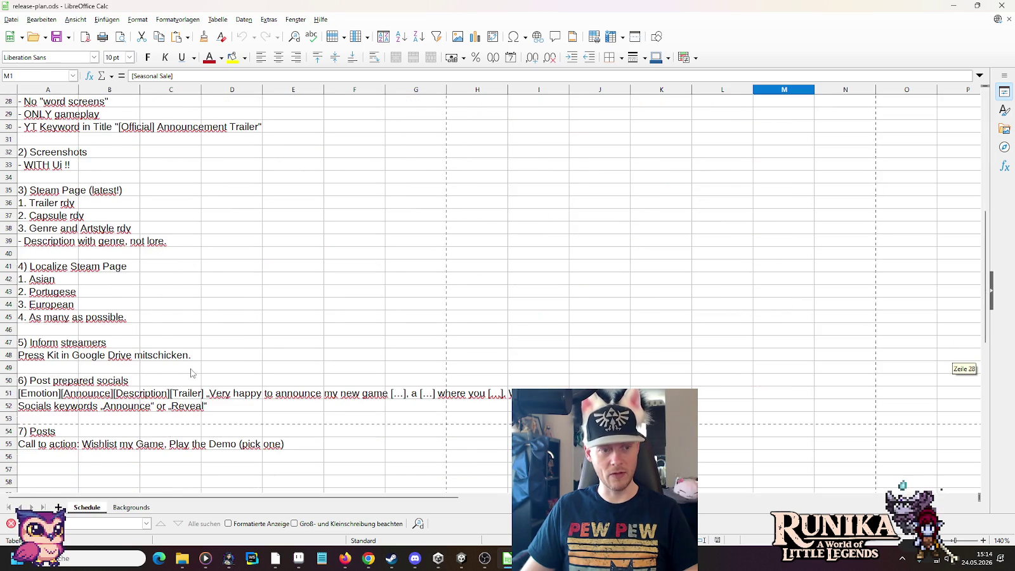
{"action": "scroll", "coordinate": [191, 373], "scroll_direction": "up", "scroll_amount": 7}
{"action": "scroll", "coordinate": [192, 373], "scroll_direction": "up", "scroll_amount": 2}
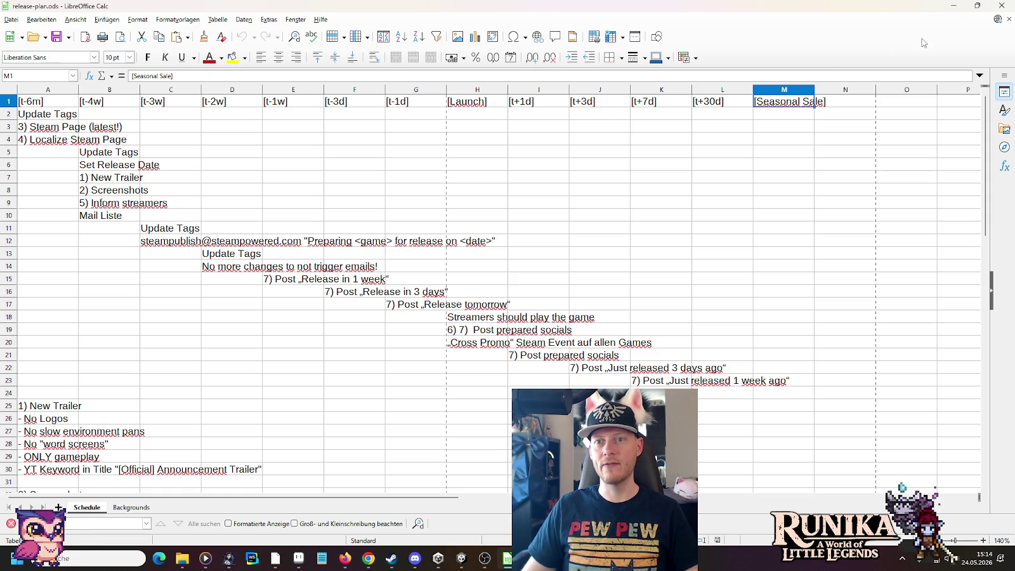
Step: Close the release plan, return to wh-library.png in Aseprite, and commit the moved post piece
{"action": "left_click", "coordinate": [1001, 8]}
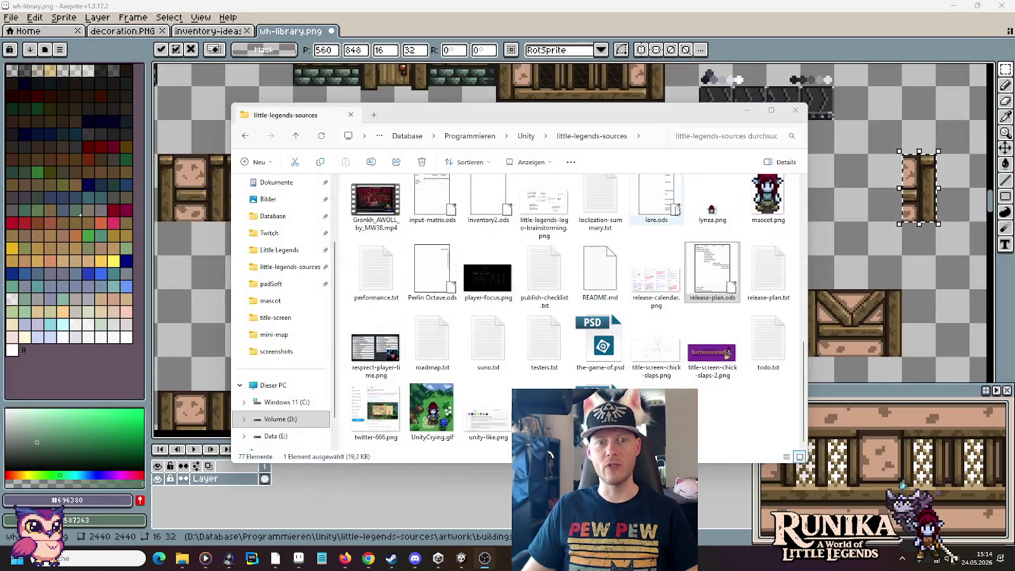
{"action": "left_click", "coordinate": [737, 43]}
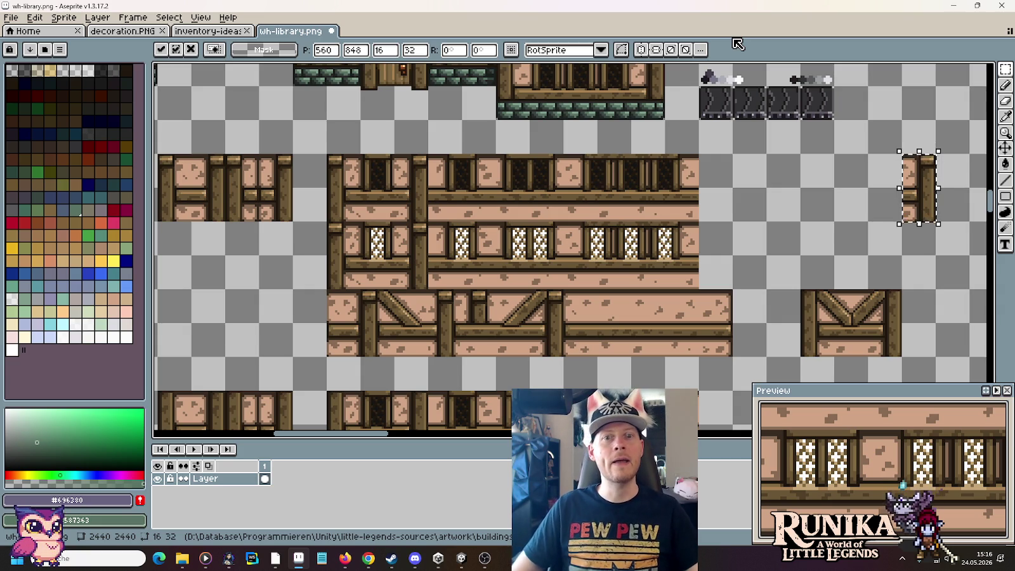
{"action": "left_click", "coordinate": [726, 238]}
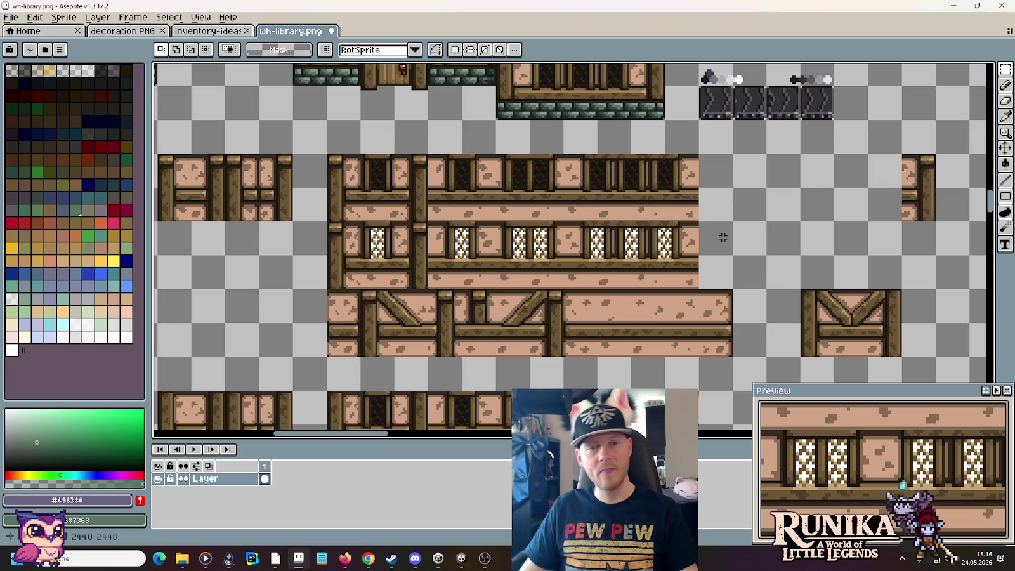
Step: Move a 64×32 windowed wall section right to meet the lone post
{"action": "left_click_drag", "start_coordinate": [448, 165], "coordinate": [561, 220]}
{"action": "left_click_drag", "start_coordinate": [487, 210], "coordinate": [832, 212]}
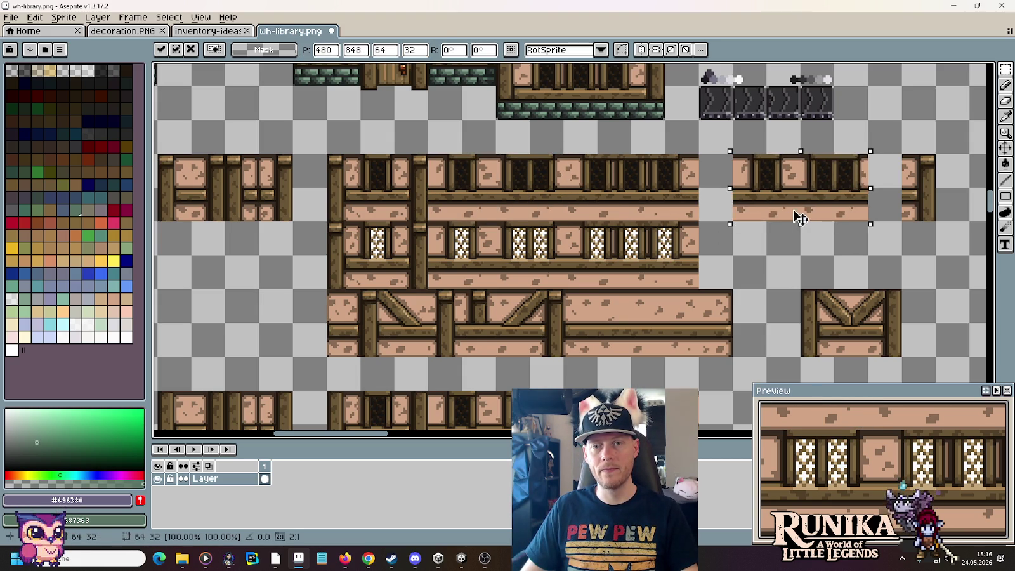
{"action": "left_click", "coordinate": [761, 273]}
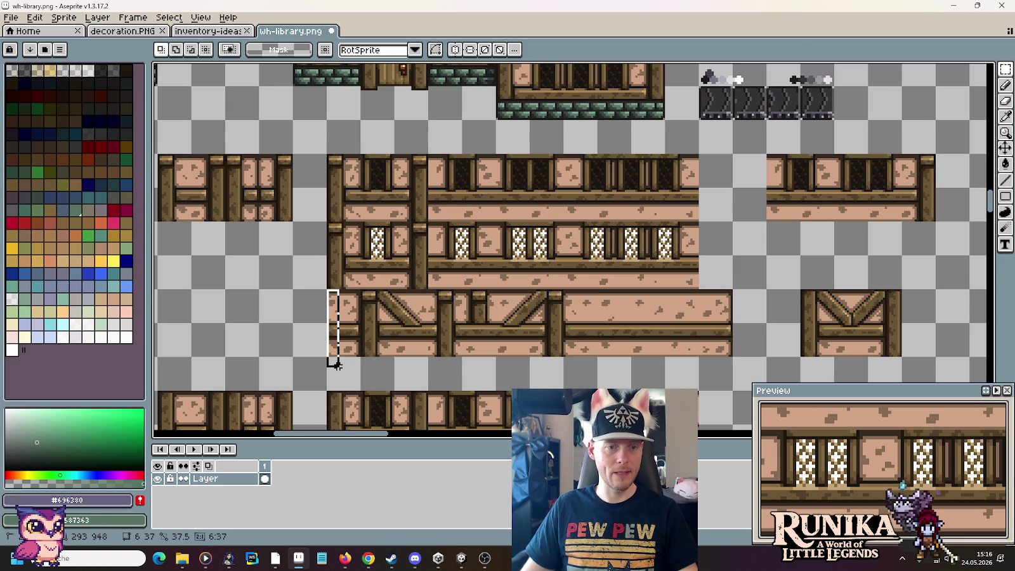
Step: Cap the wall's other end with a 6×37 post strip
{"action": "mouse_move", "coordinate": [327, 290]}
{"action": "left_mouse_down"}
{"action": "mouse_move", "coordinate": [339, 373]}
{"action": "mouse_move", "coordinate": [716, 283]}
{"action": "mouse_move", "coordinate": [777, 238]}
{"action": "left_mouse_up"}
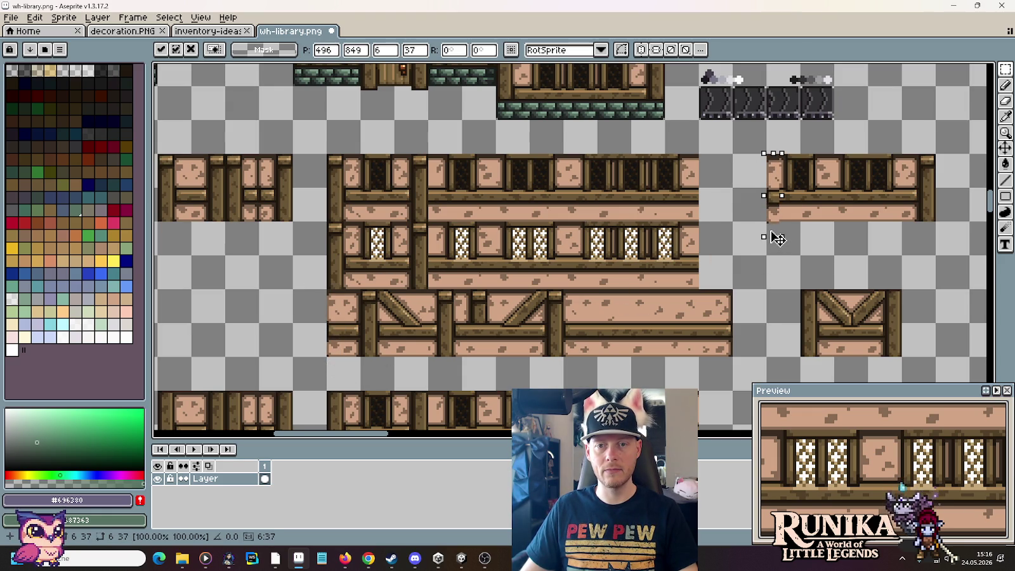
{"action": "left_click", "coordinate": [806, 237]}
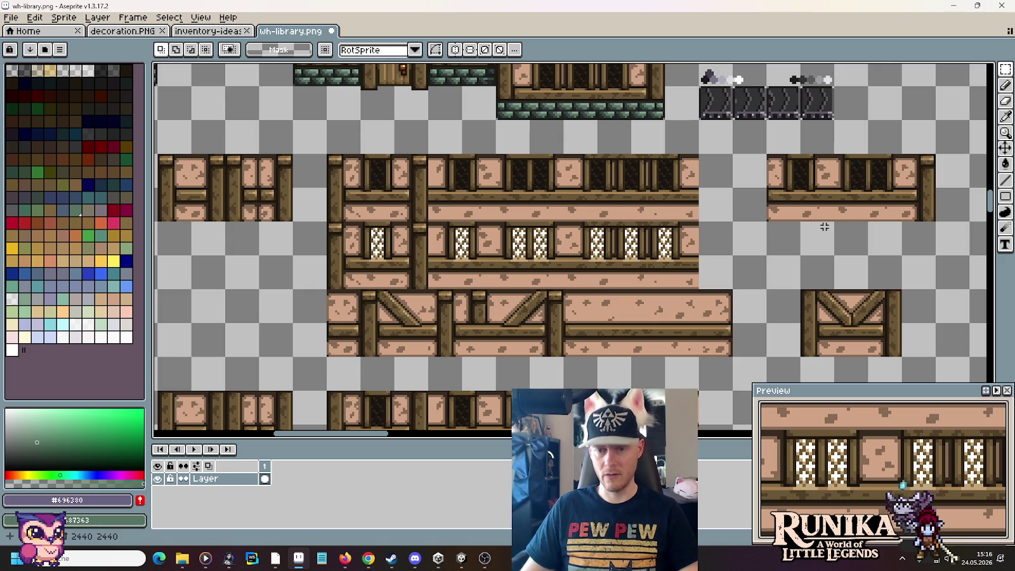
{"action": "scroll", "coordinate": [821, 178], "scroll_direction": "up", "scroll_amount": 3}
Step: Sample the tan brick colour, touch up a wall pixel, then sample the darker brown wood
{"action": "key", "text": "i"}
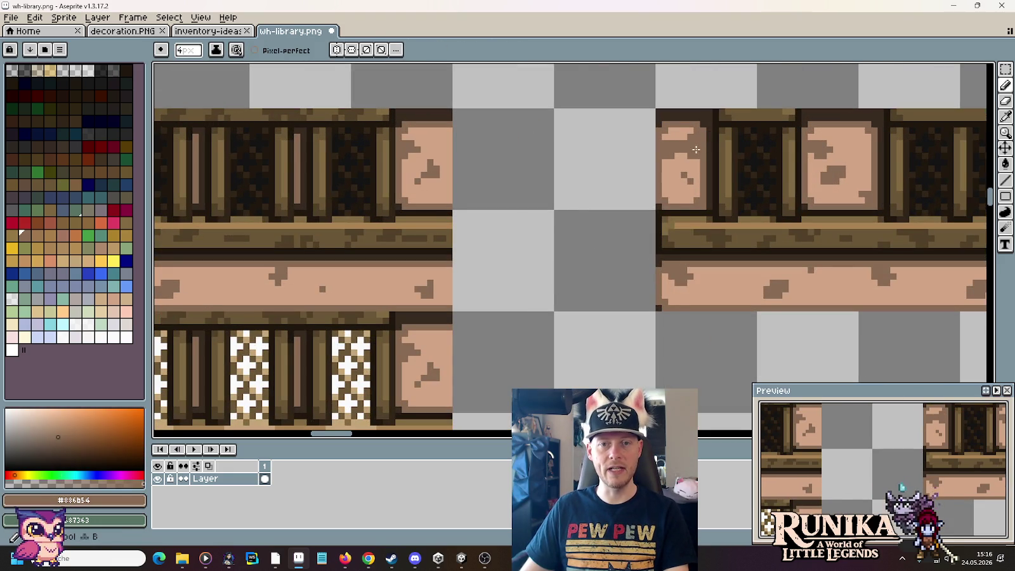
{"action": "left_click", "coordinate": [702, 134]}
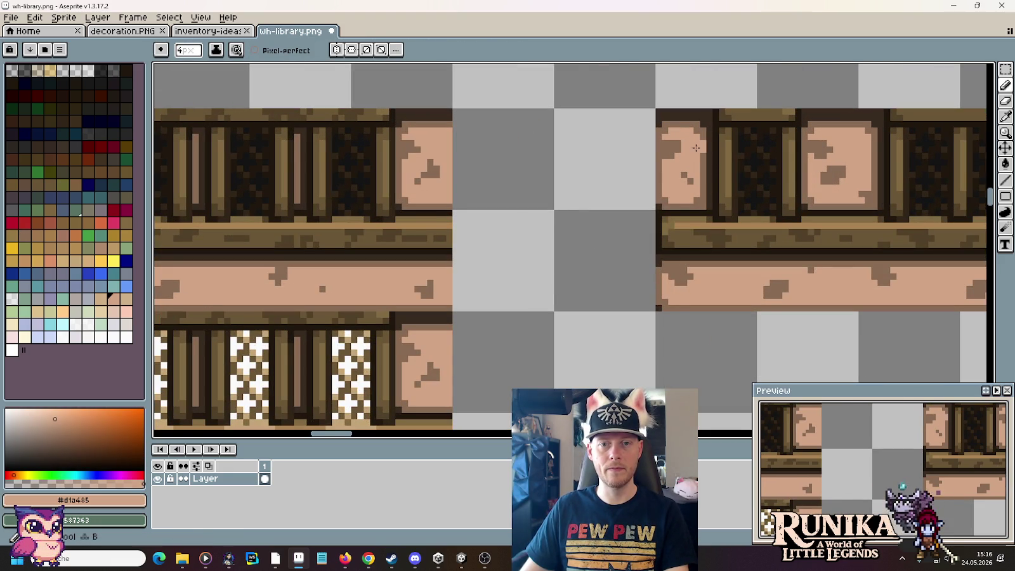
{"action": "key", "text": "b"}
{"action": "left_click", "coordinate": [741, 225]}
{"action": "scroll", "coordinate": [741, 226], "scroll_direction": "up", "scroll_amount": 3}
{"action": "scroll", "coordinate": [741, 227], "scroll_direction": "up", "scroll_amount": 2}
{"action": "scroll", "coordinate": [741, 226], "scroll_direction": "down", "scroll_amount": 8}
{"action": "scroll", "coordinate": [741, 226], "scroll_direction": "down", "scroll_amount": 4}
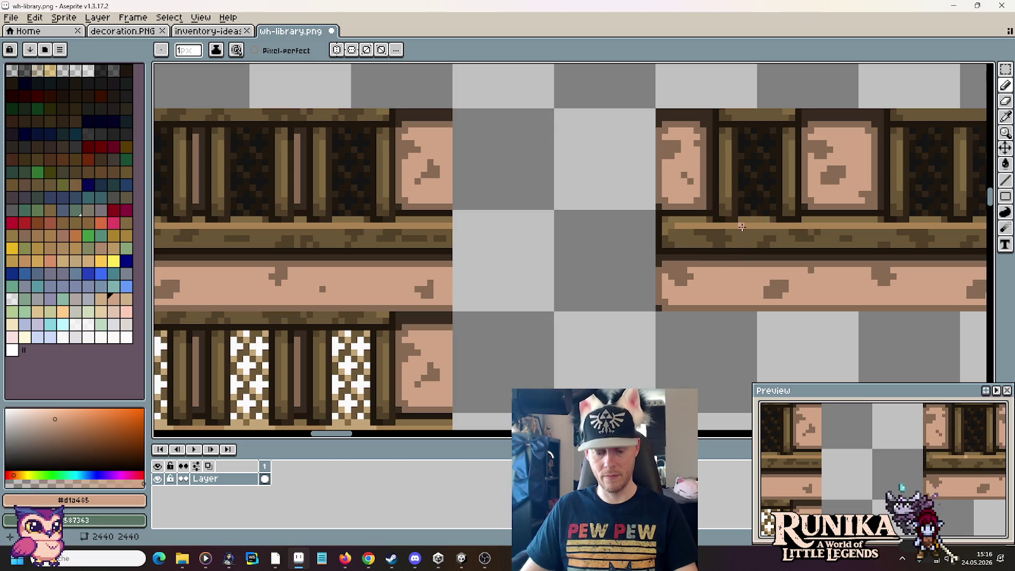
{"action": "left_click", "coordinate": [696, 149], "text": "alt"}
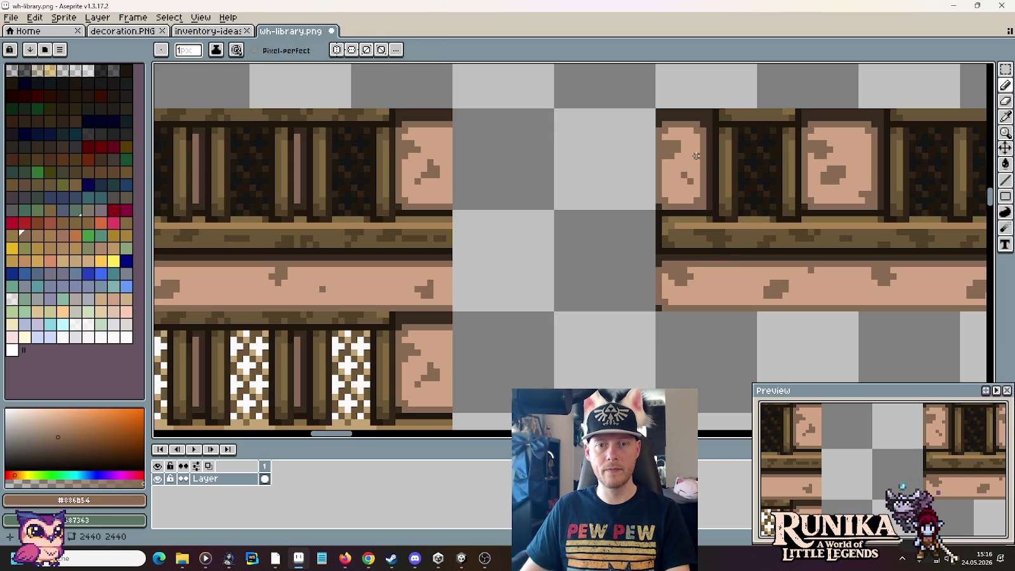
{"action": "scroll", "coordinate": [698, 176], "scroll_direction": "down", "scroll_amount": 2}
{"action": "scroll", "coordinate": [711, 191], "scroll_direction": "down", "scroll_amount": 2}
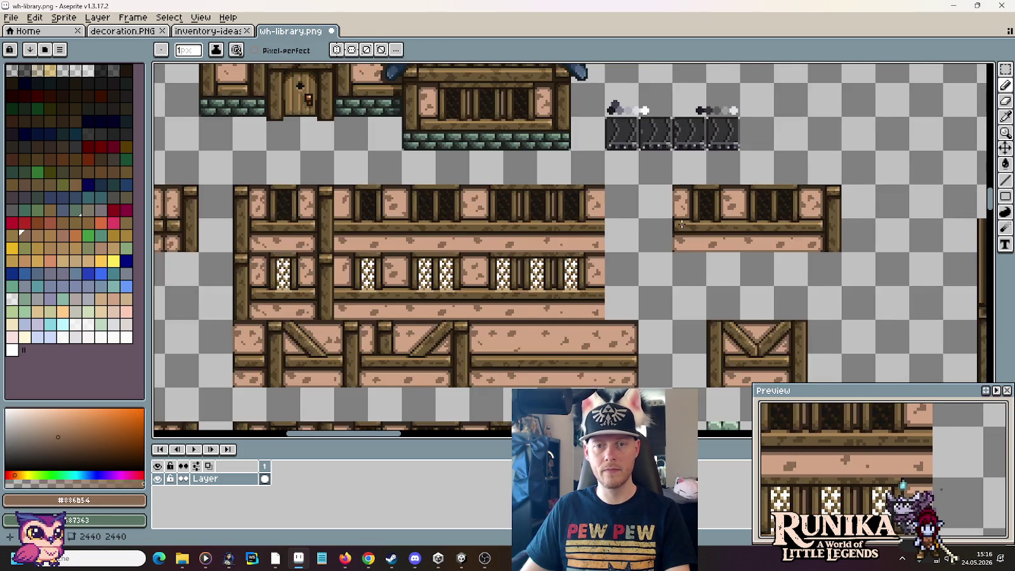
{"action": "scroll", "coordinate": [729, 209], "scroll_direction": "down", "scroll_amount": 1}
Step: Move the 80×32 braced wall section beside the blue-shingle roofed building
{"action": "key", "text": "m"}
{"action": "mouse_move", "coordinate": [761, 239]}
{"action": "left_mouse_down"}
{"action": "mouse_move", "coordinate": [678, 204]}
{"action": "mouse_move", "coordinate": [995, 438]}
{"action": "mouse_move", "coordinate": [676, 146]}
{"action": "left_mouse_up"}
{"action": "scroll", "coordinate": [772, 229], "scroll_direction": "up", "scroll_amount": 2}
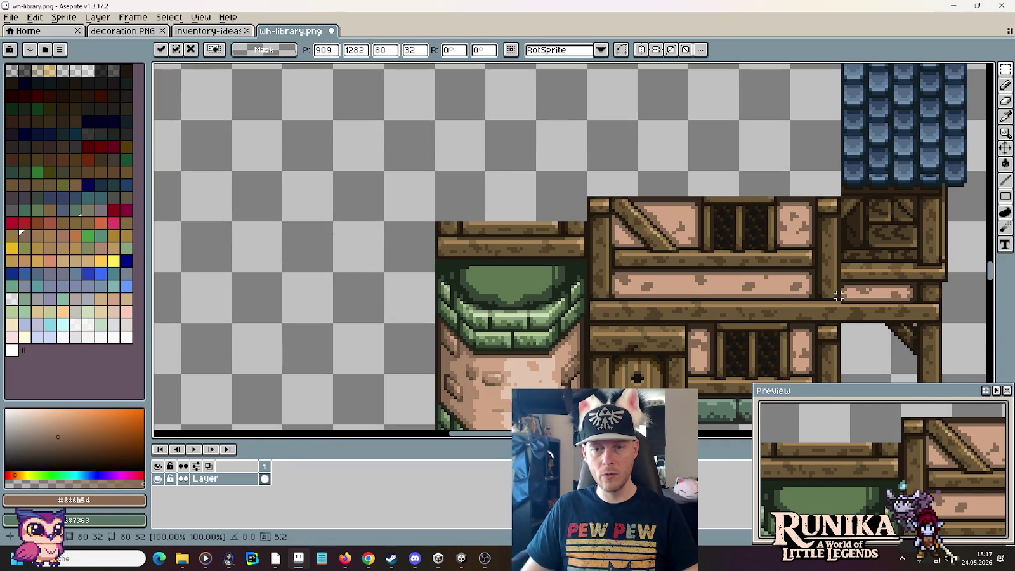
Step: Set the braced wall section apart on the left side of the sheet
{"action": "left_click_drag", "start_coordinate": [838, 296], "coordinate": [588, 172]}
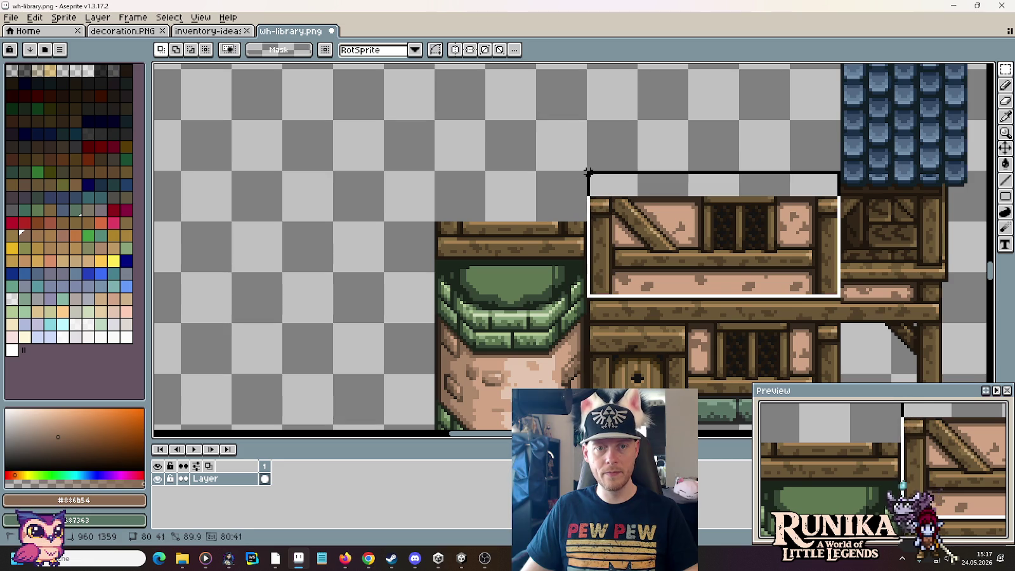
{"action": "left_click_drag", "start_coordinate": [675, 215], "coordinate": [214, 206]}
{"action": "key", "text": "Return"}
{"action": "scroll", "coordinate": [428, 124], "scroll_direction": "down", "scroll_amount": 1}
{"action": "scroll", "coordinate": [469, 136], "scroll_direction": "up", "scroll_amount": 2}
Step: Stack the upper windowed wall piece above the door wall beside the green tower
{"action": "left_click_drag", "start_coordinate": [652, 217], "coordinate": [465, 102]}
{"action": "left_click_drag", "start_coordinate": [544, 170], "coordinate": [655, 351]}
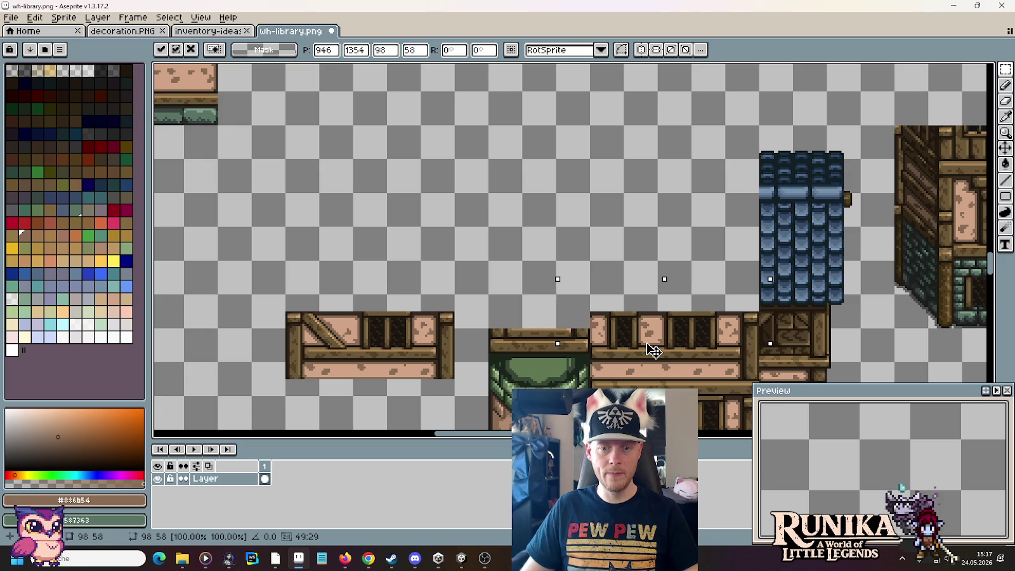
{"action": "key", "text": "Return"}
{"action": "left_click_drag", "start_coordinate": [642, 245], "coordinate": [564, 136]}
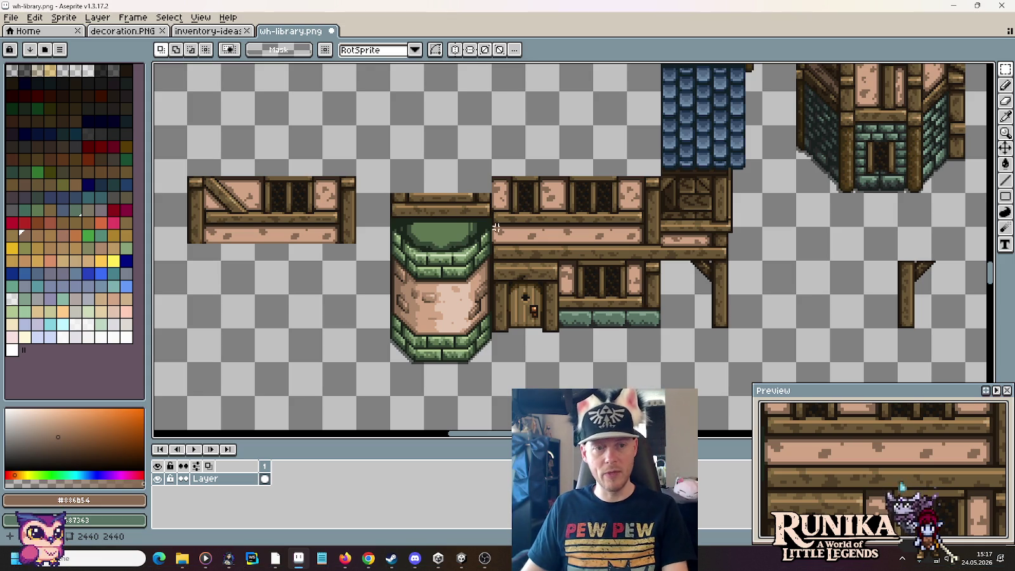
Step: Sample the dark brown timber colour for 1px pencil touch-ups
{"action": "scroll", "coordinate": [567, 206], "scroll_direction": "up", "scroll_amount": 4}
{"action": "key", "text": "i"}
{"action": "left_click", "coordinate": [672, 212]}
{"action": "key", "text": "b"}
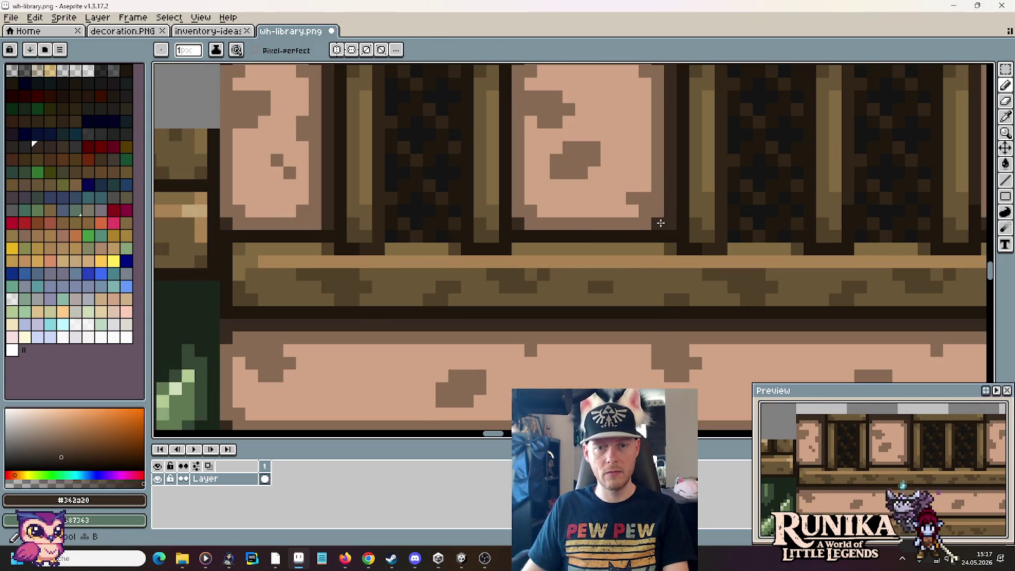
{"action": "scroll", "coordinate": [659, 340], "scroll_direction": "down", "scroll_amount": 3}
{"action": "scroll", "coordinate": [659, 340], "scroll_direction": "down", "scroll_amount": 1}
{"action": "scroll", "coordinate": [599, 299], "scroll_direction": "up", "scroll_amount": 3}
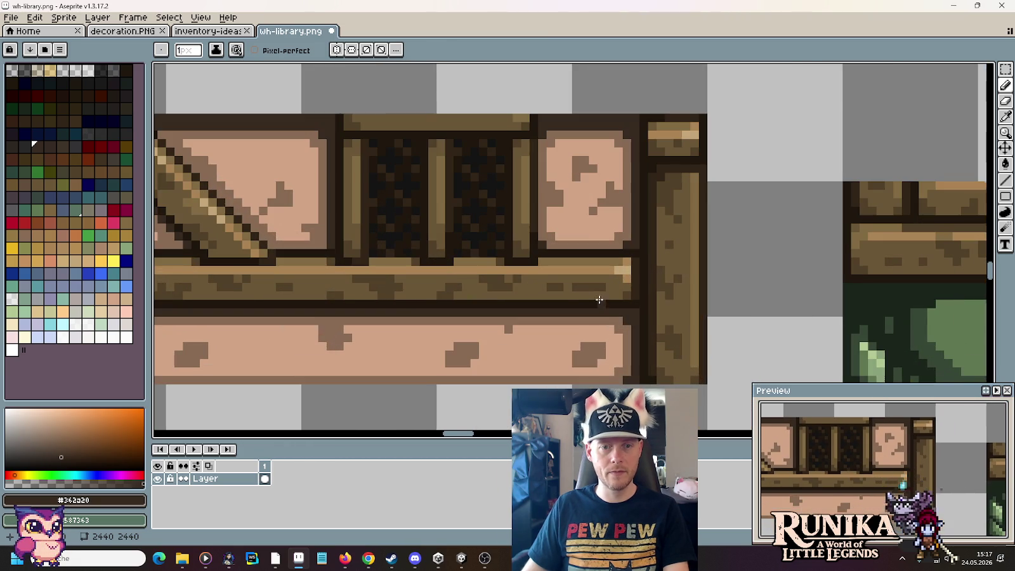
{"action": "scroll", "coordinate": [410, 292], "scroll_direction": "down", "scroll_amount": 1}
{"action": "scroll", "coordinate": [605, 340], "scroll_direction": "down", "scroll_amount": 2}
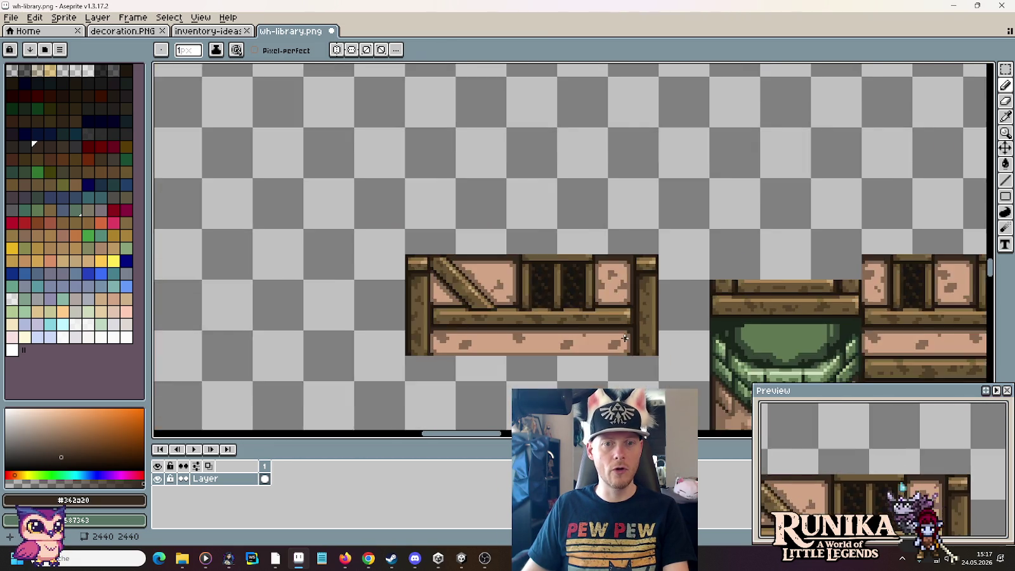
{"action": "scroll", "coordinate": [605, 340], "scroll_direction": "down", "scroll_amount": 1}
{"action": "scroll", "coordinate": [440, 150], "scroll_direction": "up", "scroll_amount": 3}
{"action": "scroll", "coordinate": [439, 149], "scroll_direction": "up", "scroll_amount": 1}
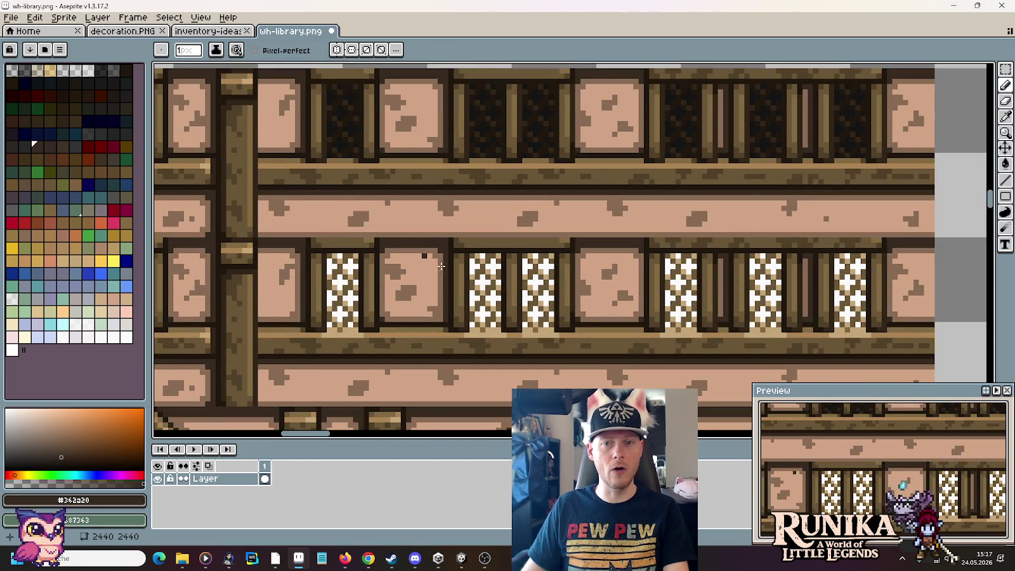
Step: Shift the right half of the first pink panel one pixel left and darken the gap column
{"action": "left_click_drag", "start_coordinate": [444, 288], "coordinate": [580, 313]}
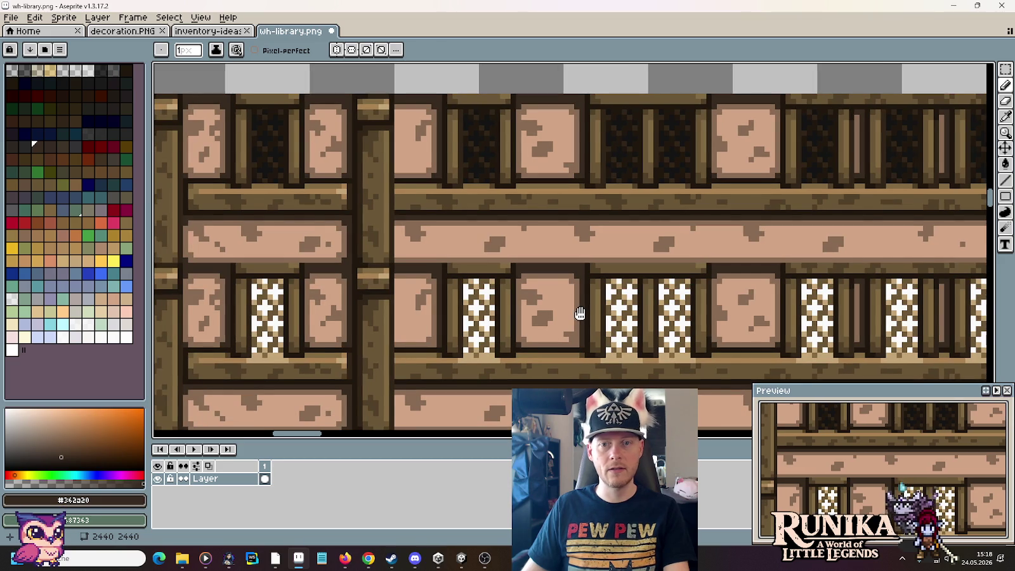
{"action": "left_click_drag", "start_coordinate": [781, 104], "coordinate": [584, 132]}
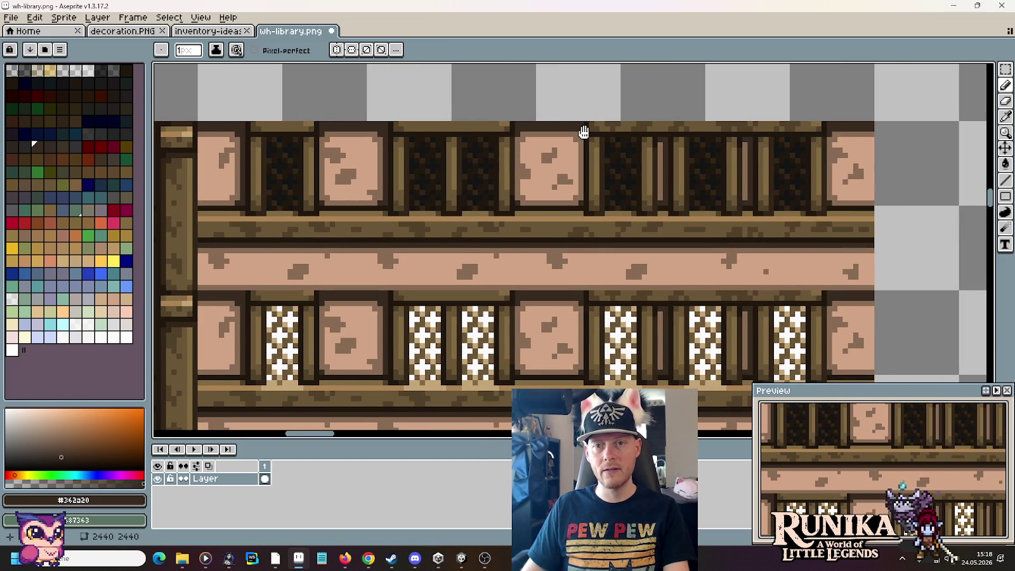
{"action": "scroll", "coordinate": [574, 155], "scroll_direction": "up", "scroll_amount": 2}
{"action": "scroll", "coordinate": [582, 197], "scroll_direction": "up", "scroll_amount": 1}
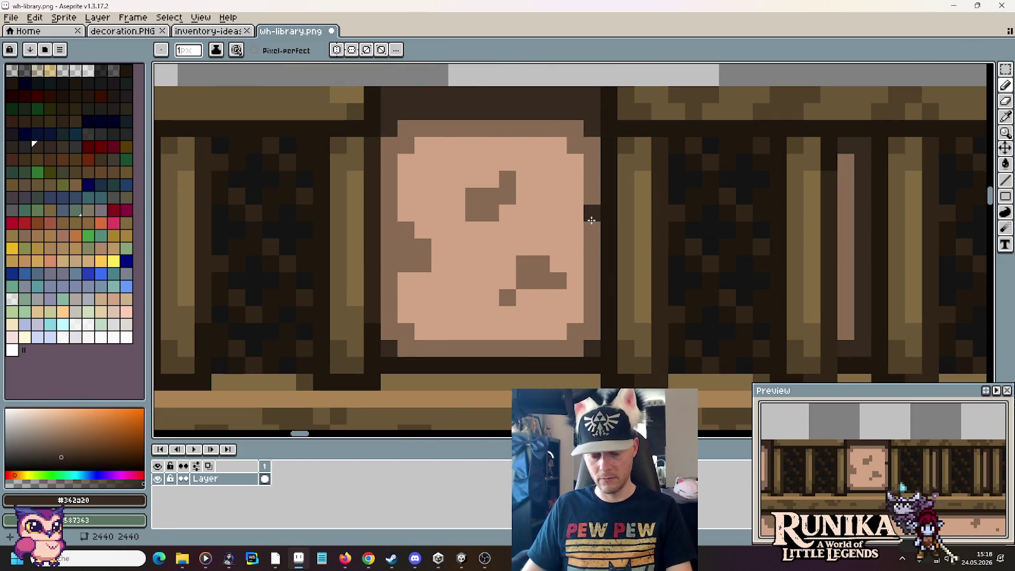
{"action": "key", "text": "m"}
{"action": "key", "text": "Delete"}
{"action": "mouse_move", "coordinate": [584, 341]}
{"action": "left_mouse_down"}
{"action": "mouse_move", "coordinate": [600, 357]}
{"action": "mouse_move", "coordinate": [481, 89]}
{"action": "left_mouse_up"}
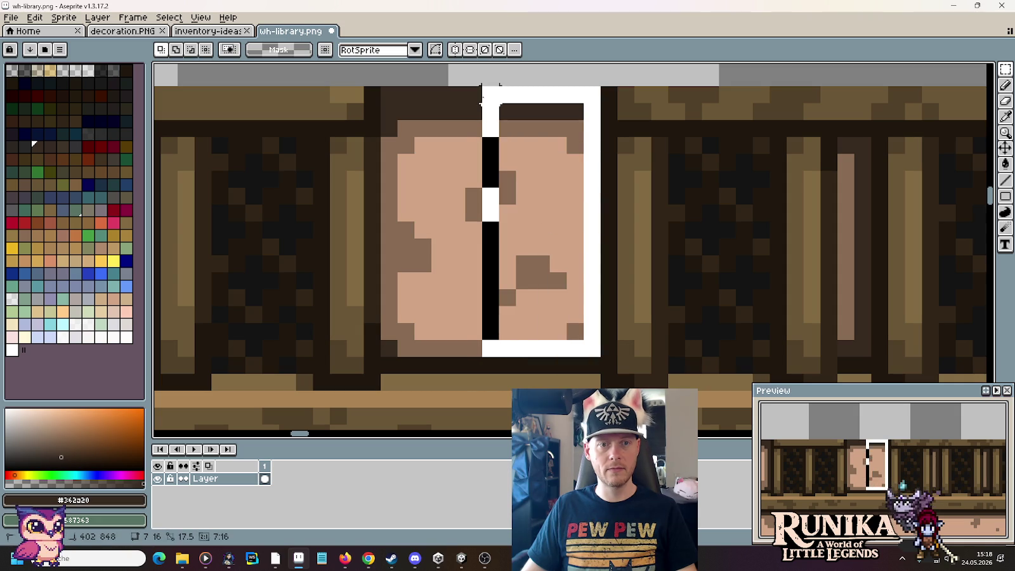
{"action": "key", "text": "Left"}
{"action": "key", "text": "ctrl+d"}
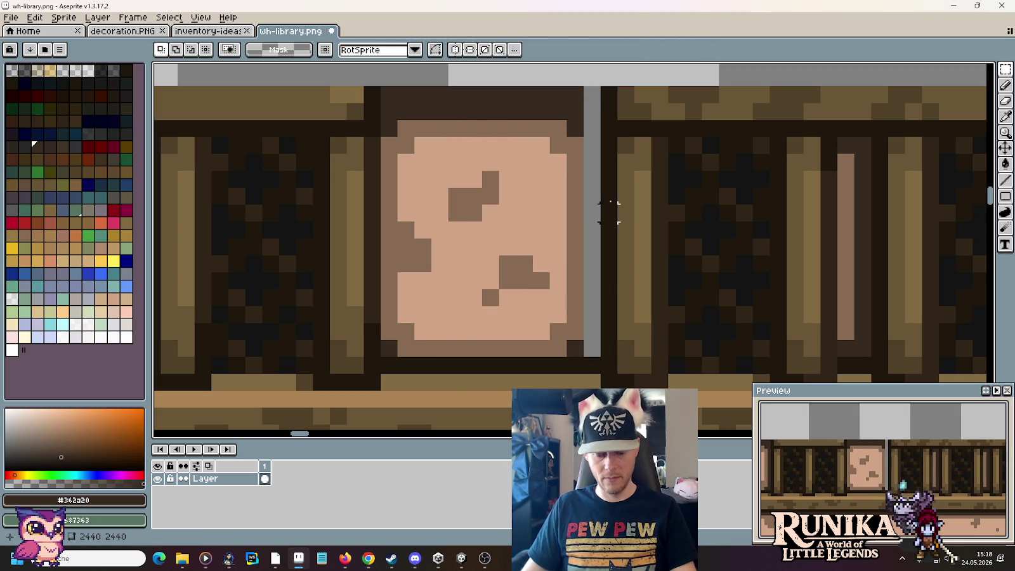
{"action": "key", "text": "b"}
{"action": "left_click_drag", "start_coordinate": [584, 101], "coordinate": [592, 352]}
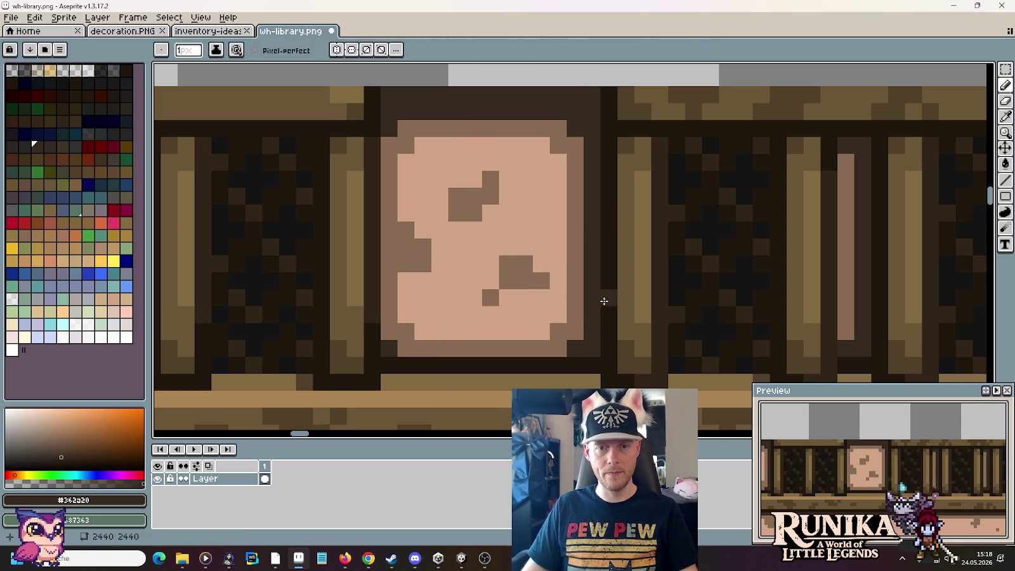
{"action": "scroll", "coordinate": [605, 302], "scroll_direction": "down", "scroll_amount": 3}
Step: Shift the middle pink panel in the lattice window row left and darken its gap
{"action": "left_click_drag", "start_coordinate": [605, 302], "coordinate": [654, 245]}
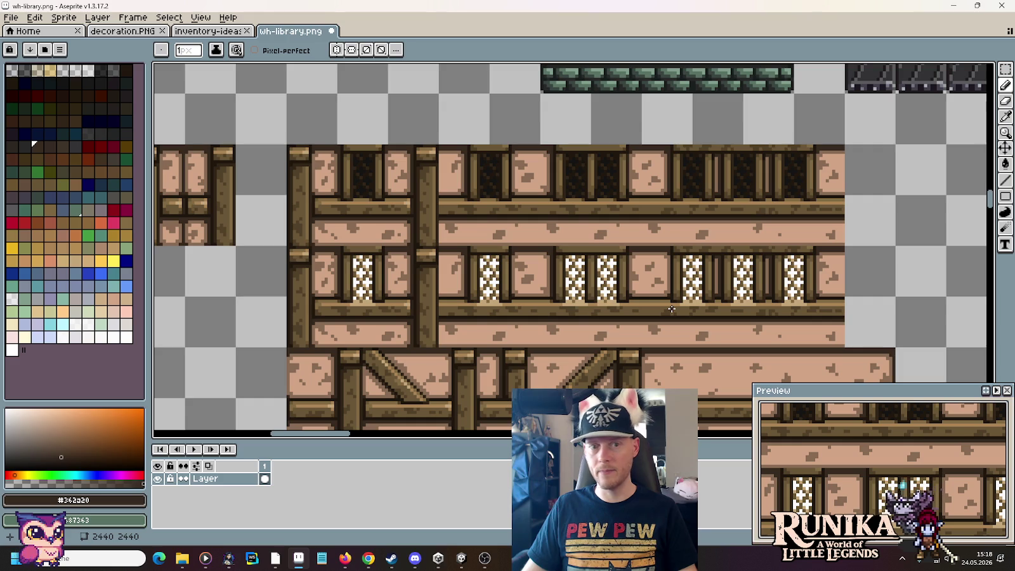
{"action": "scroll", "coordinate": [591, 302], "scroll_direction": "up", "scroll_amount": 2}
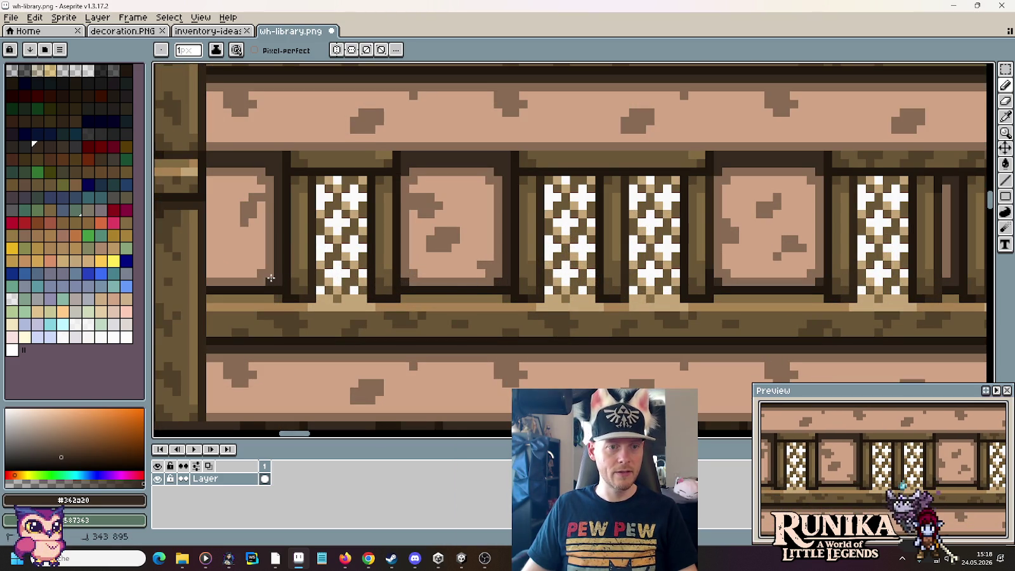
{"action": "left_click_drag", "start_coordinate": [793, 245], "coordinate": [702, 243]}
{"action": "key", "text": "m"}
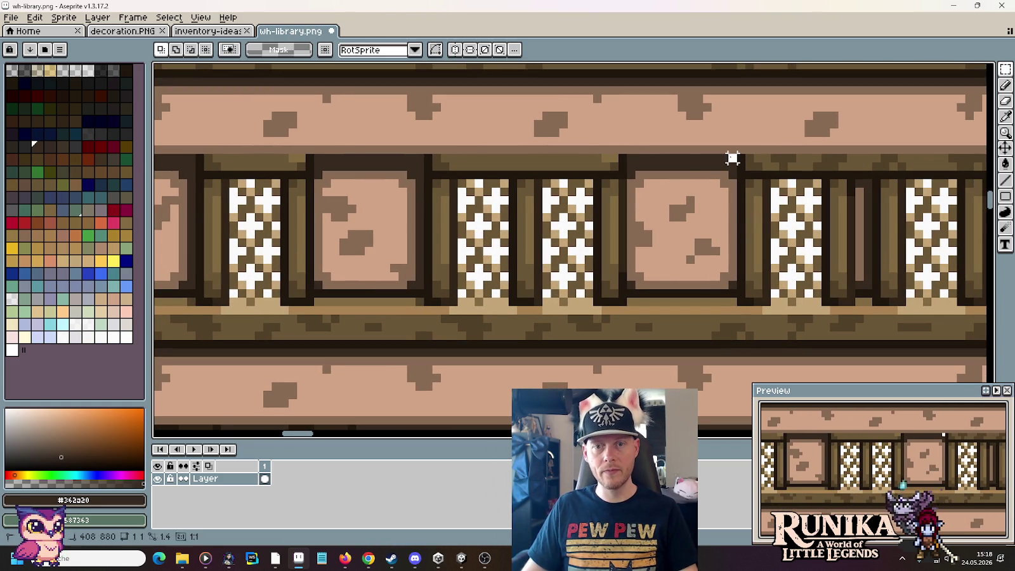
{"action": "left_click_drag", "start_coordinate": [733, 152], "coordinate": [650, 292]}
{"action": "key", "text": "ctrl+d"}
{"action": "key", "text": "b"}
{"action": "left_click", "coordinate": [733, 162]}
{"action": "left_click", "coordinate": [732, 283], "text": "shift"}
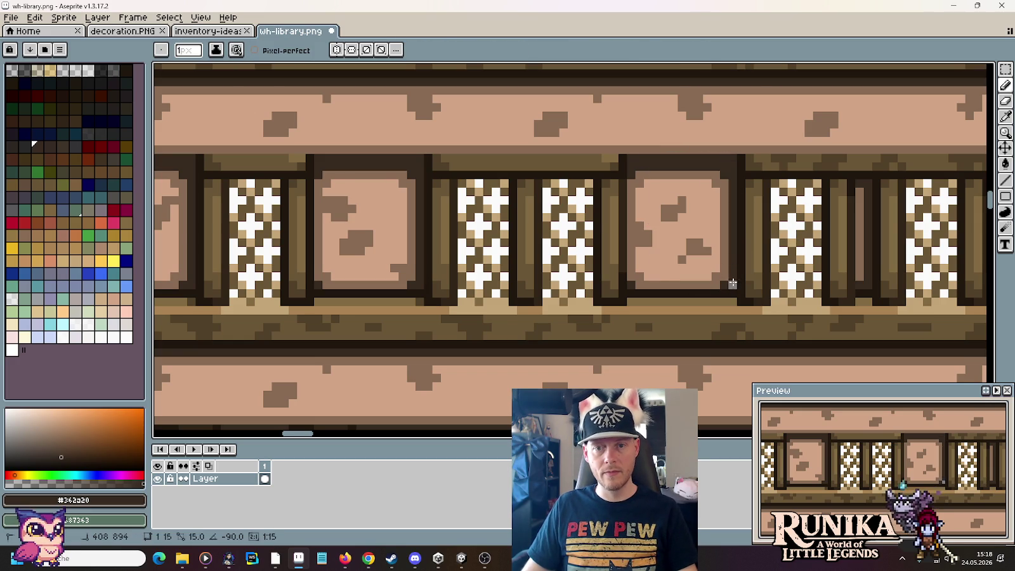
{"action": "scroll", "coordinate": [729, 279], "scroll_direction": "down", "scroll_amount": 2}
Step: Shift a tall pink panel in the upper wall row left and paint its gap line dark
{"action": "mouse_move", "coordinate": [652, 324]}
{"action": "left_mouse_down"}
{"action": "mouse_move", "coordinate": [583, 302]}
{"action": "mouse_move", "coordinate": [603, 106]}
{"action": "left_mouse_up"}
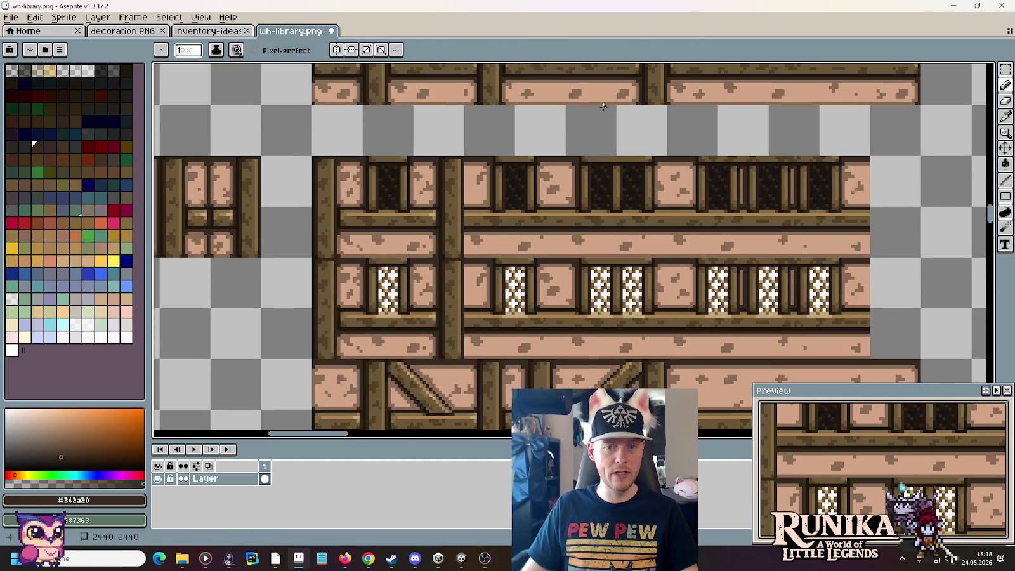
{"action": "scroll", "coordinate": [493, 196], "scroll_direction": "up", "scroll_amount": 2}
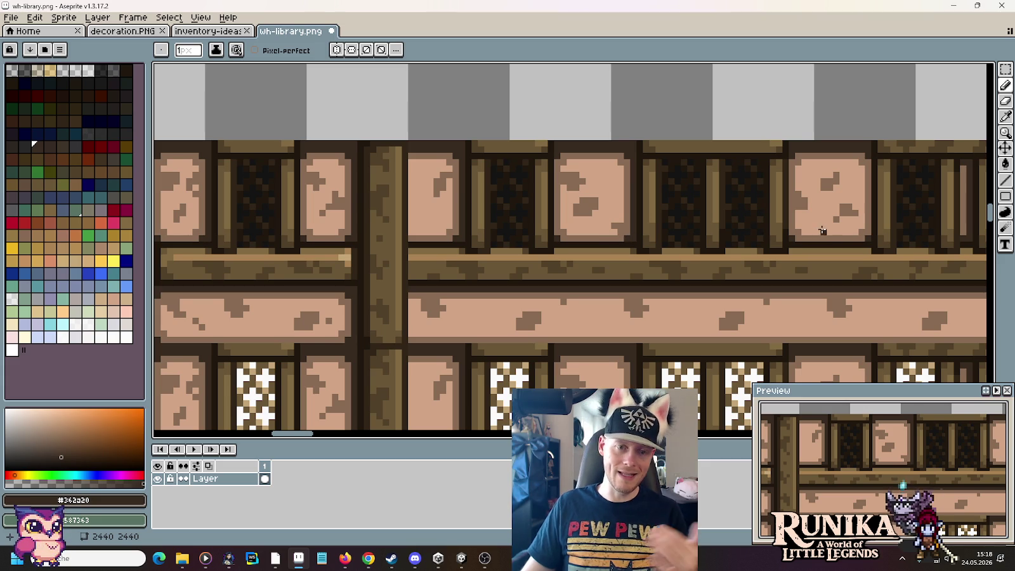
{"action": "scroll", "coordinate": [664, 224], "scroll_direction": "right", "scroll_amount": 5}
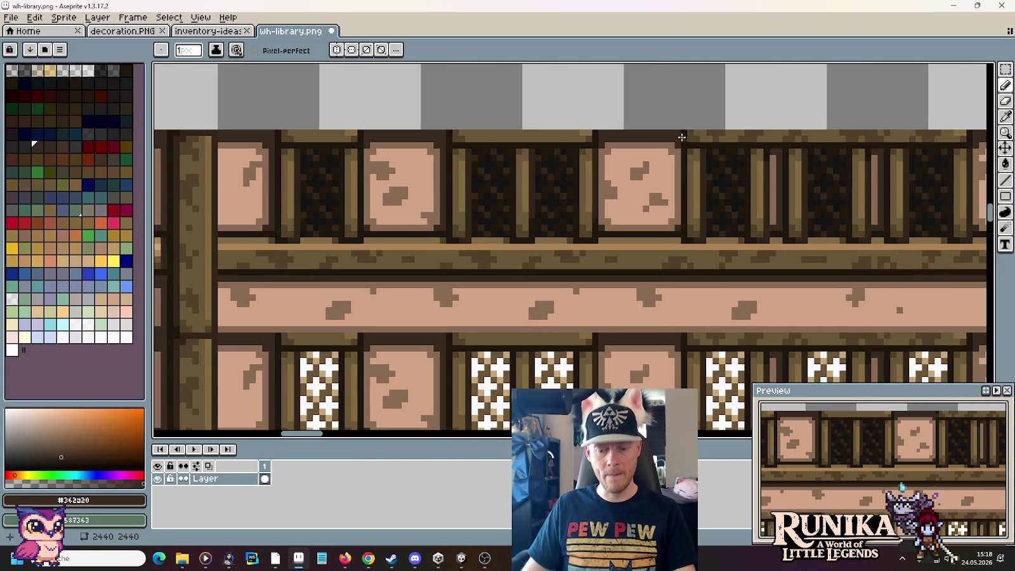
{"action": "key", "text": "m"}
{"action": "left_click_drag", "start_coordinate": [677, 127], "coordinate": [627, 232]}
{"action": "key", "text": "ctrl+d"}
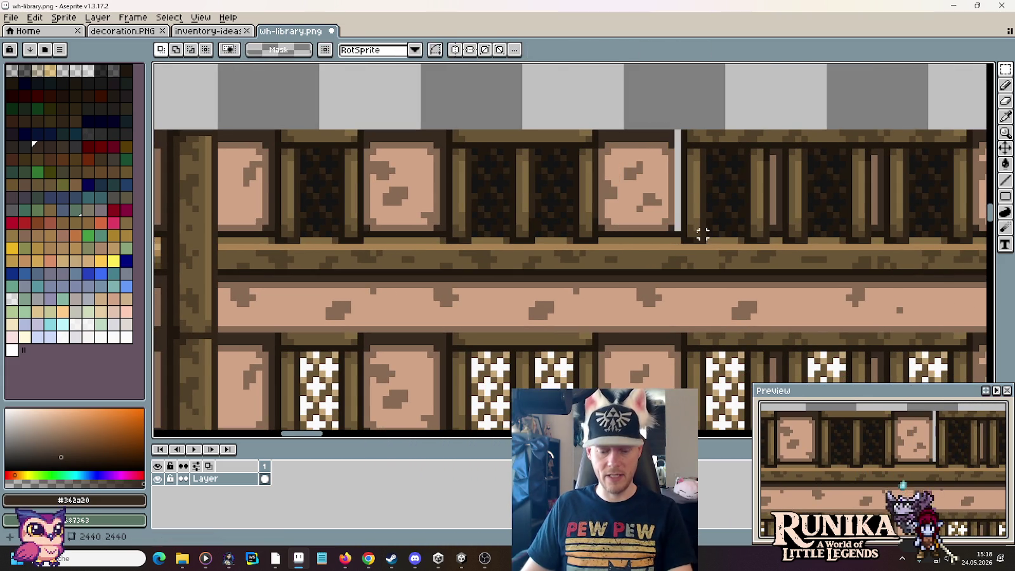
{"action": "key", "text": "b"}
{"action": "left_click_drag", "start_coordinate": [678, 229], "coordinate": [677, 130]}
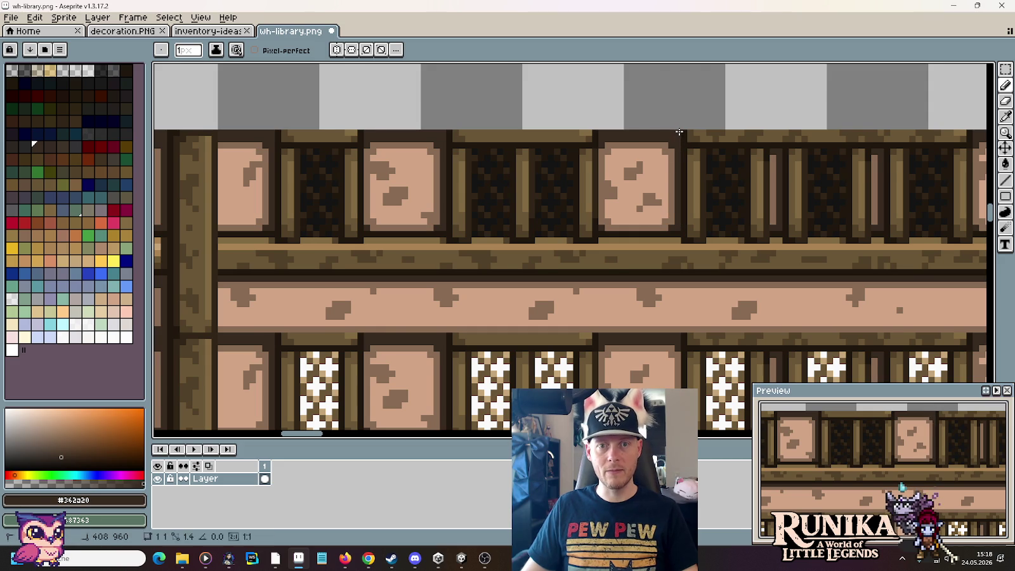
{"action": "scroll", "coordinate": [549, 269], "scroll_direction": "down", "scroll_amount": 1}
{"action": "scroll", "coordinate": [550, 269], "scroll_direction": "up", "scroll_amount": 1}
Step: Shift another lattice-row pink panel left and fill the light gap with dark timber
{"action": "left_click_drag", "start_coordinate": [549, 269], "coordinate": [571, 232]}
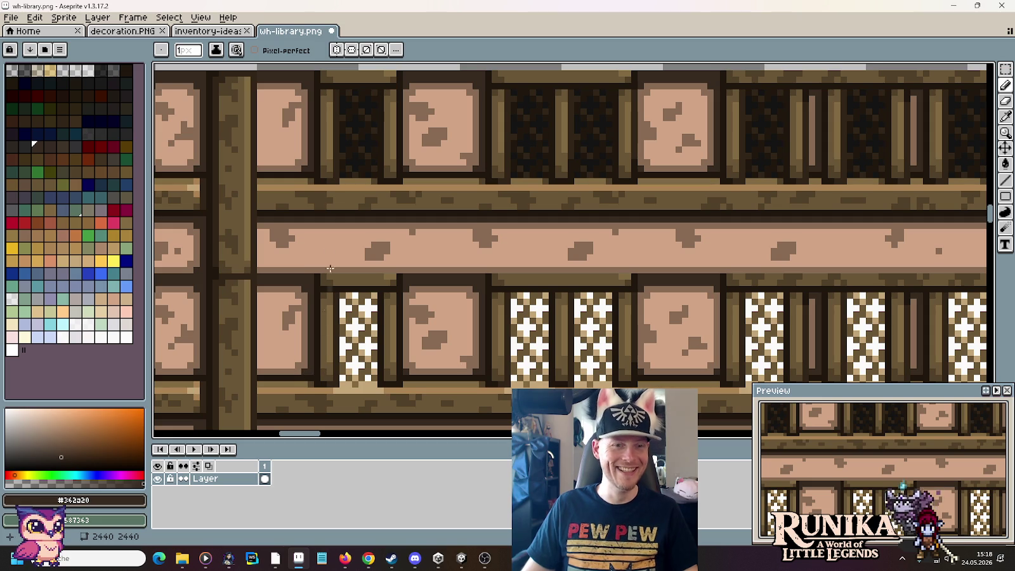
{"action": "scroll", "coordinate": [420, 210], "scroll_direction": "down", "scroll_amount": 3}
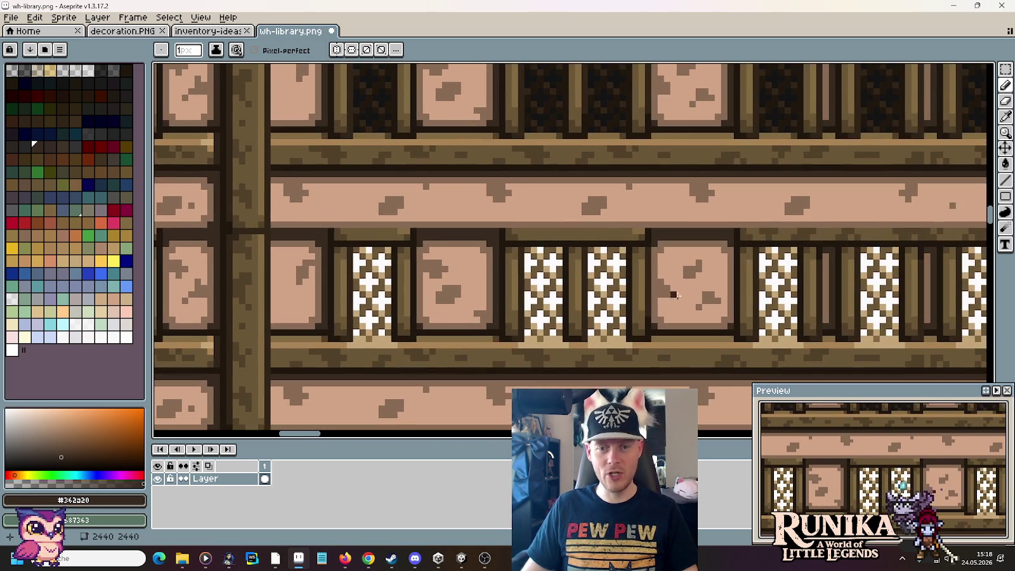
{"action": "key", "text": "m"}
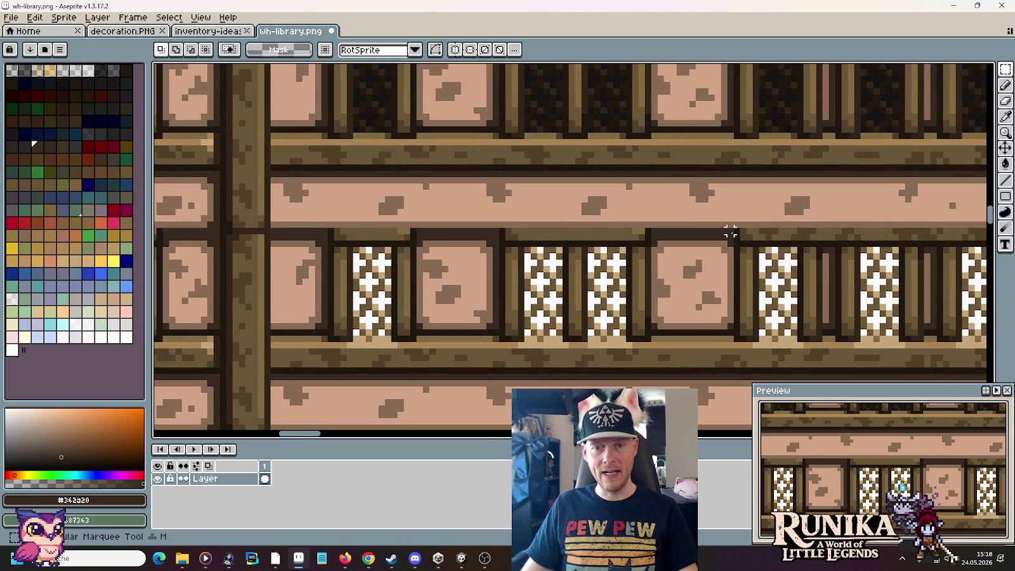
{"action": "left_click_drag", "start_coordinate": [734, 228], "coordinate": [685, 328]}
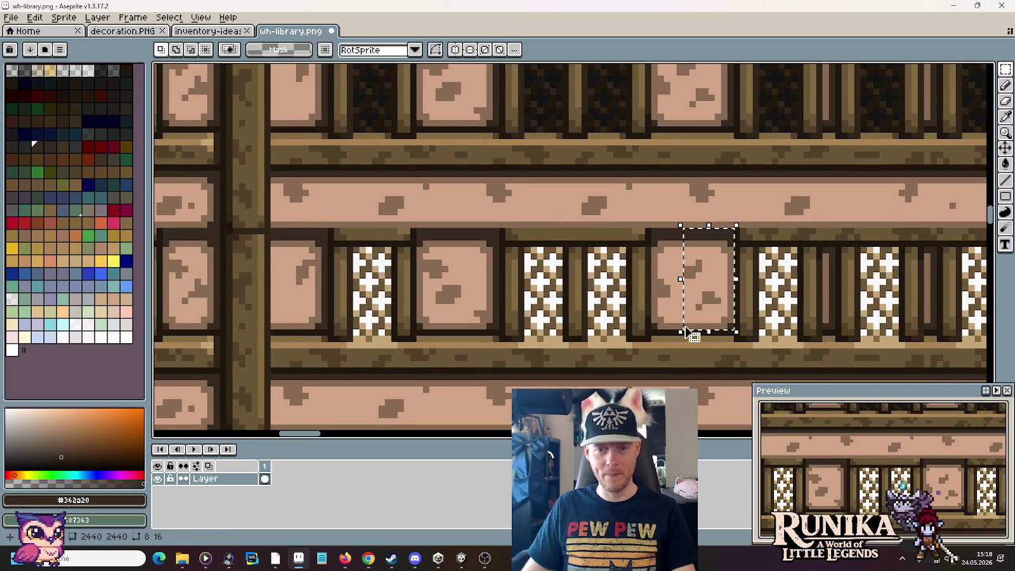
{"action": "key", "text": "ctrl+d"}
{"action": "key", "text": "b"}
{"action": "left_click_drag", "start_coordinate": [732, 327], "coordinate": [732, 231]}
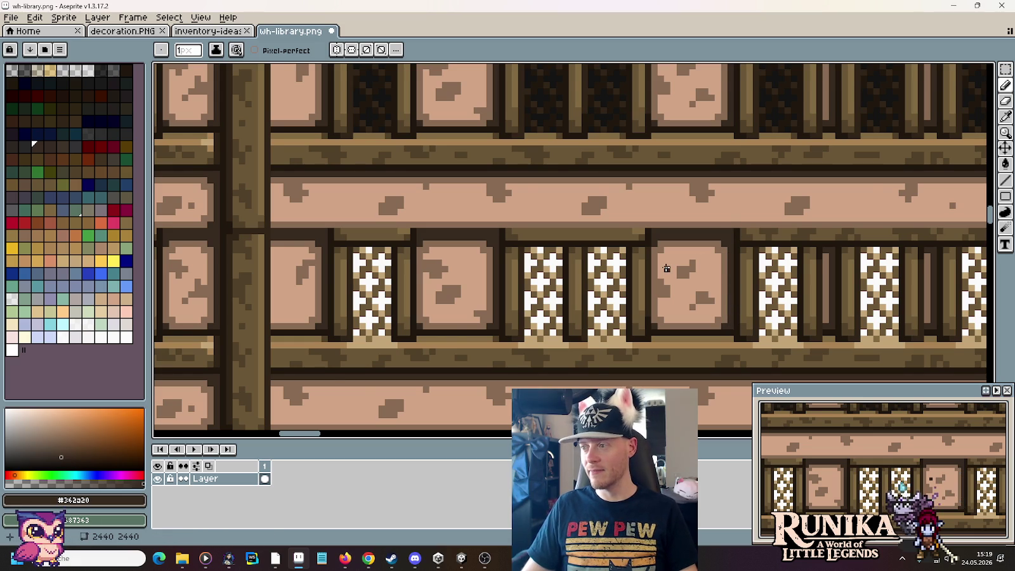
{"action": "scroll", "coordinate": [666, 268], "scroll_direction": "down", "scroll_amount": 2}
{"action": "scroll", "coordinate": [665, 270], "scroll_direction": "down", "scroll_amount": 3}
{"action": "scroll", "coordinate": [552, 219], "scroll_direction": "down", "scroll_amount": 1}
{"action": "scroll", "coordinate": [561, 217], "scroll_direction": "down", "scroll_amount": 3}
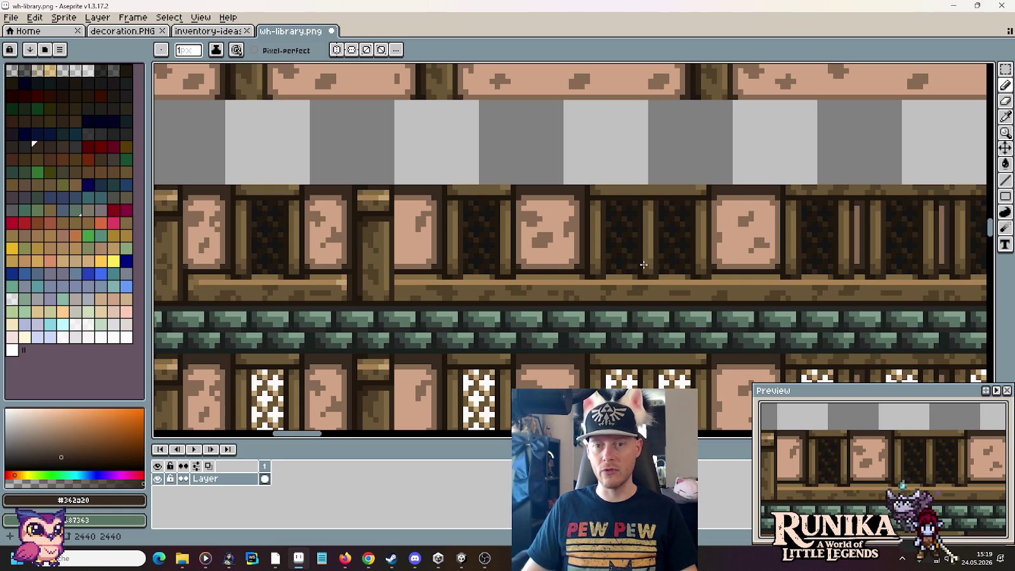
Step: Shift the right part of the pink block and draw a dark brown line along its right edge
{"action": "key", "text": "m"}
{"action": "left_click_drag", "start_coordinate": [782, 270], "coordinate": [737, 184]}
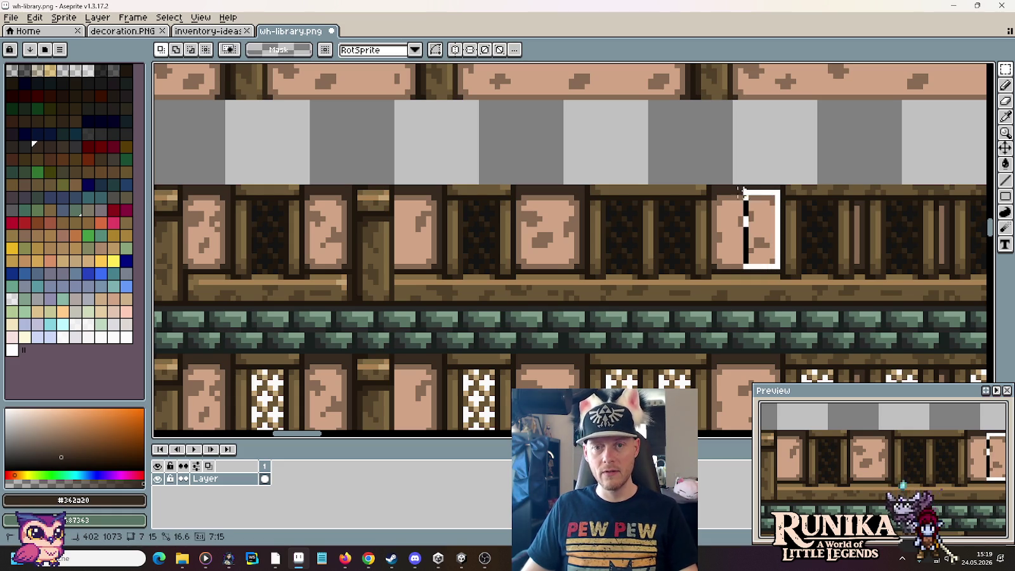
{"action": "key", "text": "ctrl+d"}
{"action": "key", "text": "b"}
{"action": "left_click_drag", "start_coordinate": [776, 270], "coordinate": [779, 188]}
{"action": "scroll", "coordinate": [653, 280], "scroll_direction": "down", "scroll_amount": 1}
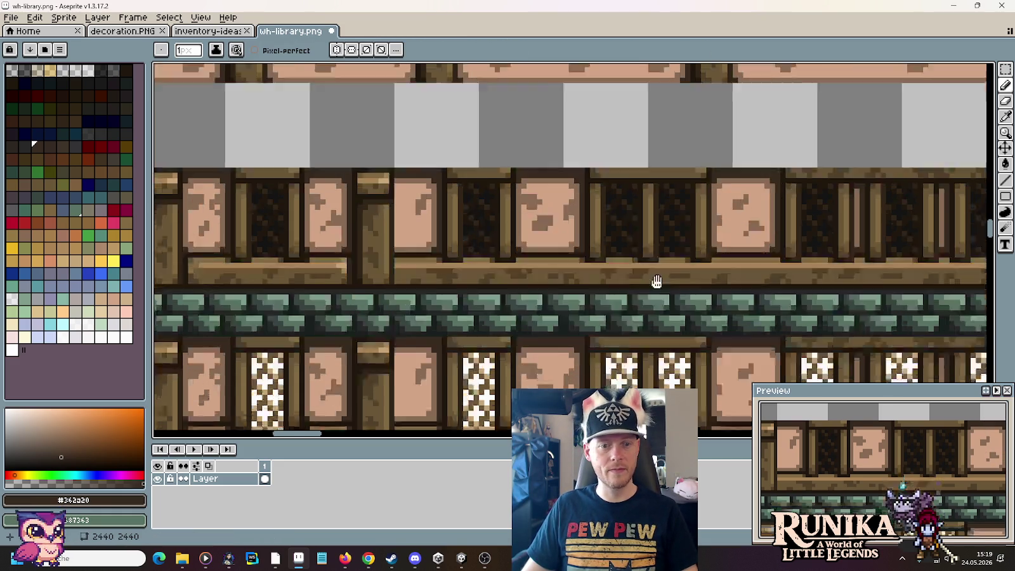
{"action": "scroll", "coordinate": [452, 265], "scroll_direction": "down", "scroll_amount": 4}
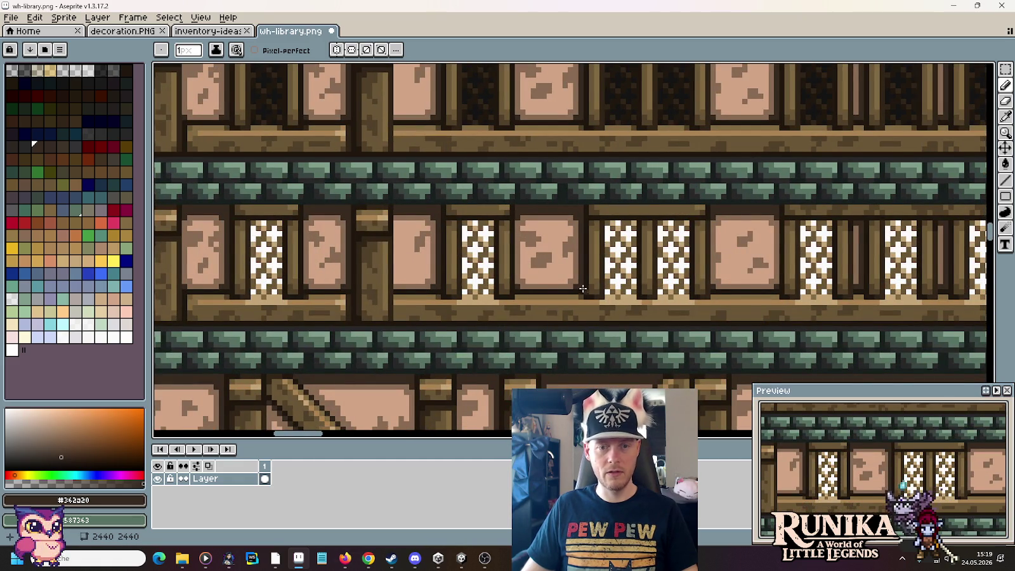
Step: Select the pink panel between the lattice windows, then drop the selection
{"action": "key", "text": "m"}
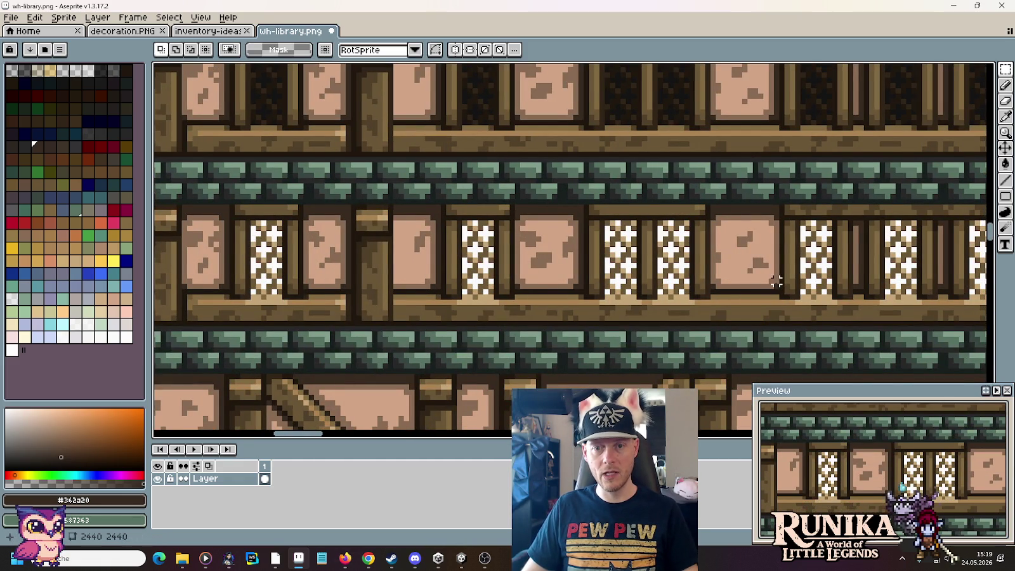
{"action": "left_click_drag", "start_coordinate": [777, 291], "coordinate": [724, 202]}
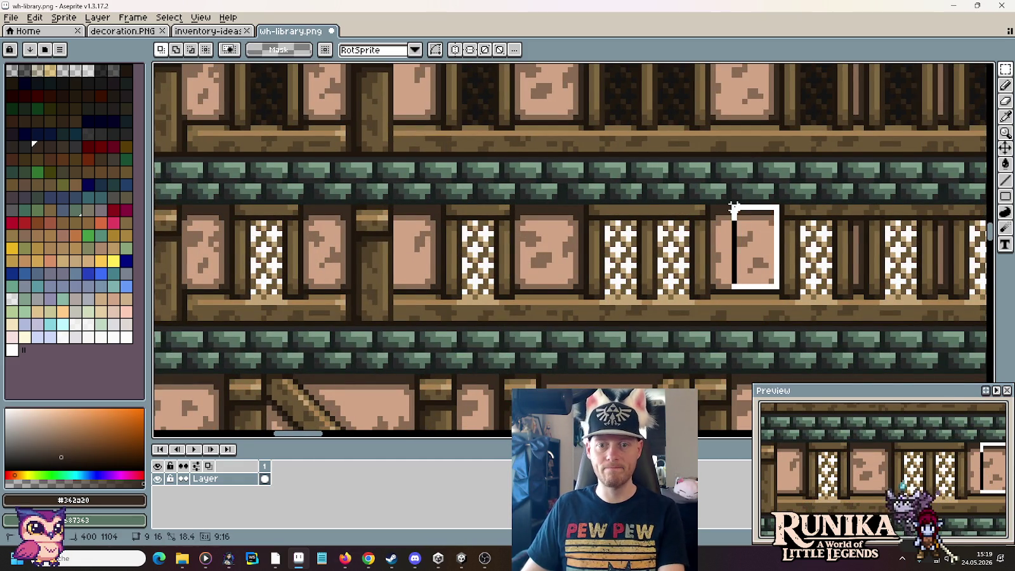
{"action": "key", "text": "ctrl+d"}
{"action": "key", "text": "b"}
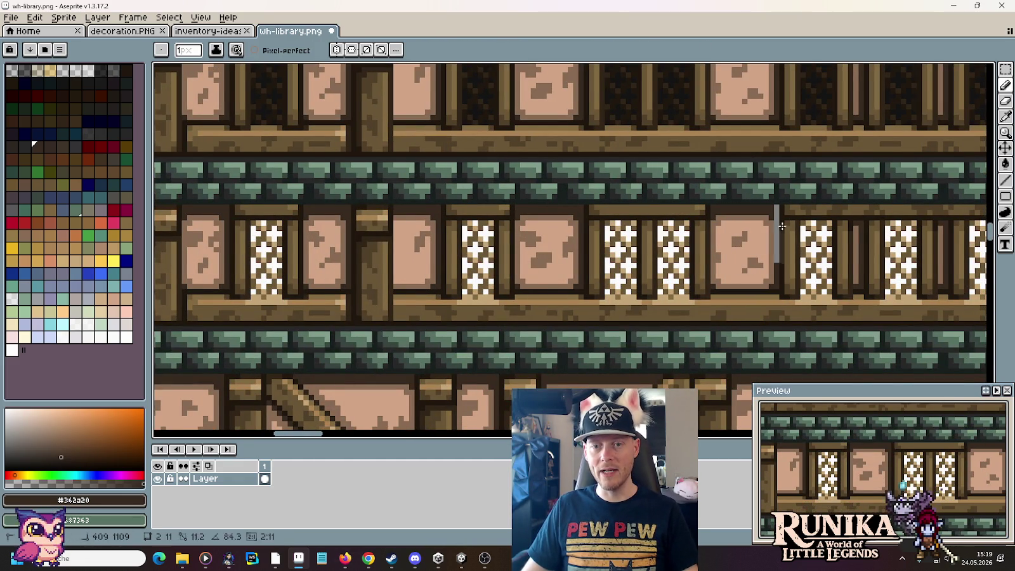
{"action": "scroll", "coordinate": [775, 205], "scroll_direction": "down", "scroll_amount": 3}
{"action": "scroll", "coordinate": [730, 229], "scroll_direction": "down", "scroll_amount": 3}
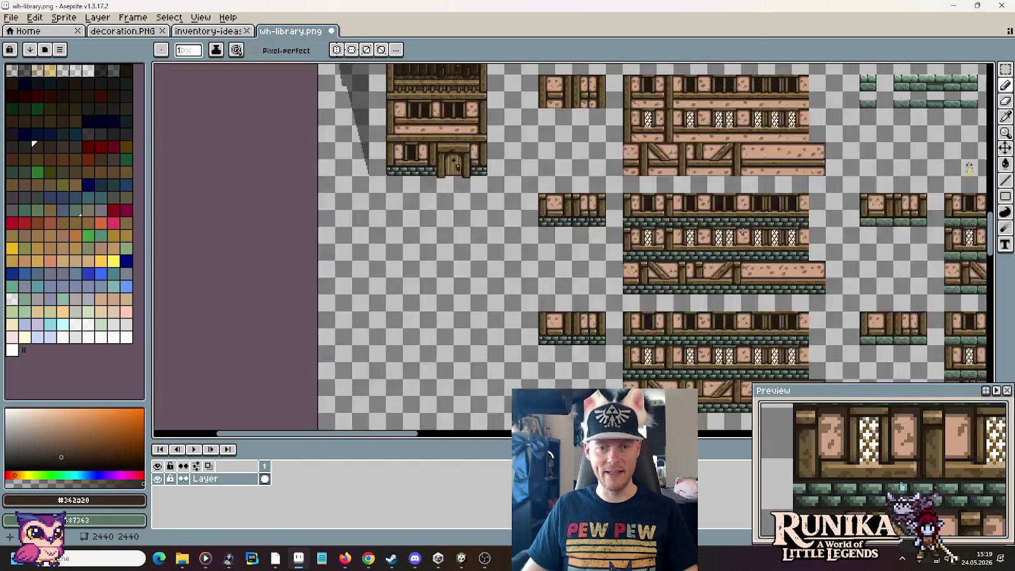
{"action": "scroll", "coordinate": [685, 258], "scroll_direction": "up", "scroll_amount": 3}
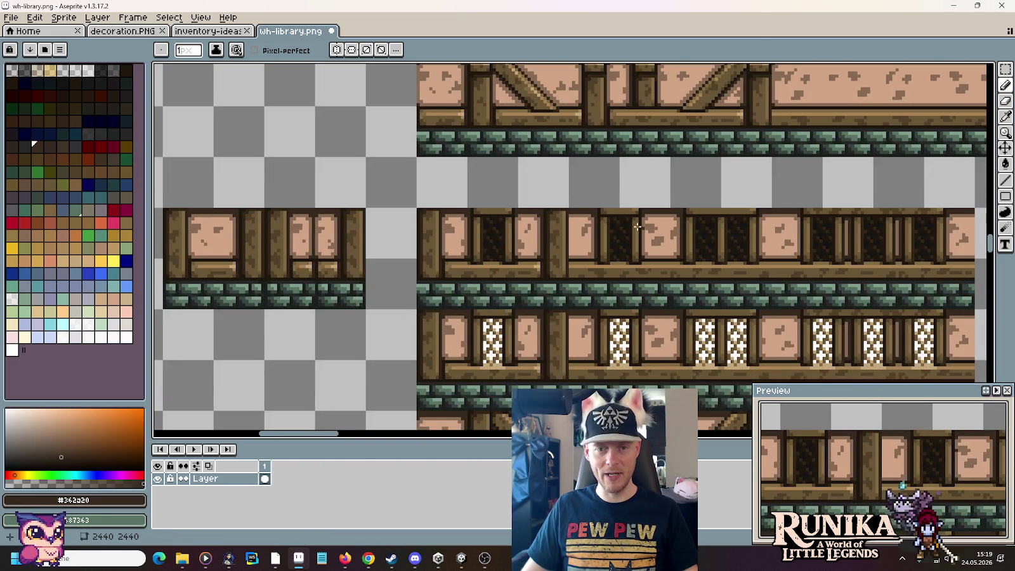
{"action": "scroll", "coordinate": [616, 225], "scroll_direction": "up", "scroll_amount": 1}
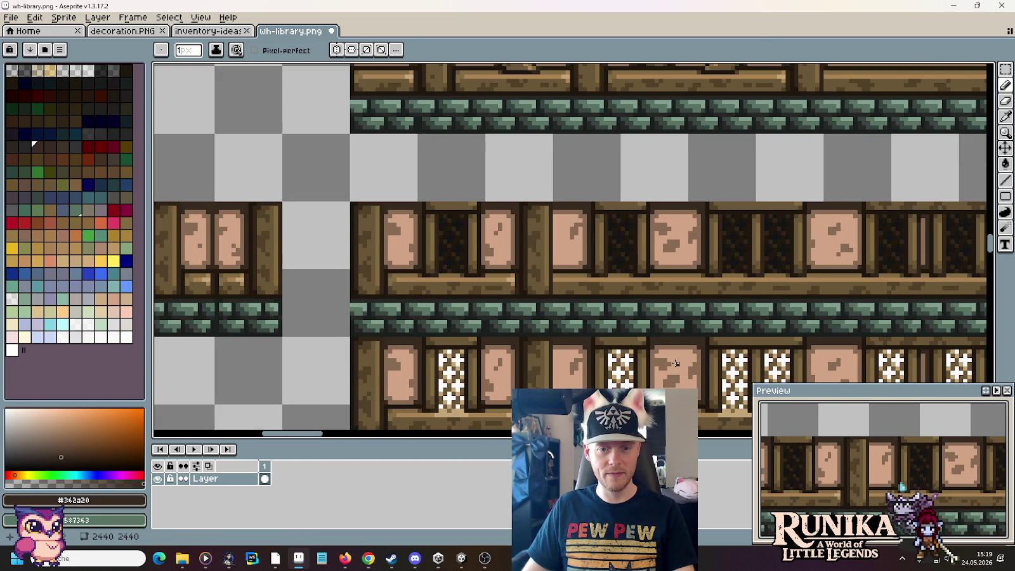
{"action": "scroll", "coordinate": [676, 363], "scroll_direction": "down", "scroll_amount": 1}
{"action": "scroll", "coordinate": [635, 226], "scroll_direction": "up", "scroll_amount": 2}
Step: Copy the upper-row plaster panel into the lower row and paint both white edge lines dark brown
{"action": "key", "text": "m"}
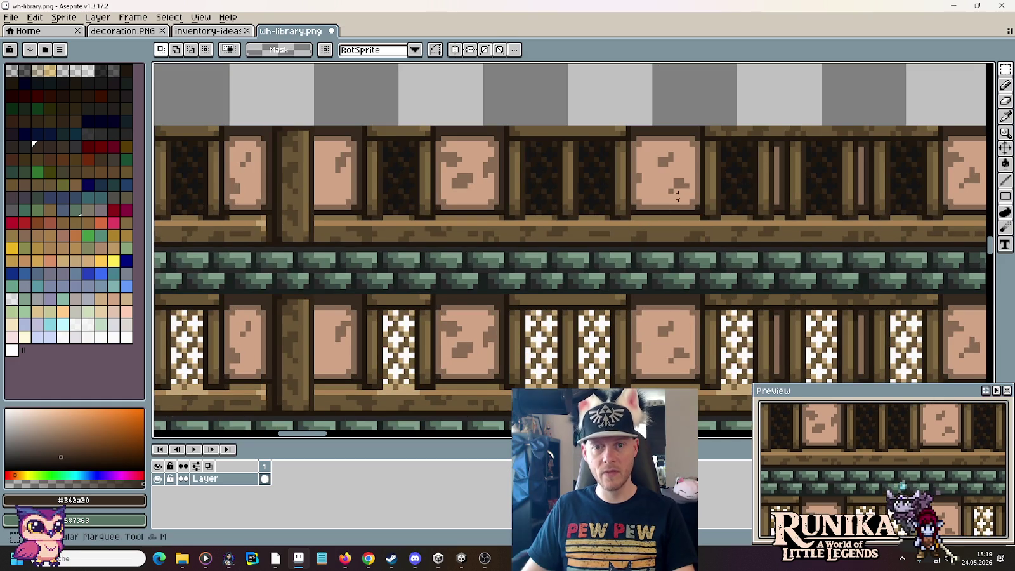
{"action": "left_click_drag", "start_coordinate": [699, 208], "coordinate": [654, 127]}
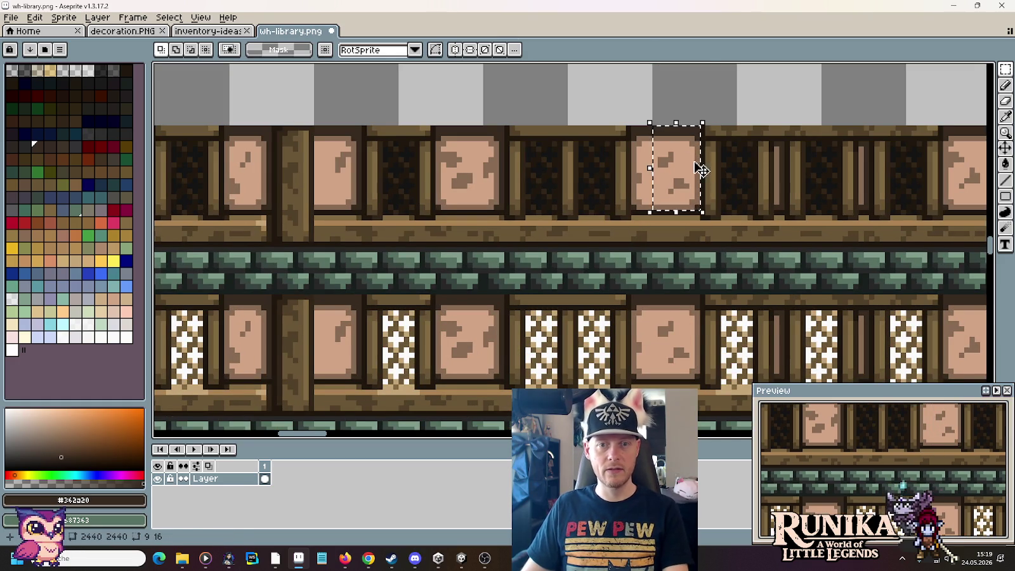
{"action": "left_click", "coordinate": [693, 368]}
{"action": "left_click_drag", "start_coordinate": [699, 380], "coordinate": [645, 295]}
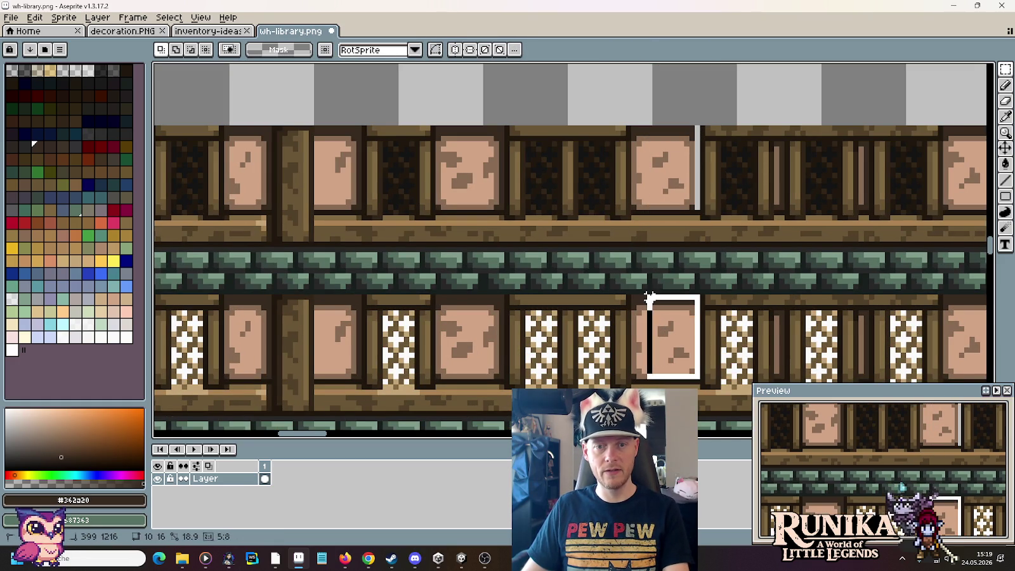
{"action": "key", "text": "ctrl+v"}
{"action": "key", "text": "Return"}
{"action": "key", "text": "b"}
{"action": "left_click_drag", "start_coordinate": [697, 376], "coordinate": [697, 294]}
{"action": "left_click_drag", "start_coordinate": [696, 186], "coordinate": [697, 127]}
{"action": "scroll", "coordinate": [628, 190], "scroll_direction": "down", "scroll_amount": 1}
{"action": "scroll", "coordinate": [623, 197], "scroll_direction": "down", "scroll_amount": 1}
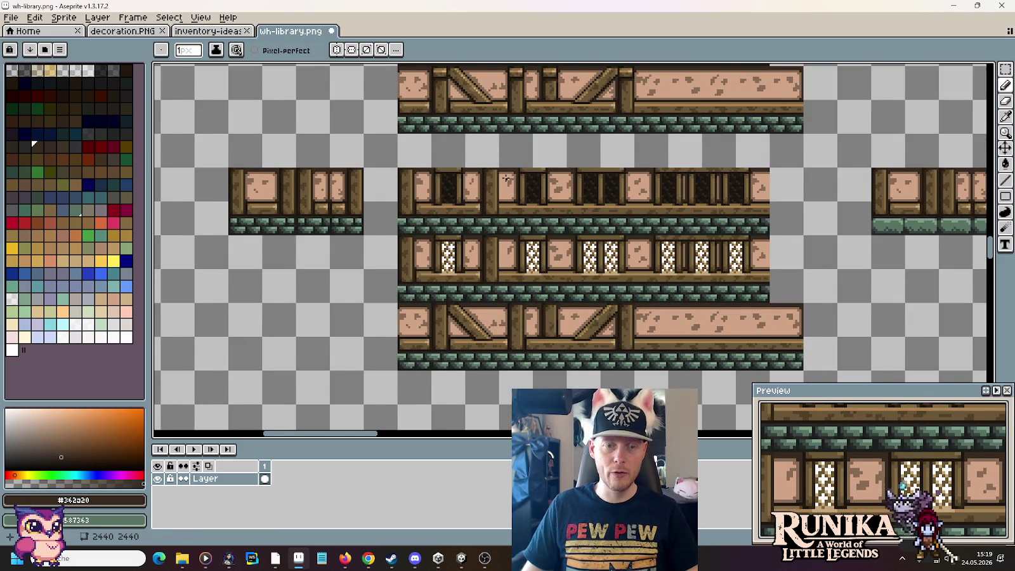
Step: Save wh-library.png and pan over to the other tile rows
{"action": "scroll", "coordinate": [505, 180], "scroll_direction": "down", "scroll_amount": 1}
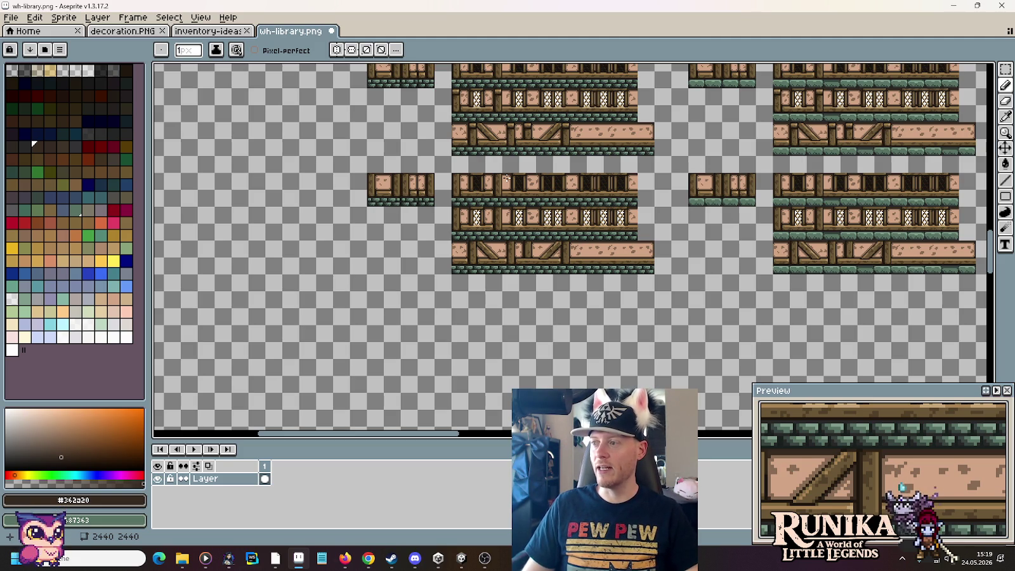
{"action": "left_click_drag", "start_coordinate": [656, 218], "coordinate": [538, 208]}
{"action": "key", "text": "ctrl+s"}
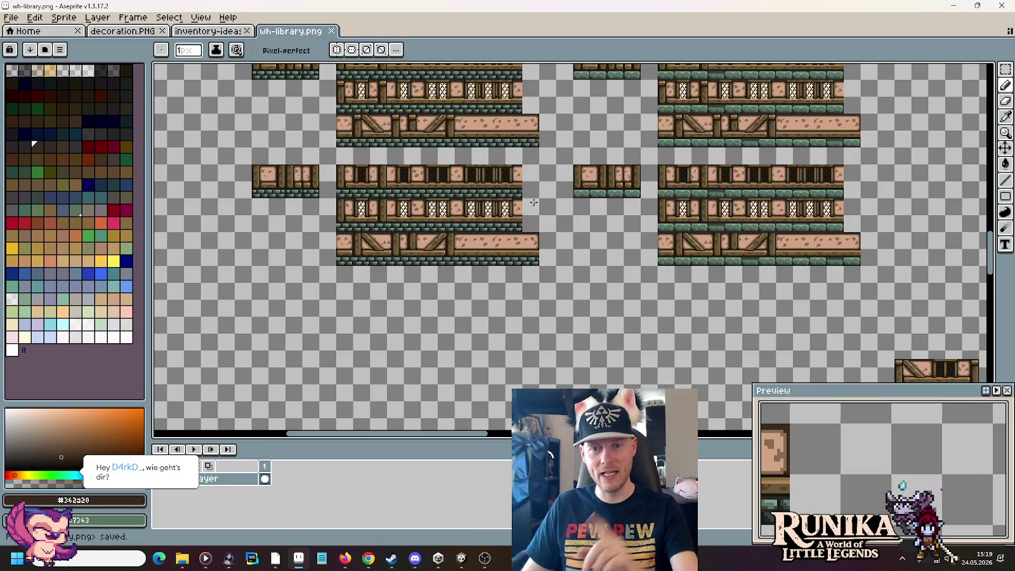
{"action": "mouse_move", "coordinate": [538, 208]}
{"action": "left_mouse_down"}
{"action": "mouse_move", "coordinate": [651, 291]}
{"action": "mouse_move", "coordinate": [593, 222]}
{"action": "left_mouse_up"}
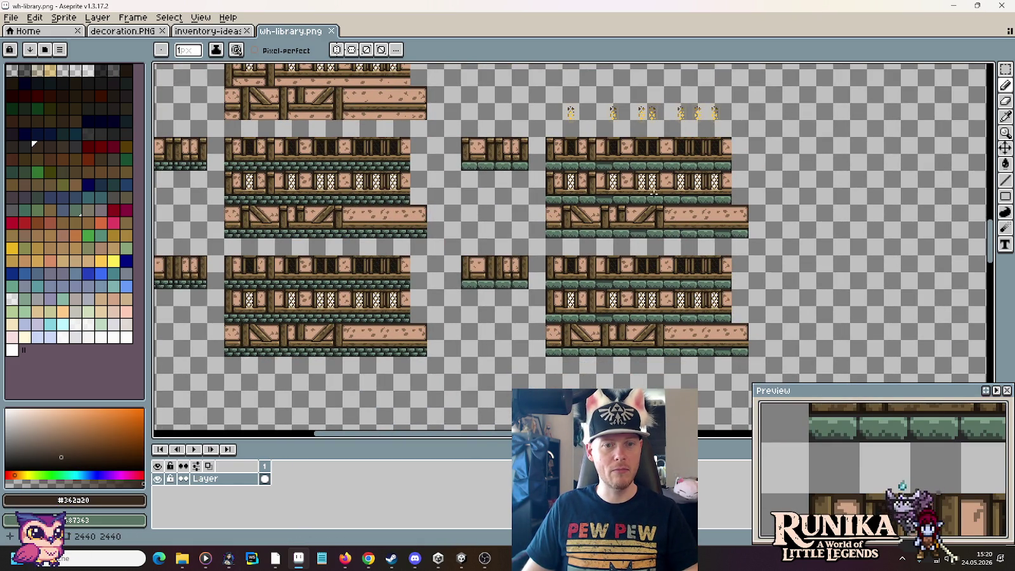
{"action": "scroll", "coordinate": [656, 274], "scroll_direction": "up", "scroll_amount": 2}
{"action": "scroll", "coordinate": [664, 274], "scroll_direction": "up", "scroll_amount": 1}
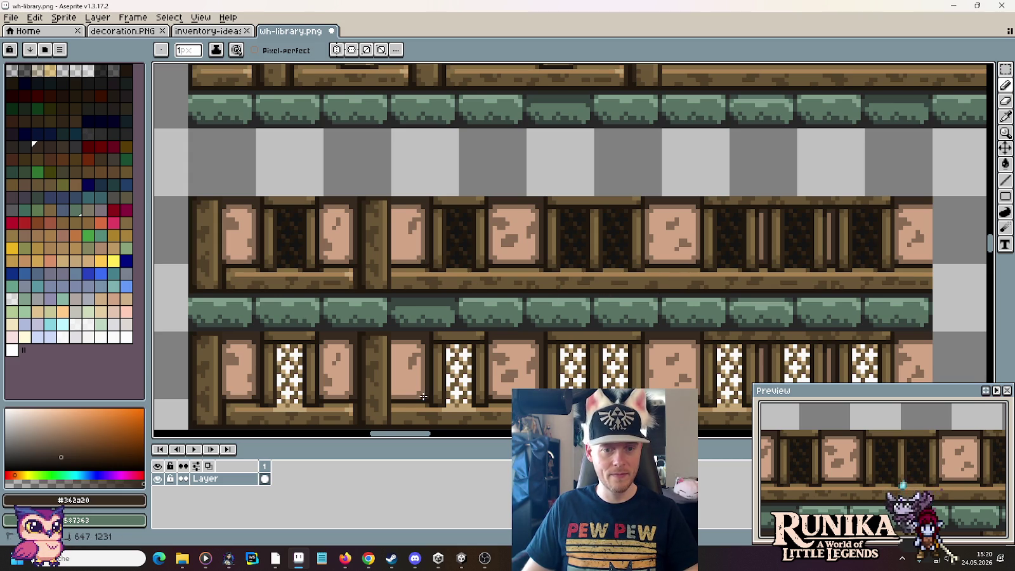
Step: Select the pink panel in the upper wall row and move it down into the lattice-window row
{"action": "scroll", "coordinate": [424, 397], "scroll_direction": "down", "scroll_amount": 1}
{"action": "scroll", "coordinate": [560, 389], "scroll_direction": "down", "scroll_amount": 4}
{"action": "scroll", "coordinate": [560, 388], "scroll_direction": "up", "scroll_amount": 5}
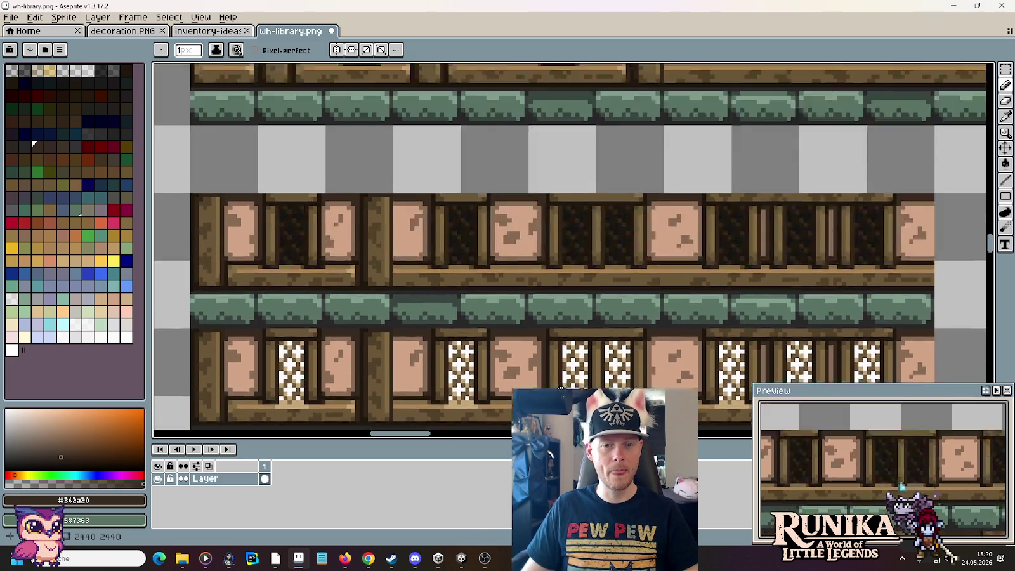
{"action": "scroll", "coordinate": [561, 389], "scroll_direction": "down", "scroll_amount": 5}
{"action": "scroll", "coordinate": [508, 305], "scroll_direction": "up", "scroll_amount": 4}
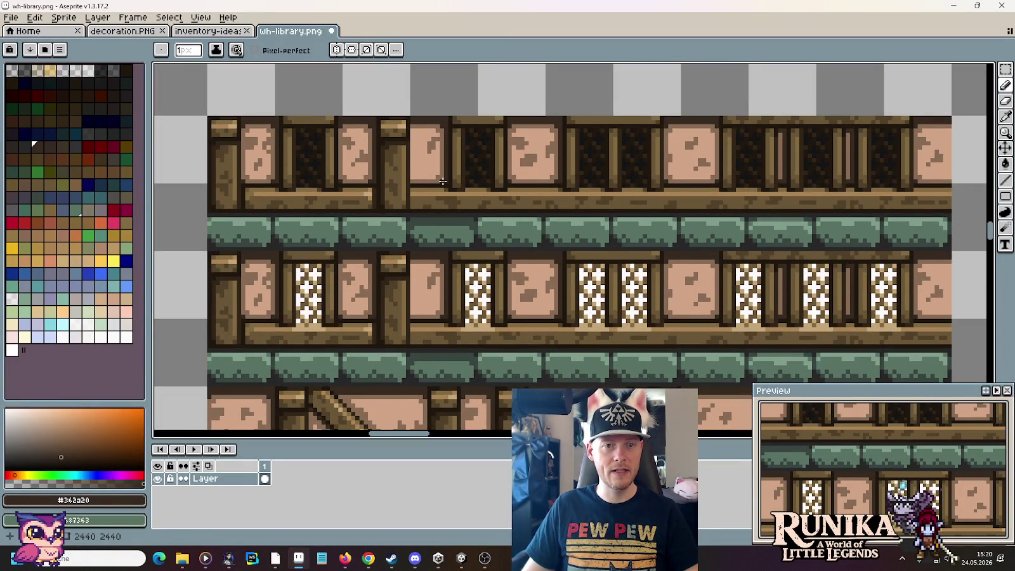
{"action": "scroll", "coordinate": [424, 341], "scroll_direction": "down", "scroll_amount": 2}
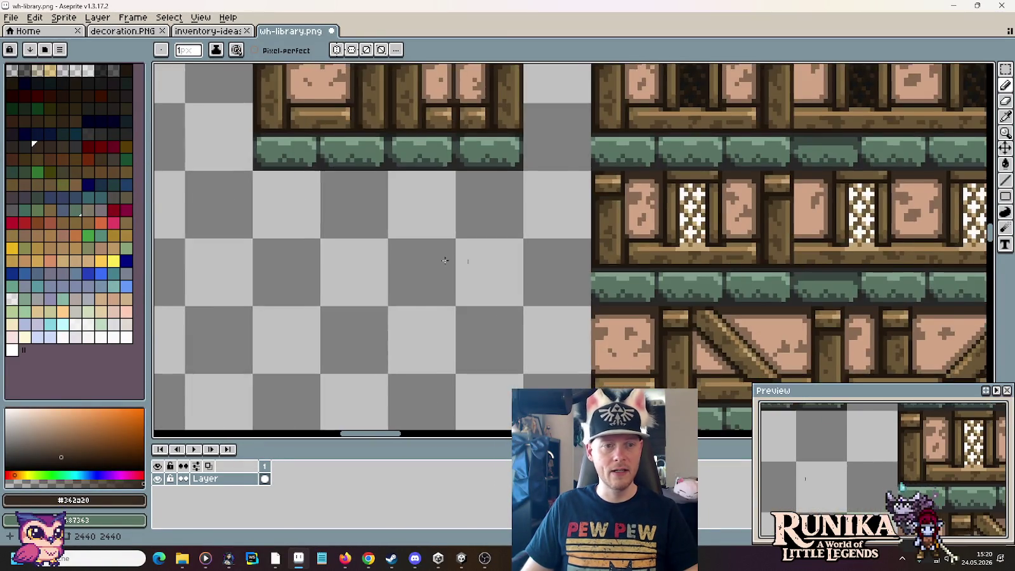
{"action": "scroll", "coordinate": [491, 247], "scroll_direction": "up", "scroll_amount": 2}
{"action": "scroll", "coordinate": [491, 248], "scroll_direction": "up", "scroll_amount": 1}
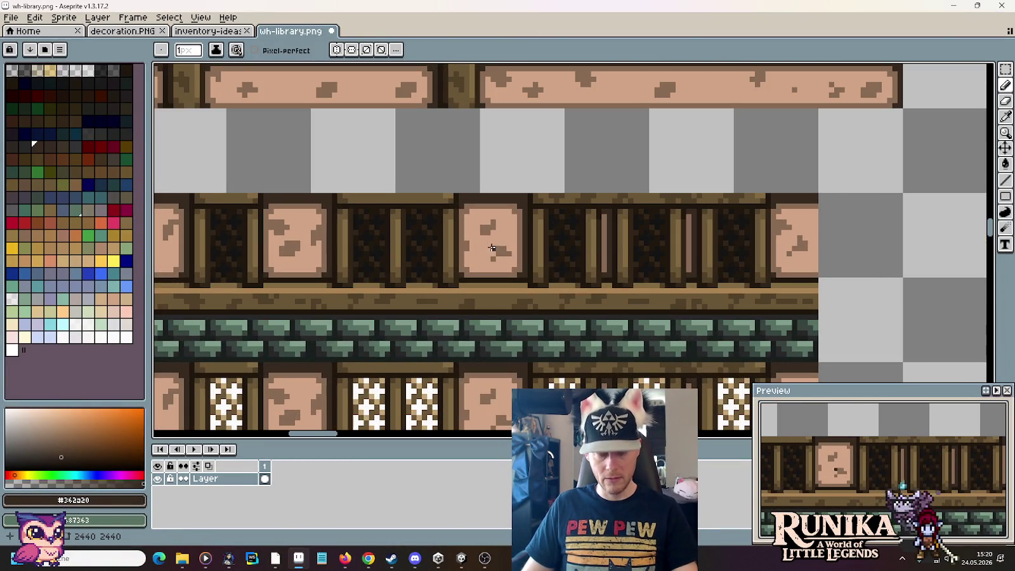
{"action": "key", "text": "m"}
{"action": "mouse_move", "coordinate": [525, 276]}
{"action": "left_mouse_down"}
{"action": "mouse_move", "coordinate": [471, 198]}
{"action": "mouse_move", "coordinate": [992, 360]}
{"action": "mouse_move", "coordinate": [630, 240]}
{"action": "left_mouse_up"}
{"action": "left_click_drag", "start_coordinate": [600, 120], "coordinate": [603, 283]}
Step: Finish positioning the panel, drop it in place and save wh-library.png
{"action": "scroll", "coordinate": [606, 285], "scroll_direction": "down", "scroll_amount": 2}
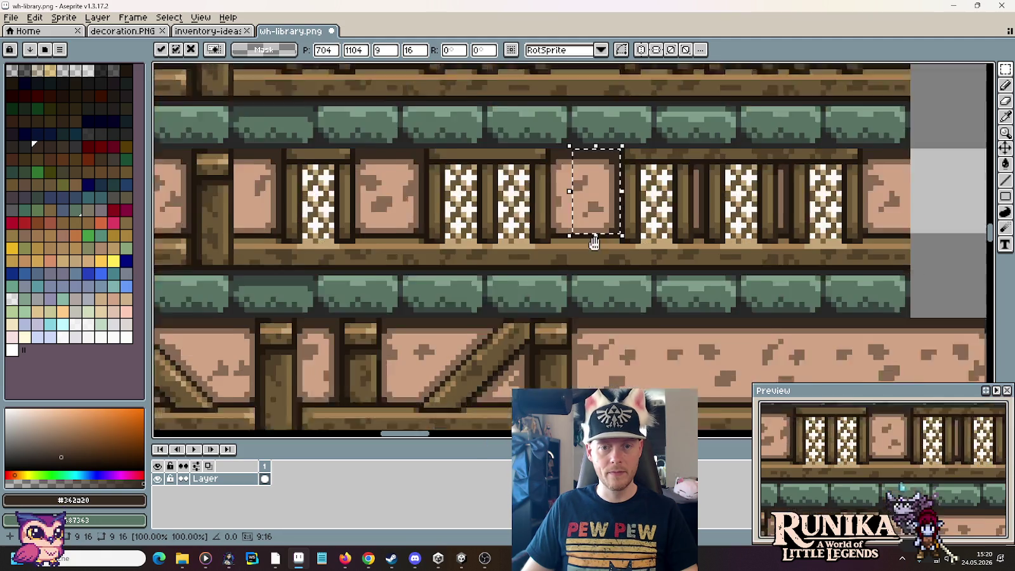
{"action": "scroll", "coordinate": [606, 285], "scroll_direction": "down", "scroll_amount": 2}
{"action": "scroll", "coordinate": [602, 253], "scroll_direction": "down", "scroll_amount": 2}
{"action": "mouse_move", "coordinate": [603, 254]}
{"action": "left_mouse_down"}
{"action": "mouse_move", "coordinate": [592, 172]}
{"action": "mouse_move", "coordinate": [594, 345]}
{"action": "left_mouse_up"}
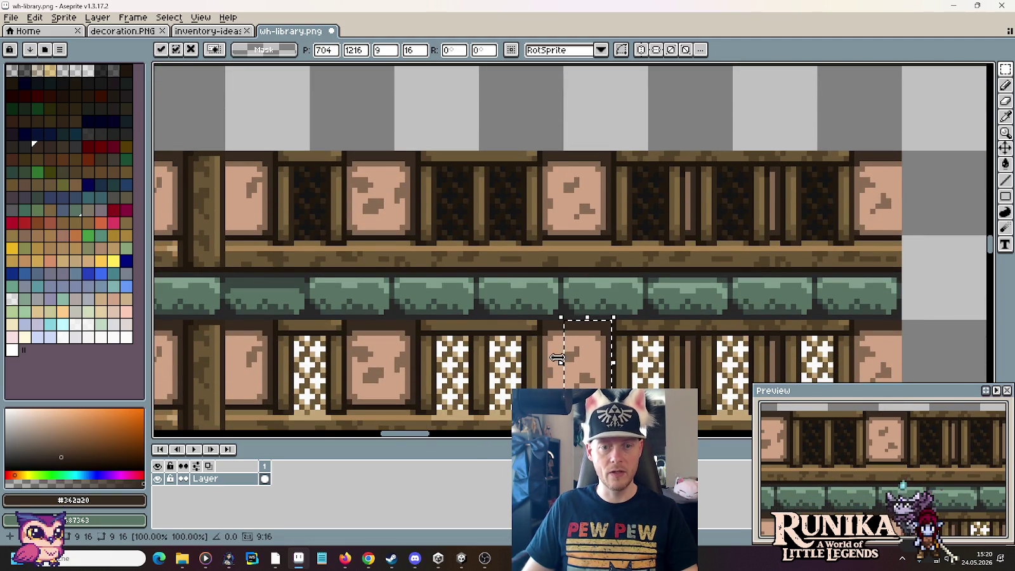
{"action": "scroll", "coordinate": [549, 357], "scroll_direction": "down", "scroll_amount": 2}
{"action": "scroll", "coordinate": [425, 327], "scroll_direction": "down", "scroll_amount": 4}
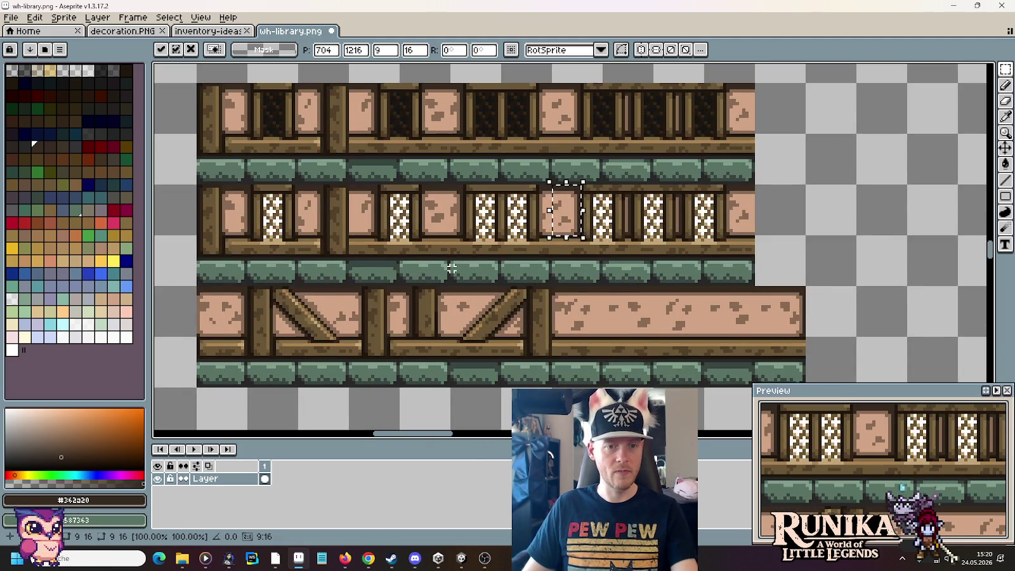
{"action": "key", "text": "ctrl+d"}
{"action": "key", "text": "ctrl+s"}
{"action": "scroll", "coordinate": [449, 272], "scroll_direction": "down", "scroll_amount": 1}
{"action": "scroll", "coordinate": [539, 317], "scroll_direction": "down", "scroll_amount": 1}
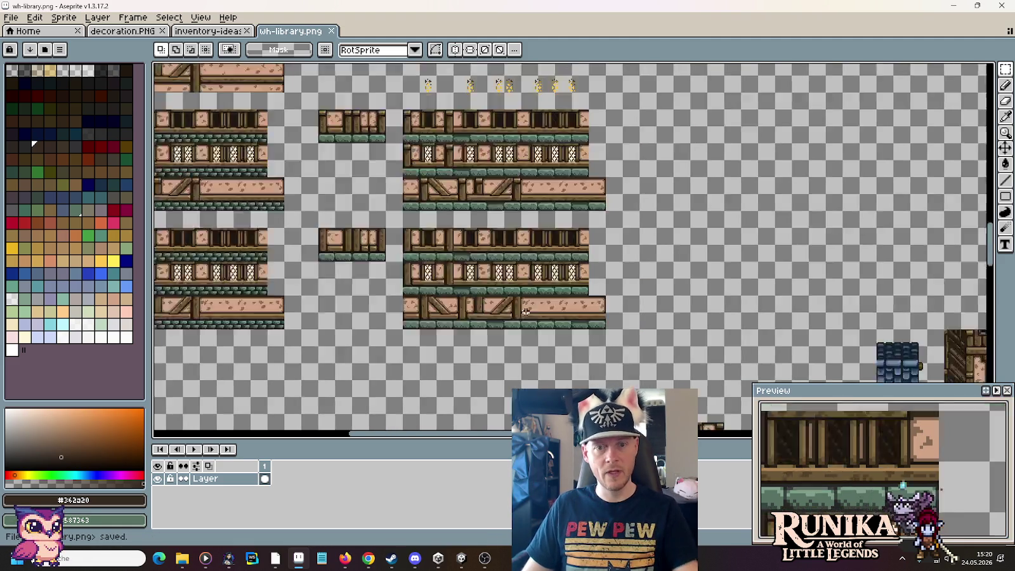
{"action": "scroll", "coordinate": [610, 346], "scroll_direction": "down", "scroll_amount": 1}
{"action": "scroll", "coordinate": [610, 346], "scroll_direction": "up", "scroll_amount": 2}
{"action": "scroll", "coordinate": [584, 329], "scroll_direction": "up", "scroll_amount": 1}
{"action": "scroll", "coordinate": [550, 309], "scroll_direction": "up", "scroll_amount": 2}
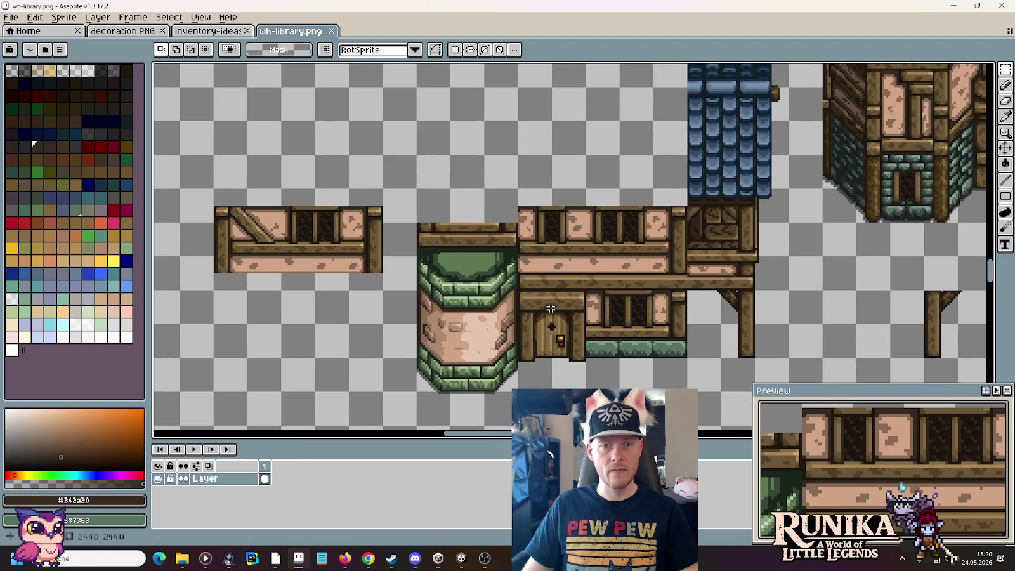
{"action": "scroll", "coordinate": [584, 234], "scroll_direction": "up", "scroll_amount": 3}
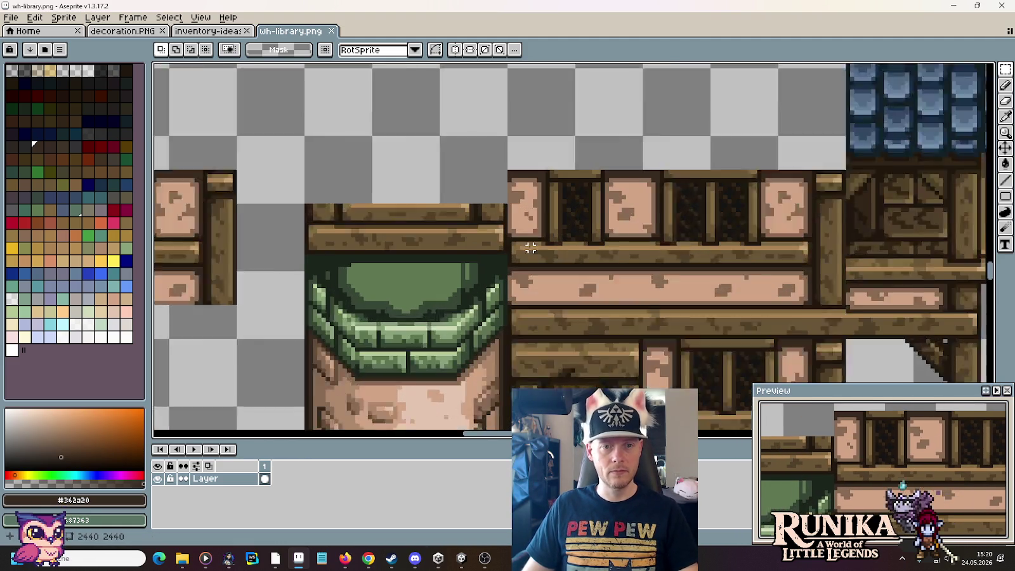
{"action": "scroll", "coordinate": [544, 239], "scroll_direction": "up", "scroll_amount": 1}
{"action": "key", "text": "b"}
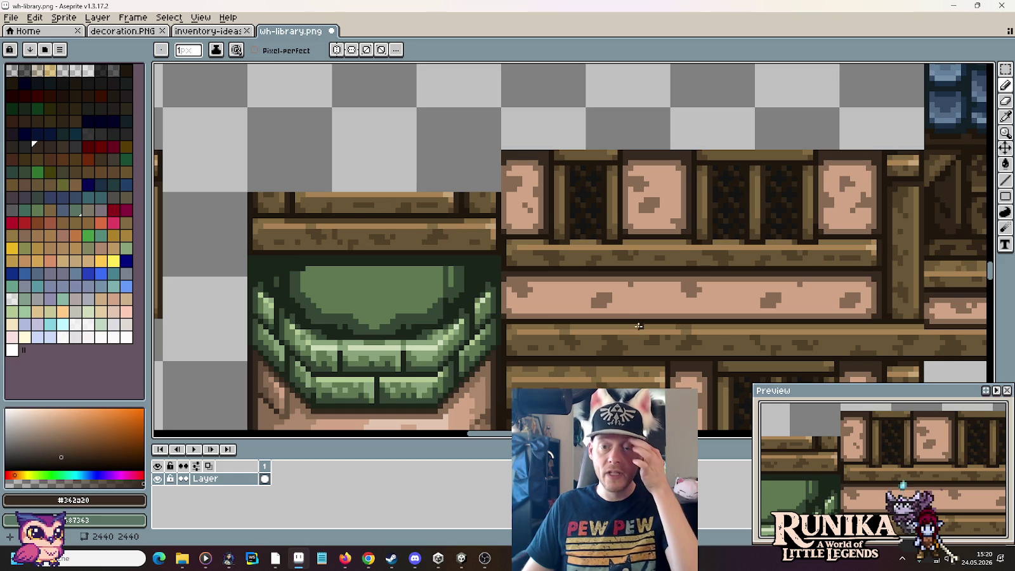
{"action": "scroll", "coordinate": [638, 324], "scroll_direction": "down", "scroll_amount": 1}
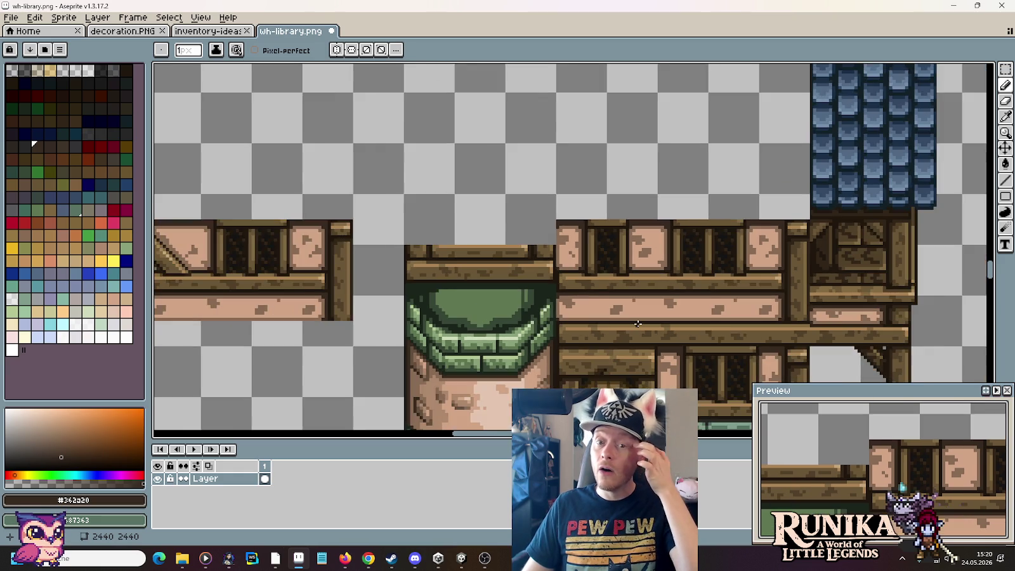
{"action": "scroll", "coordinate": [637, 325], "scroll_direction": "down", "scroll_amount": 1}
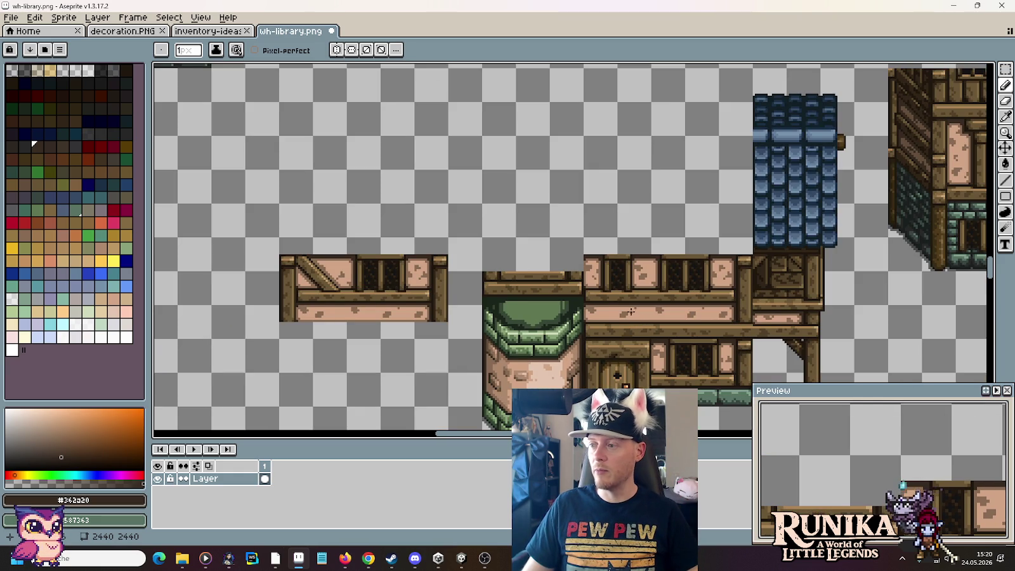
{"action": "scroll", "coordinate": [628, 309], "scroll_direction": "down", "scroll_amount": 2}
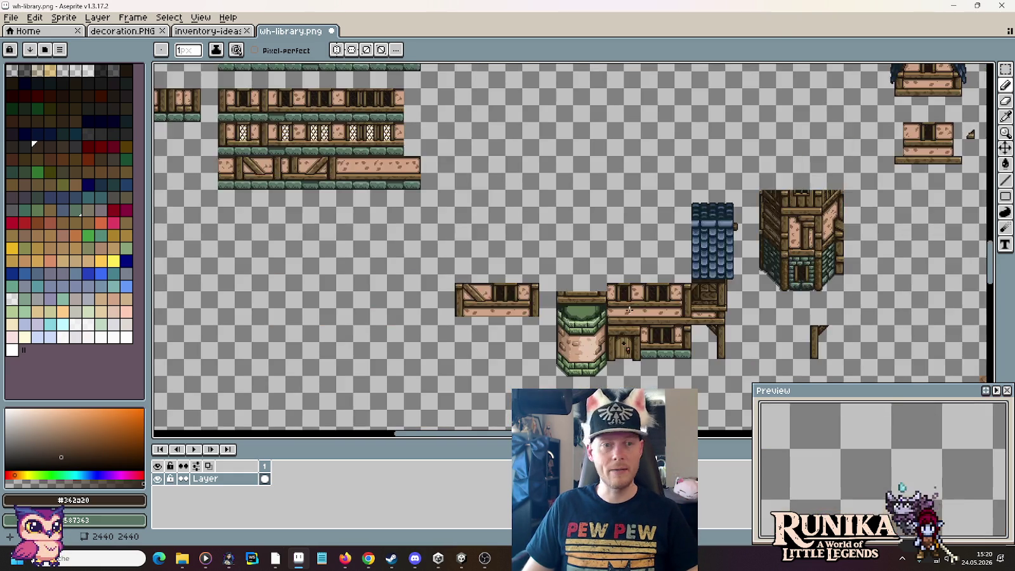
{"action": "scroll", "coordinate": [629, 310], "scroll_direction": "down", "scroll_amount": 1}
{"action": "scroll", "coordinate": [451, 216], "scroll_direction": "up", "scroll_amount": 5}
{"action": "mouse_move", "coordinate": [573, 281]}
{"action": "left_mouse_down"}
{"action": "mouse_move", "coordinate": [447, 246]}
{"action": "mouse_move", "coordinate": [578, 299]}
{"action": "mouse_move", "coordinate": [620, 250]}
{"action": "mouse_move", "coordinate": [529, 370]}
{"action": "mouse_move", "coordinate": [540, 226]}
{"action": "mouse_move", "coordinate": [549, 267]}
{"action": "left_mouse_up"}
{"action": "scroll", "coordinate": [550, 266], "scroll_direction": "down", "scroll_amount": 1}
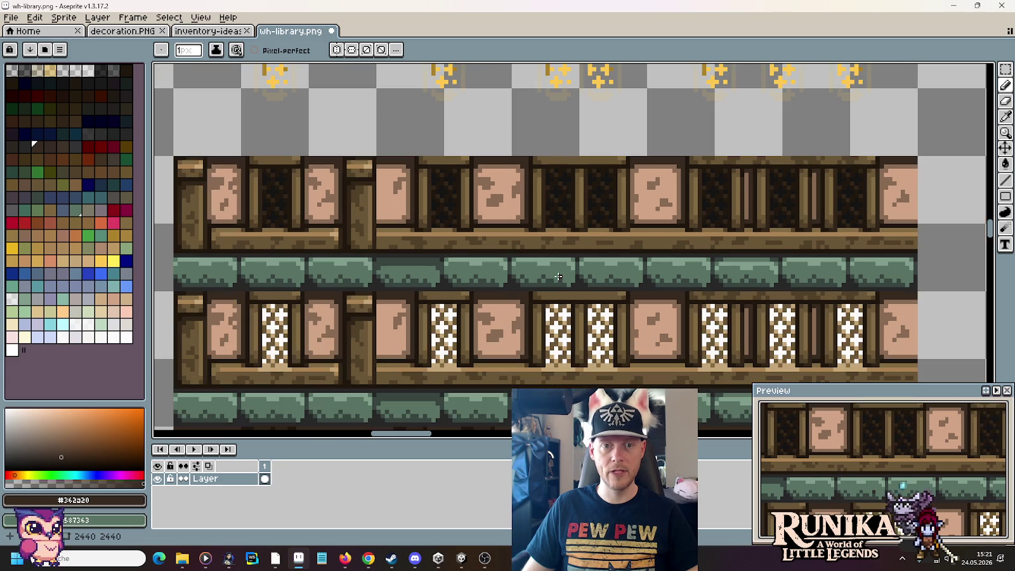
{"action": "scroll", "coordinate": [558, 276], "scroll_direction": "down", "scroll_amount": 1}
{"action": "scroll", "coordinate": [561, 285], "scroll_direction": "down", "scroll_amount": 1}
{"action": "scroll", "coordinate": [565, 295], "scroll_direction": "up", "scroll_amount": 1}
{"action": "scroll", "coordinate": [570, 310], "scroll_direction": "down", "scroll_amount": 1}
{"action": "scroll", "coordinate": [570, 310], "scroll_direction": "up", "scroll_amount": 1}
{"action": "scroll", "coordinate": [525, 253], "scroll_direction": "up", "scroll_amount": 2}
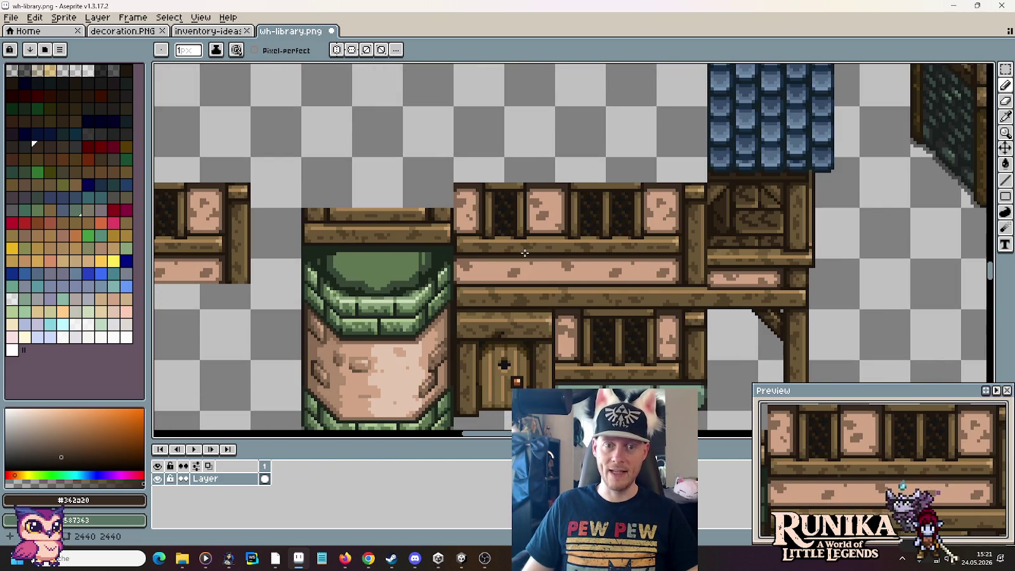
{"action": "scroll", "coordinate": [634, 191], "scroll_direction": "up", "scroll_amount": 2}
{"action": "scroll", "coordinate": [770, 116], "scroll_direction": "up", "scroll_amount": 1}
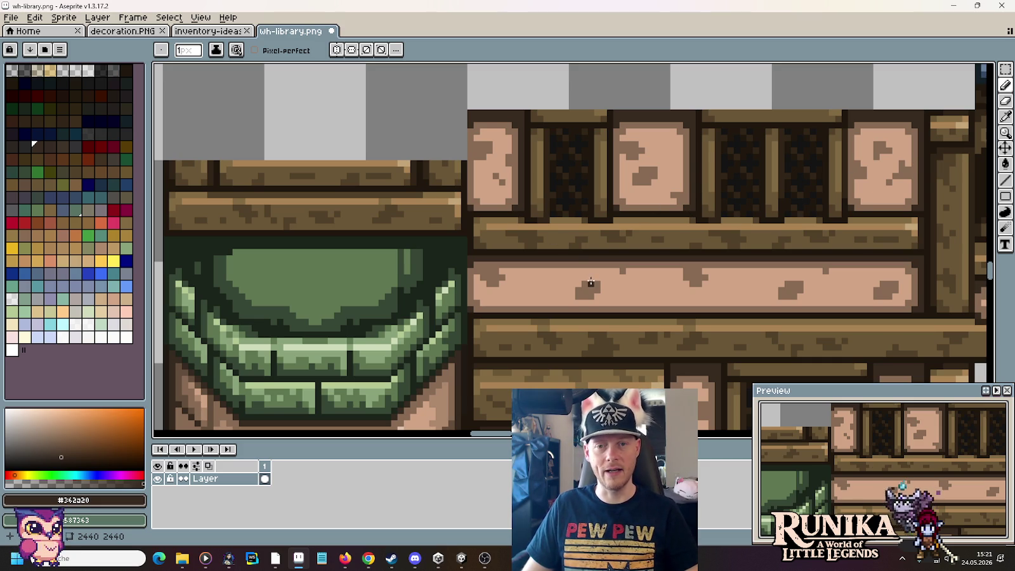
{"action": "left_click_drag", "start_coordinate": [590, 283], "coordinate": [575, 128]}
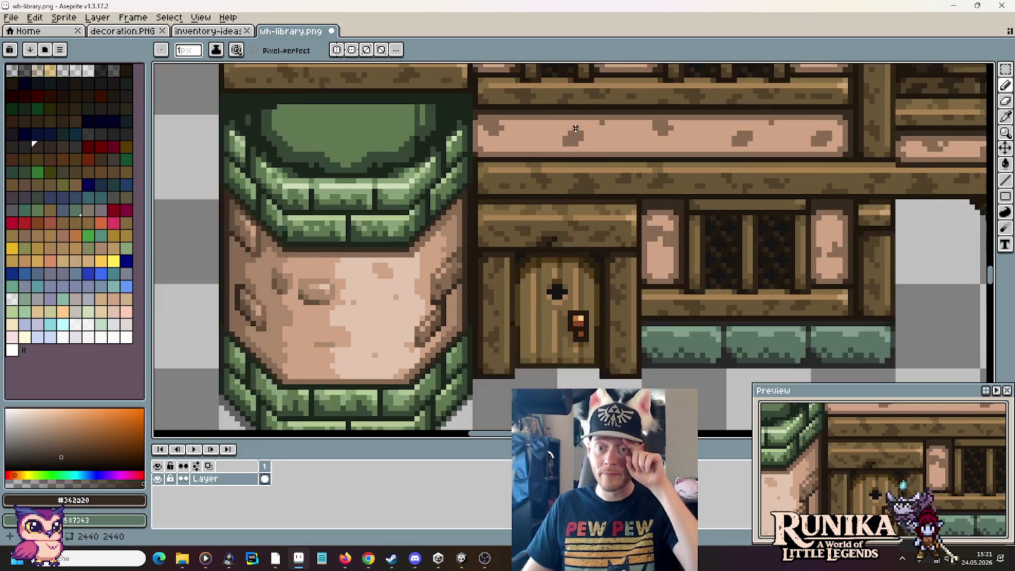
{"action": "scroll", "coordinate": [576, 129], "scroll_direction": "down", "scroll_amount": 3}
{"action": "scroll", "coordinate": [577, 190], "scroll_direction": "down", "scroll_amount": 1}
{"action": "scroll", "coordinate": [580, 253], "scroll_direction": "down", "scroll_amount": 2}
{"action": "scroll", "coordinate": [586, 283], "scroll_direction": "up", "scroll_amount": 2}
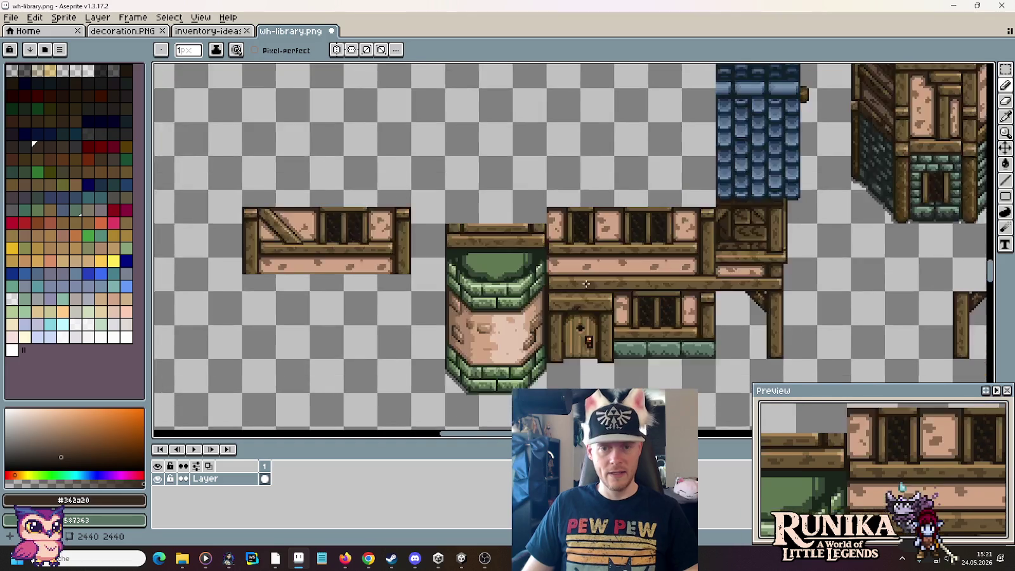
{"action": "scroll", "coordinate": [586, 283], "scroll_direction": "up", "scroll_amount": 1}
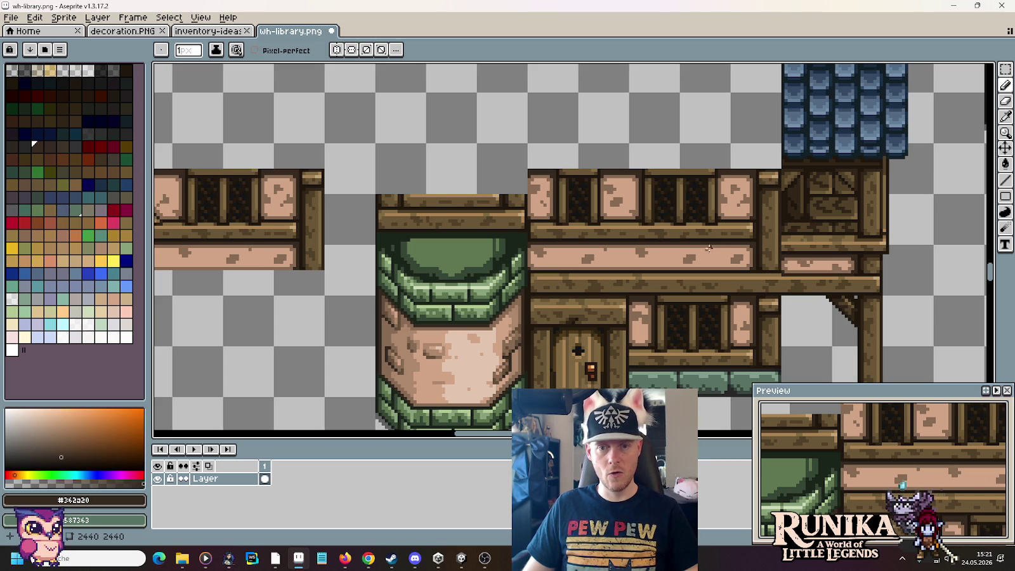
{"action": "scroll", "coordinate": [709, 253], "scroll_direction": "down", "scroll_amount": 2}
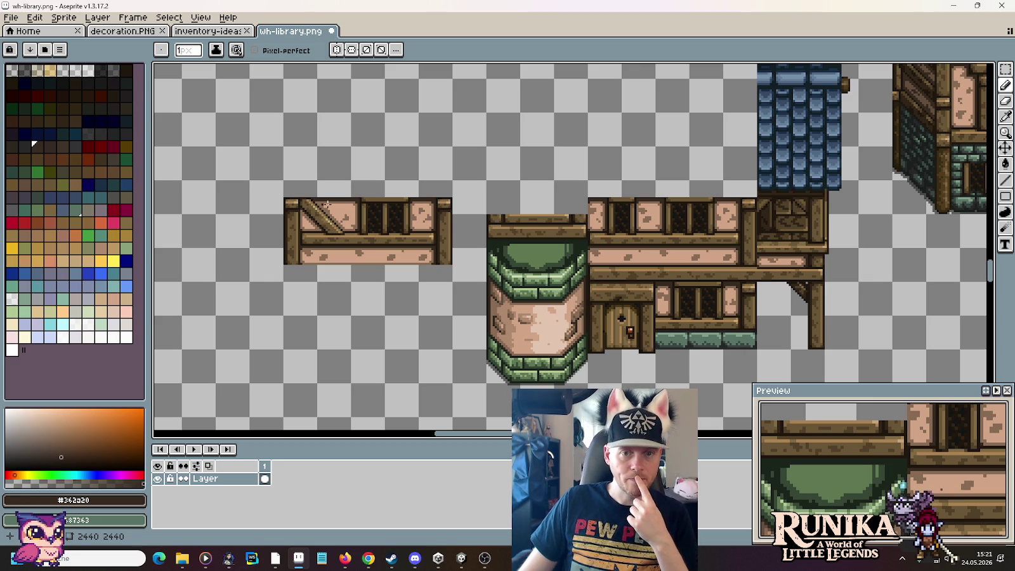
Step: Move the upper lattice-window strip right, leaving a narrow transparent gap in the wall
{"action": "scroll", "coordinate": [715, 245], "scroll_direction": "up", "scroll_amount": 1}
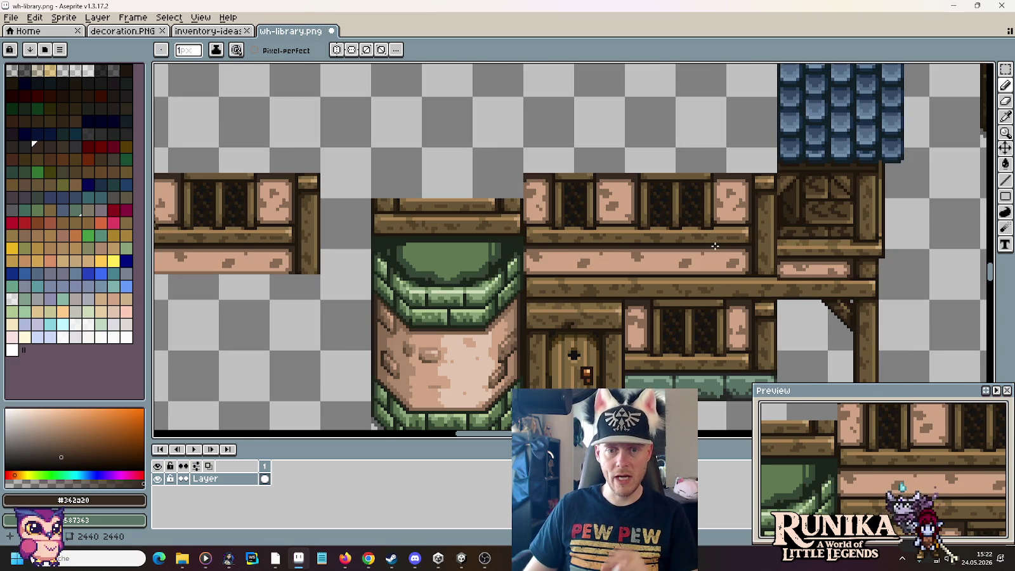
{"action": "scroll", "coordinate": [715, 246], "scroll_direction": "up", "scroll_amount": 1}
{"action": "scroll", "coordinate": [711, 222], "scroll_direction": "up", "scroll_amount": 1}
{"action": "key", "text": "m"}
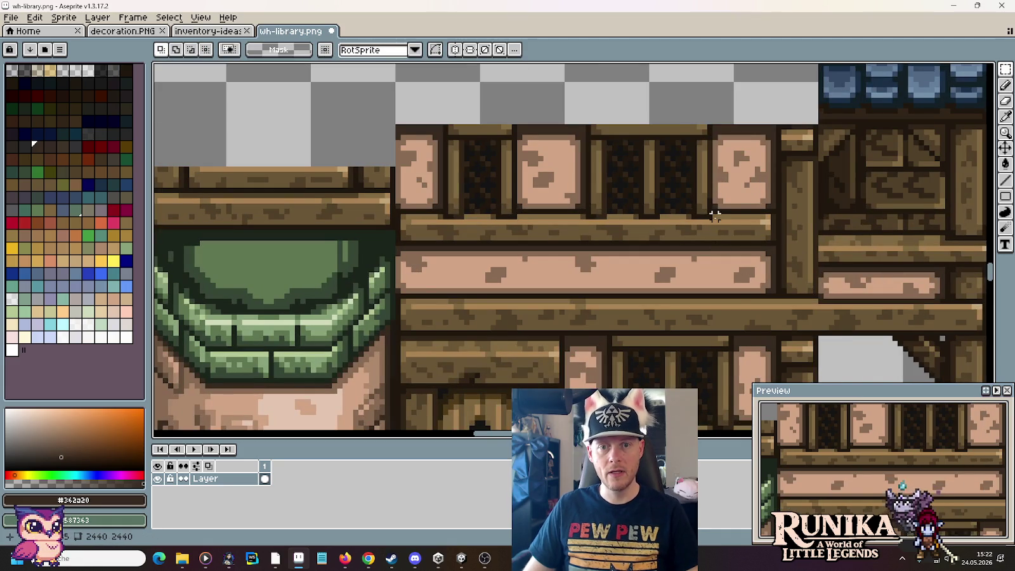
{"action": "mouse_move", "coordinate": [728, 219]}
{"action": "left_mouse_down"}
{"action": "mouse_move", "coordinate": [563, 101]}
{"action": "mouse_move", "coordinate": [596, 117]}
{"action": "left_mouse_up"}
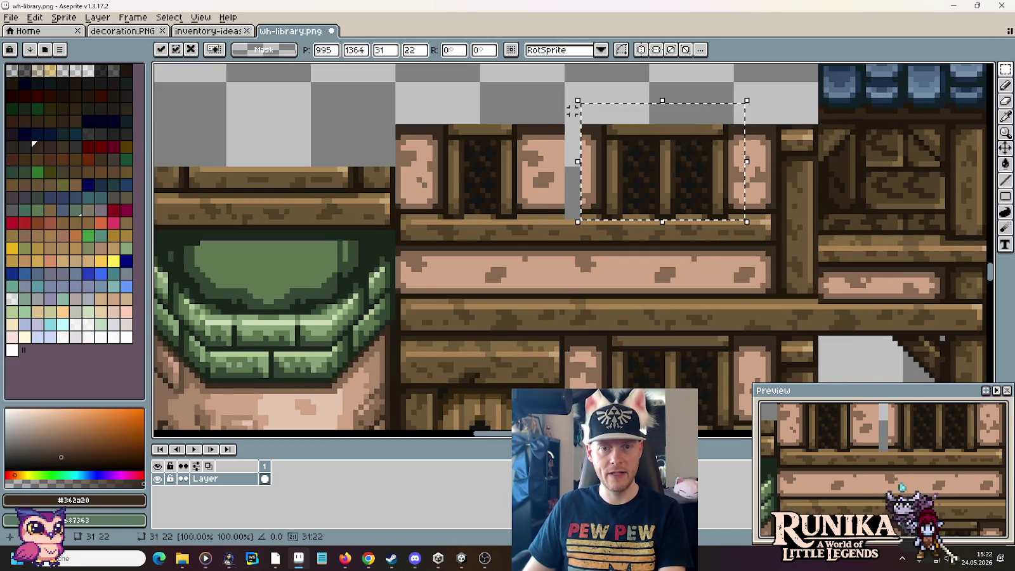
{"action": "left_click", "coordinate": [572, 301]}
{"action": "left_click_drag", "start_coordinate": [609, 354], "coordinate": [612, 134]}
{"action": "left_click", "coordinate": [630, 221]}
{"action": "scroll", "coordinate": [630, 221], "scroll_direction": "down", "scroll_amount": 3}
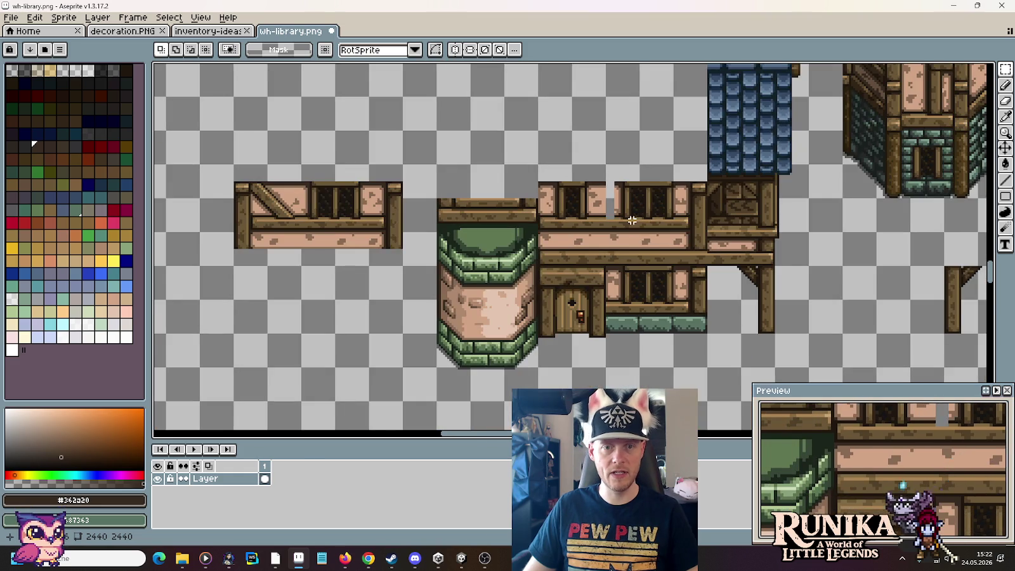
{"action": "scroll", "coordinate": [583, 190], "scroll_direction": "up", "scroll_amount": 2}
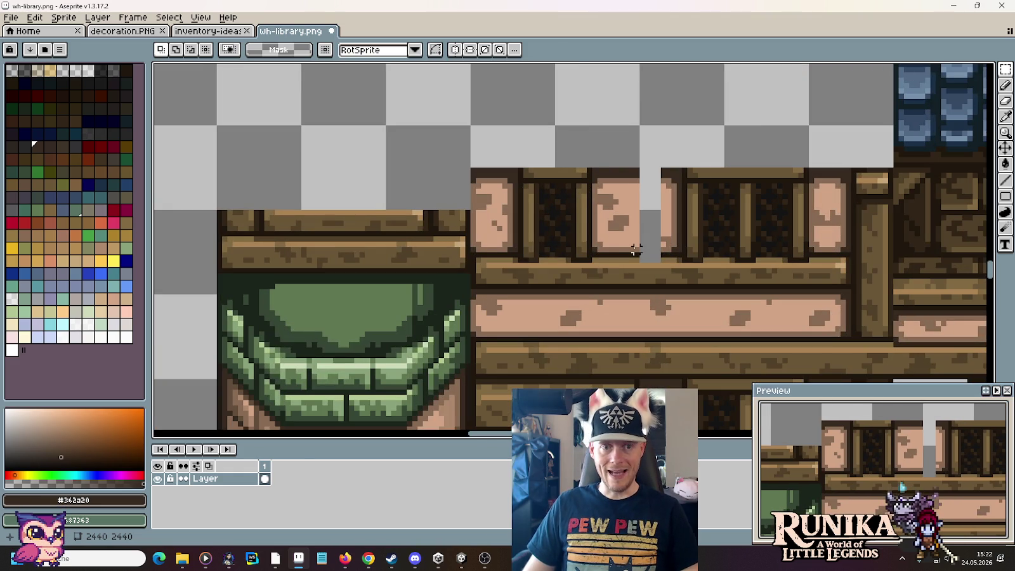
{"action": "scroll", "coordinate": [632, 245], "scroll_direction": "down", "scroll_amount": 2}
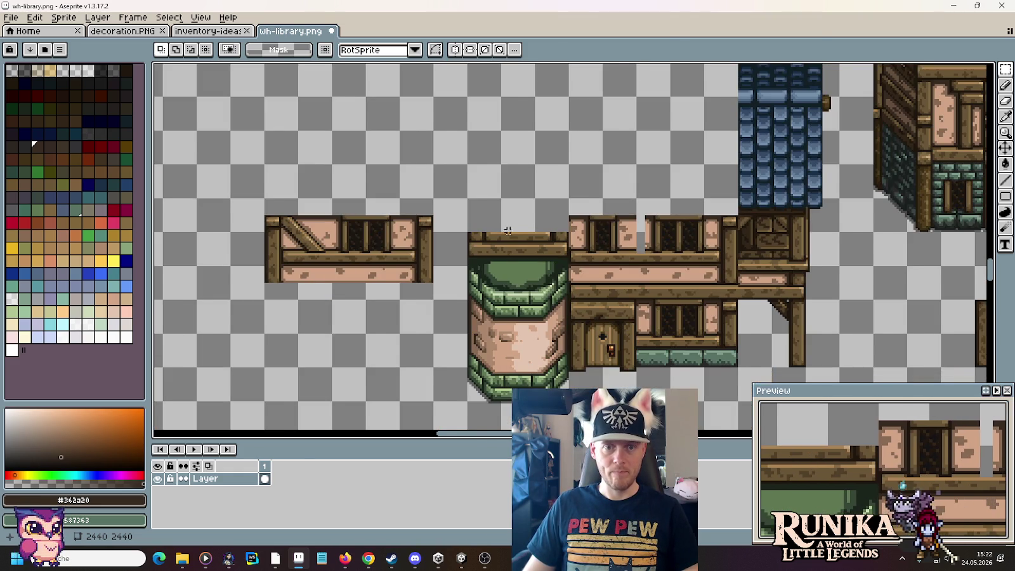
{"action": "scroll", "coordinate": [508, 231], "scroll_direction": "down", "scroll_amount": 2}
{"action": "scroll", "coordinate": [492, 267], "scroll_direction": "up", "scroll_amount": 1}
{"action": "scroll", "coordinate": [488, 209], "scroll_direction": "up", "scroll_amount": 1}
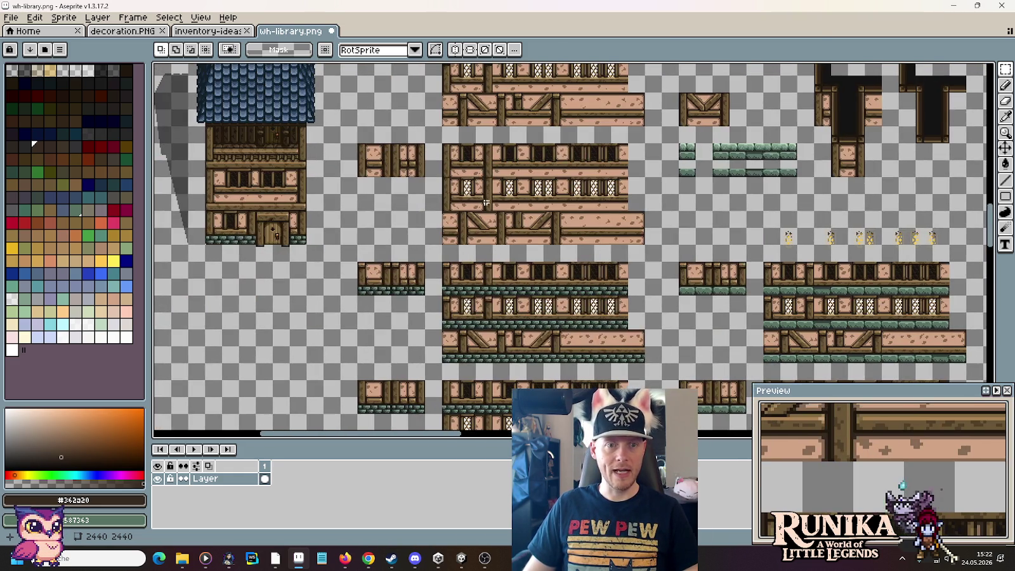
Step: Drop the floating 16×32 wall section in place on the library wall
{"action": "mouse_move", "coordinate": [433, 100]}
{"action": "left_mouse_down"}
{"action": "mouse_move", "coordinate": [541, 236]}
{"action": "mouse_move", "coordinate": [503, 201]}
{"action": "left_mouse_up"}
{"action": "scroll", "coordinate": [503, 244], "scroll_direction": "up", "scroll_amount": 1}
{"action": "scroll", "coordinate": [539, 229], "scroll_direction": "down", "scroll_amount": 1}
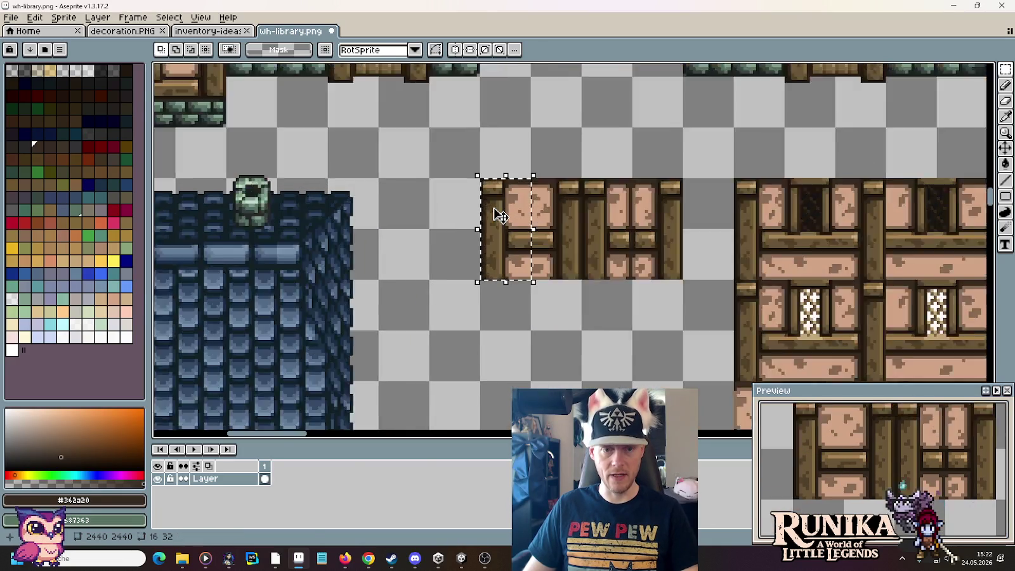
{"action": "scroll", "coordinate": [558, 227], "scroll_direction": "down", "scroll_amount": 1}
{"action": "scroll", "coordinate": [566, 225], "scroll_direction": "down", "scroll_amount": 1}
{"action": "left_click_drag", "start_coordinate": [567, 225], "coordinate": [516, 208]}
{"action": "scroll", "coordinate": [435, 159], "scroll_direction": "up", "scroll_amount": 3}
{"action": "mouse_move", "coordinate": [435, 159]}
{"action": "left_mouse_down"}
{"action": "mouse_move", "coordinate": [512, 335]}
{"action": "mouse_move", "coordinate": [515, 249]}
{"action": "left_mouse_up"}
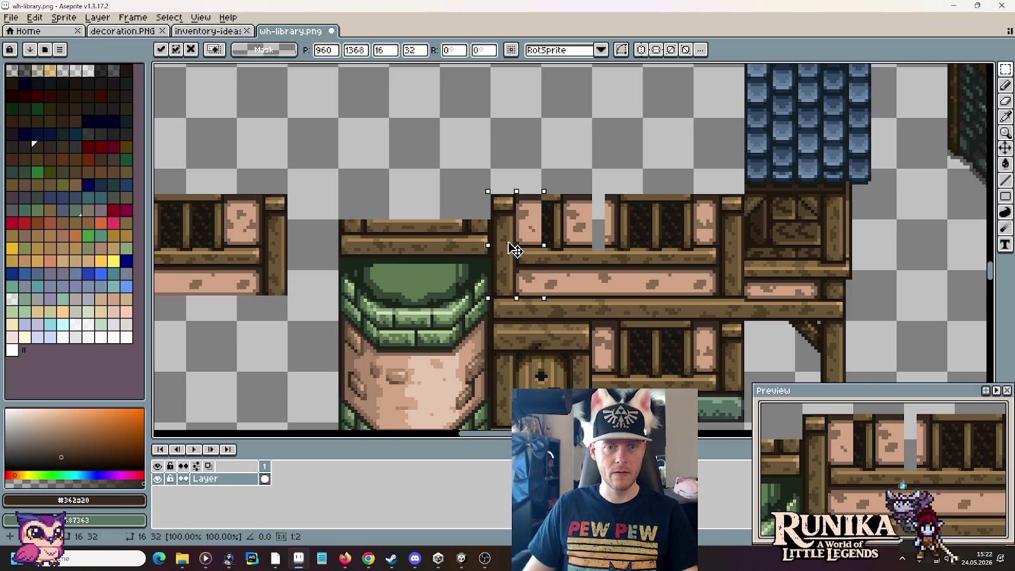
{"action": "left_click", "coordinate": [603, 272]}
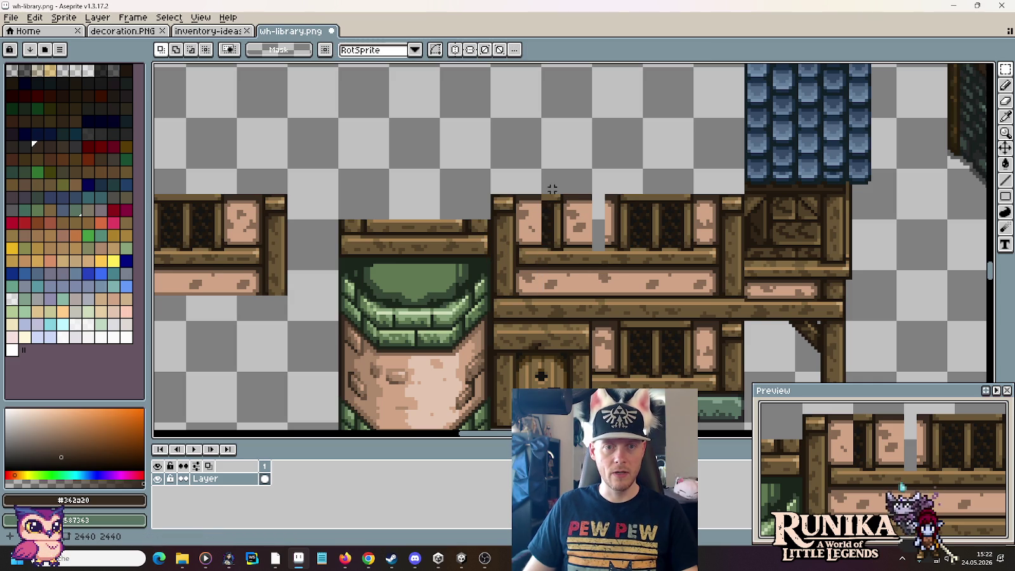
Step: Select the dark window section among the spare half-timbered tiles
{"action": "scroll", "coordinate": [594, 230], "scroll_direction": "down", "scroll_amount": 2}
{"action": "scroll", "coordinate": [594, 230], "scroll_direction": "down", "scroll_amount": 2}
{"action": "scroll", "coordinate": [499, 156], "scroll_direction": "up", "scroll_amount": 1}
{"action": "scroll", "coordinate": [499, 156], "scroll_direction": "up", "scroll_amount": 1}
{"action": "scroll", "coordinate": [499, 156], "scroll_direction": "up", "scroll_amount": 1}
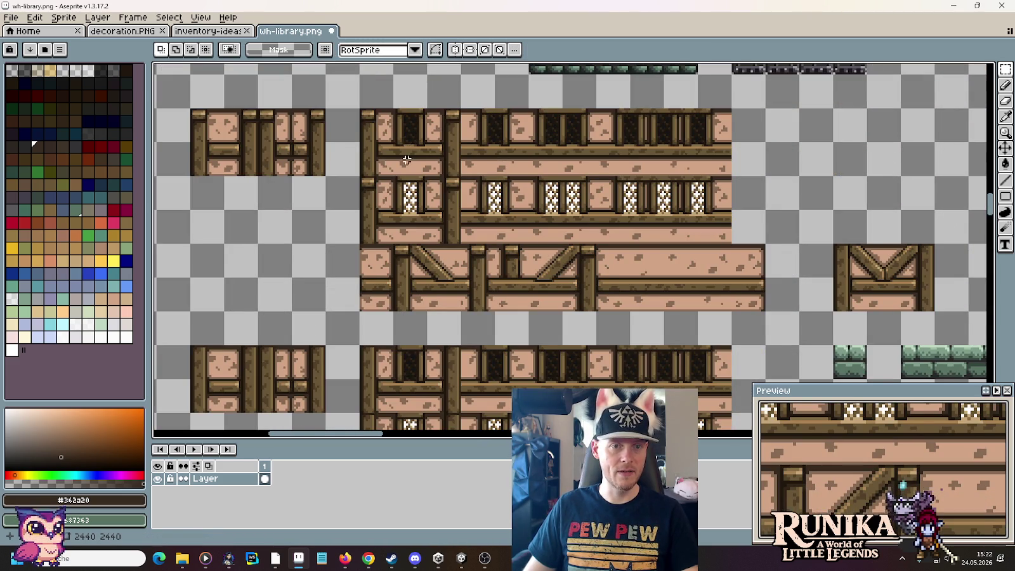
{"action": "left_click_drag", "start_coordinate": [406, 162], "coordinate": [409, 127]}
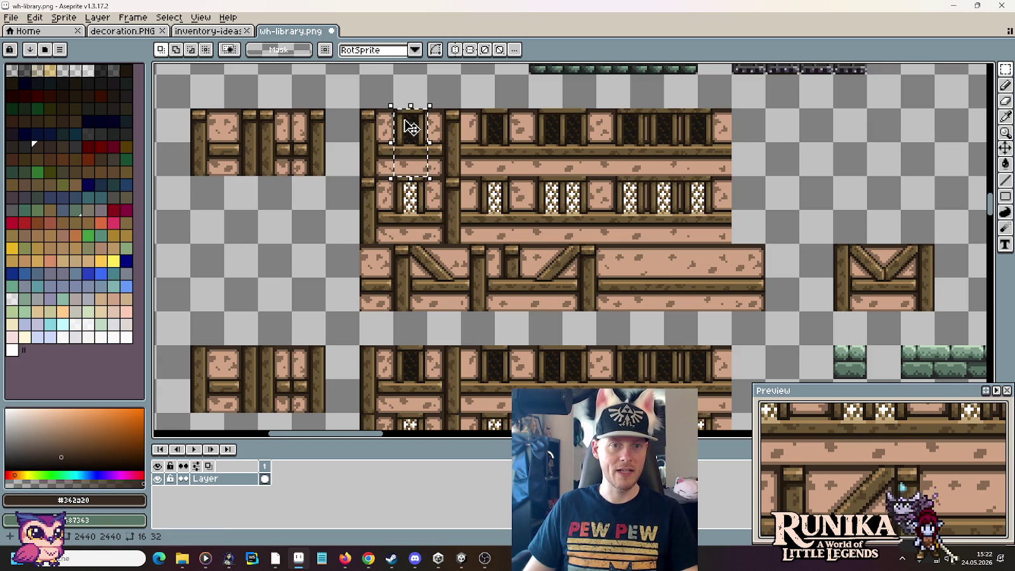
{"action": "left_click_drag", "start_coordinate": [474, 101], "coordinate": [517, 174]}
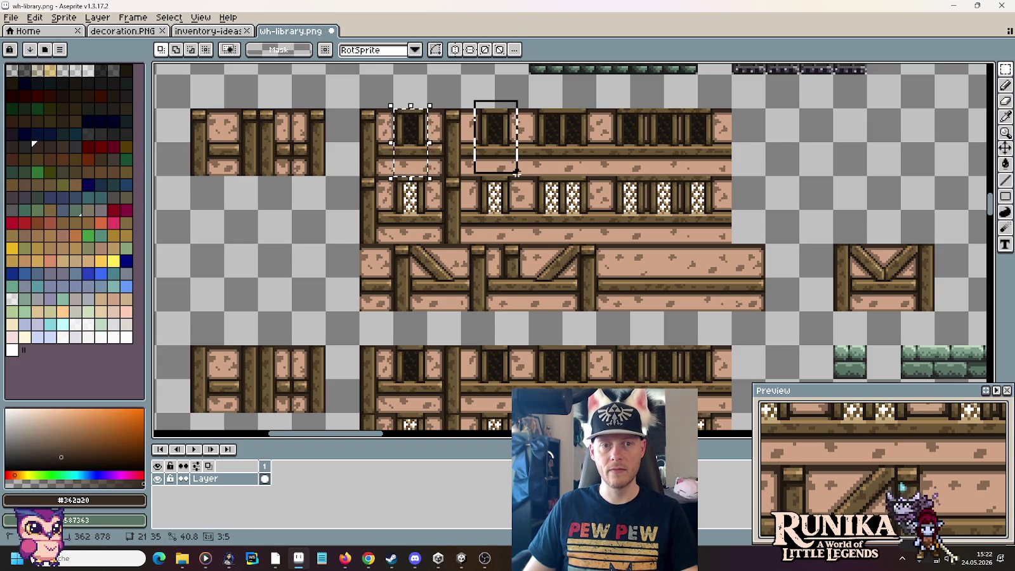
{"action": "left_click_drag", "start_coordinate": [517, 174], "coordinate": [516, 177]}
Step: Paste the dark window section and move it onto the library wall beside the gap
{"action": "scroll", "coordinate": [517, 178], "scroll_direction": "down", "scroll_amount": 1}
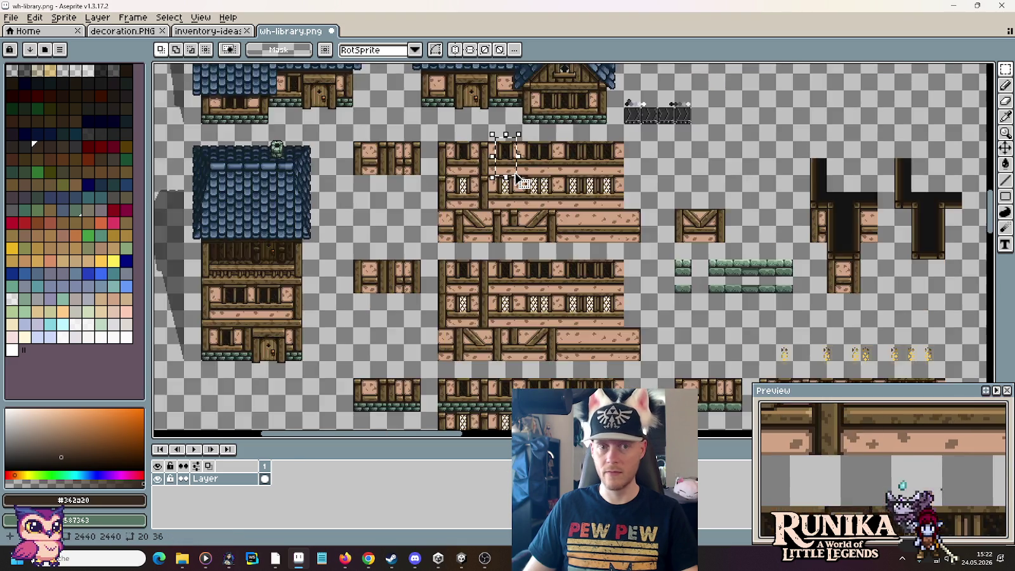
{"action": "scroll", "coordinate": [508, 172], "scroll_direction": "down", "scroll_amount": 1}
{"action": "scroll", "coordinate": [476, 164], "scroll_direction": "right", "scroll_amount": 3}
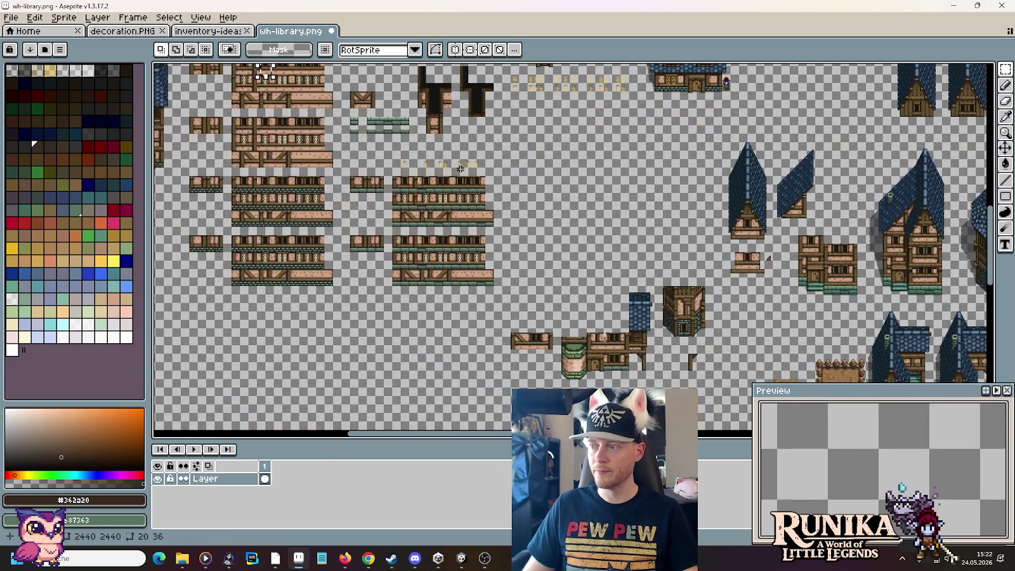
{"action": "left_click_drag", "start_coordinate": [696, 324], "coordinate": [668, 267]}
{"action": "scroll", "coordinate": [668, 266], "scroll_direction": "up", "scroll_amount": 2}
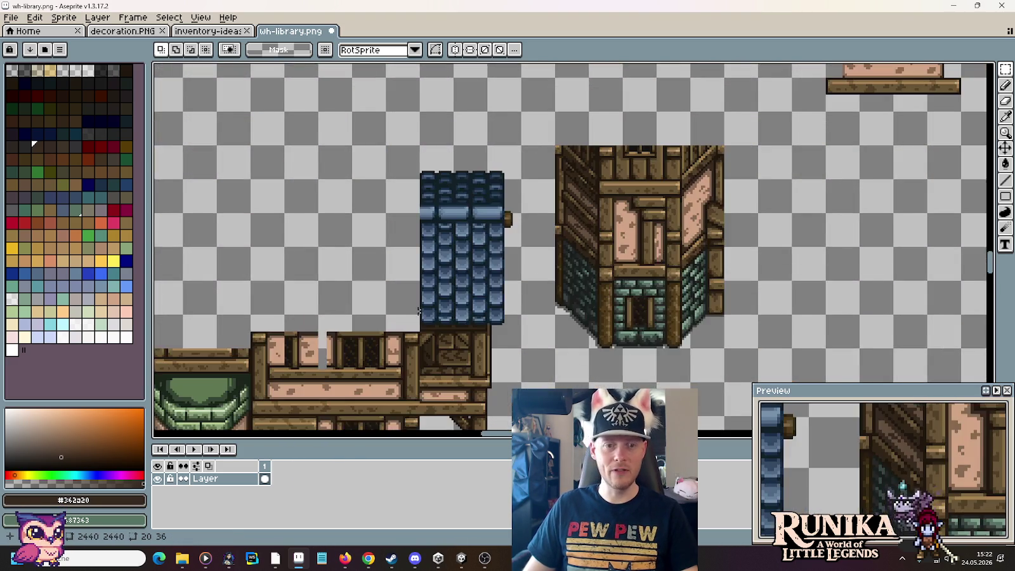
{"action": "scroll", "coordinate": [553, 235], "scroll_direction": "up", "scroll_amount": 1}
{"action": "key", "text": "ctrl+v"}
{"action": "mouse_move", "coordinate": [558, 227]}
{"action": "left_mouse_down"}
{"action": "mouse_move", "coordinate": [498, 246]}
{"action": "mouse_move", "coordinate": [512, 259]}
{"action": "mouse_move", "coordinate": [500, 258]}
{"action": "left_mouse_up"}
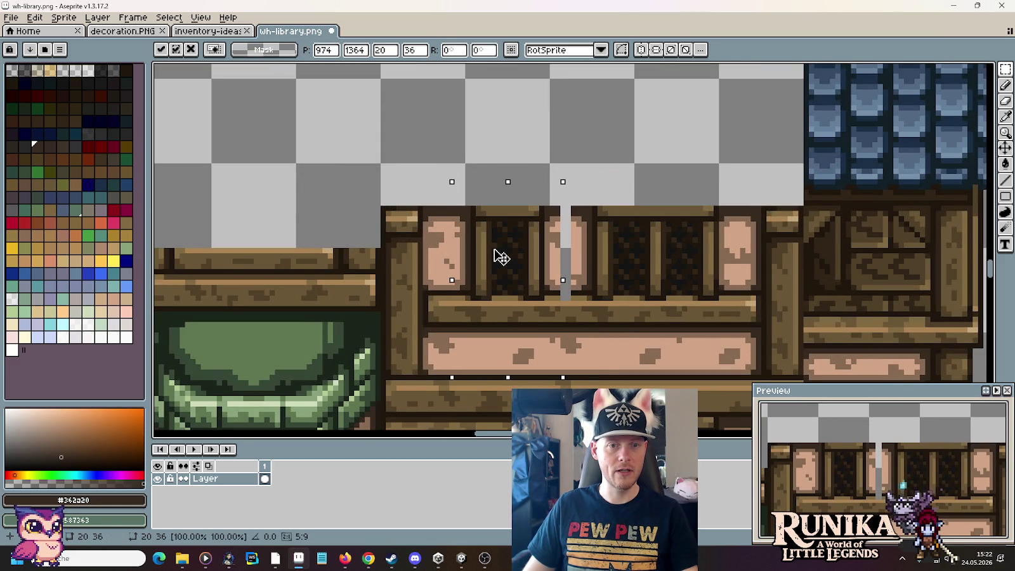
Step: Commit the paste, sample the frame brown #886b54 and patch the top of the gap dark
{"action": "left_click", "coordinate": [499, 143]}
{"action": "scroll", "coordinate": [604, 271], "scroll_direction": "up", "scroll_amount": 1}
{"action": "scroll", "coordinate": [606, 271], "scroll_direction": "up", "scroll_amount": 1}
{"action": "key", "text": "i"}
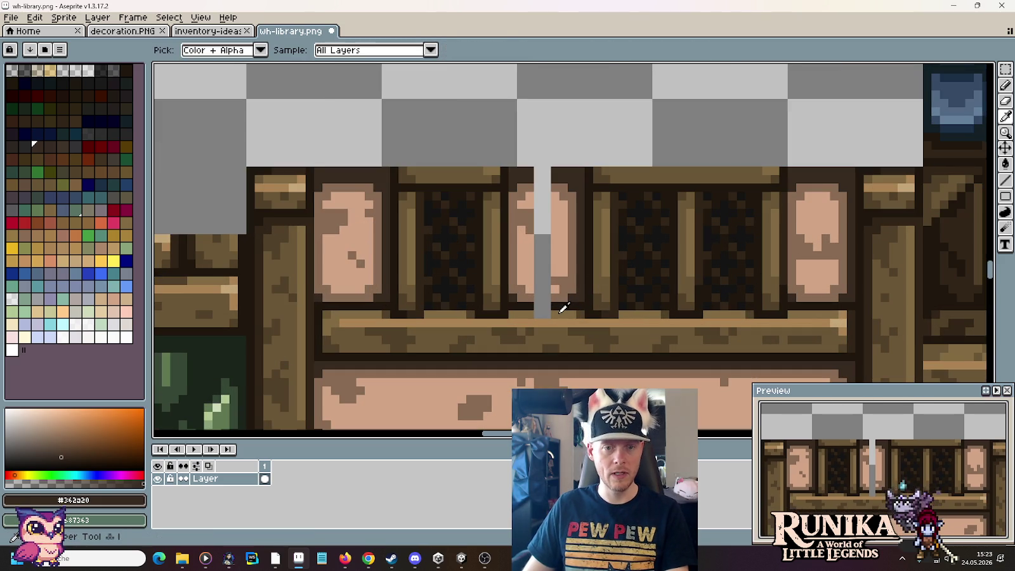
{"action": "left_click", "coordinate": [557, 303]}
{"action": "key", "text": "b"}
{"action": "left_click", "coordinate": [551, 306], "text": "alt"}
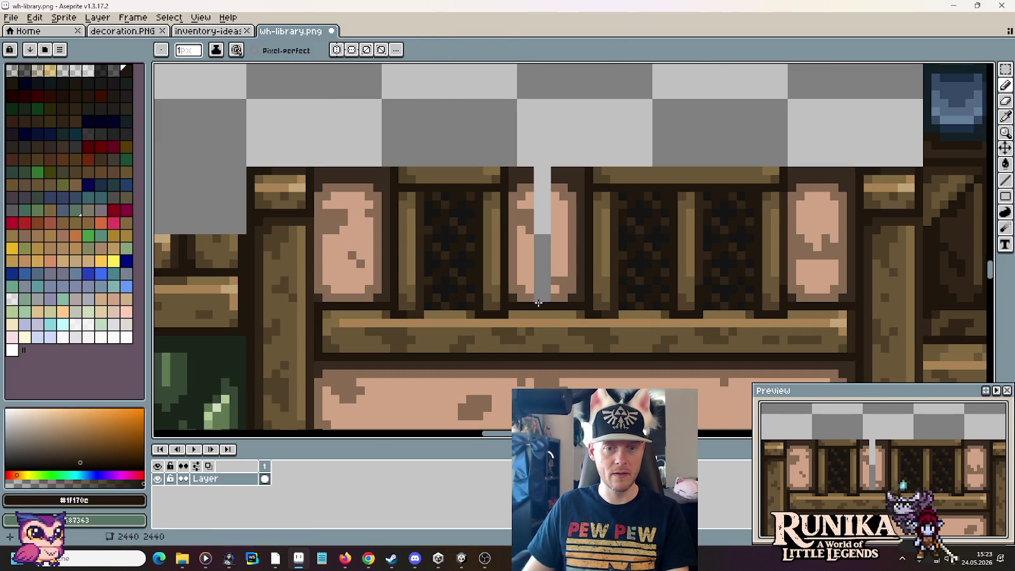
{"action": "left_click", "coordinate": [548, 296], "text": "alt"}
{"action": "left_click", "coordinate": [542, 185]}
{"action": "left_click", "coordinate": [569, 174], "text": "alt"}
Step: Fill the gap with pink plaster #d1a485, then add dark notch pixels and a diagonal crack
{"action": "left_click", "coordinate": [543, 175]}
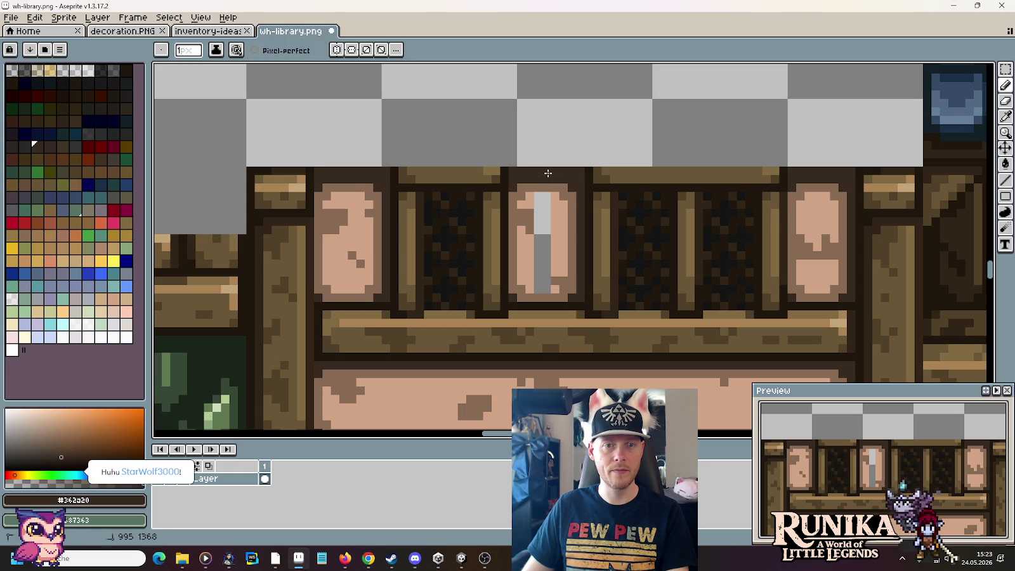
{"action": "left_click", "coordinate": [560, 227], "text": "alt"}
{"action": "key", "text": "g"}
{"action": "left_click", "coordinate": [545, 217]}
{"action": "left_click", "coordinate": [535, 211], "text": "alt"}
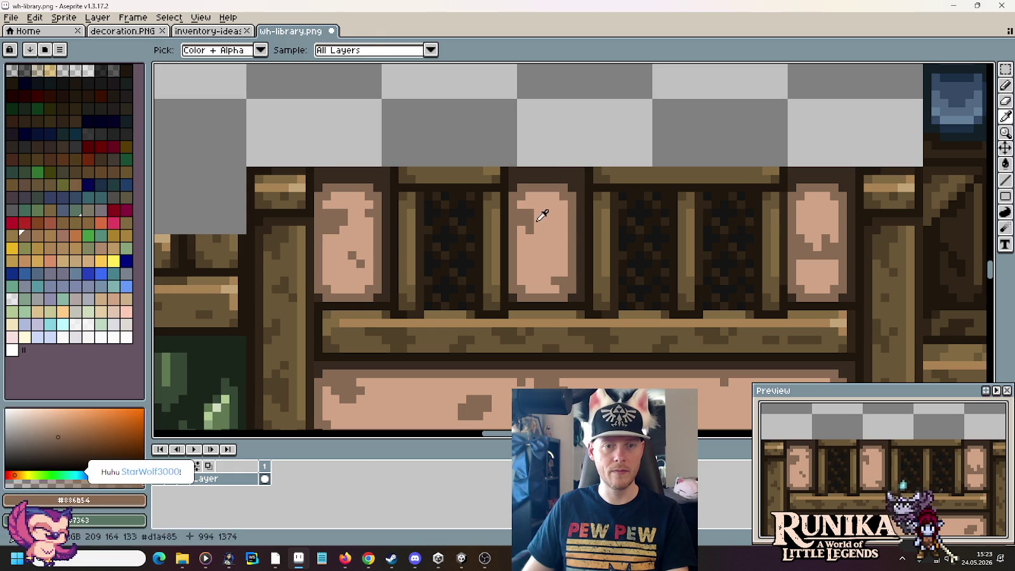
{"action": "key", "text": "b"}
{"action": "left_click_drag", "start_coordinate": [538, 220], "coordinate": [538, 230]}
{"action": "left_click_drag", "start_coordinate": [539, 264], "coordinate": [548, 254]}
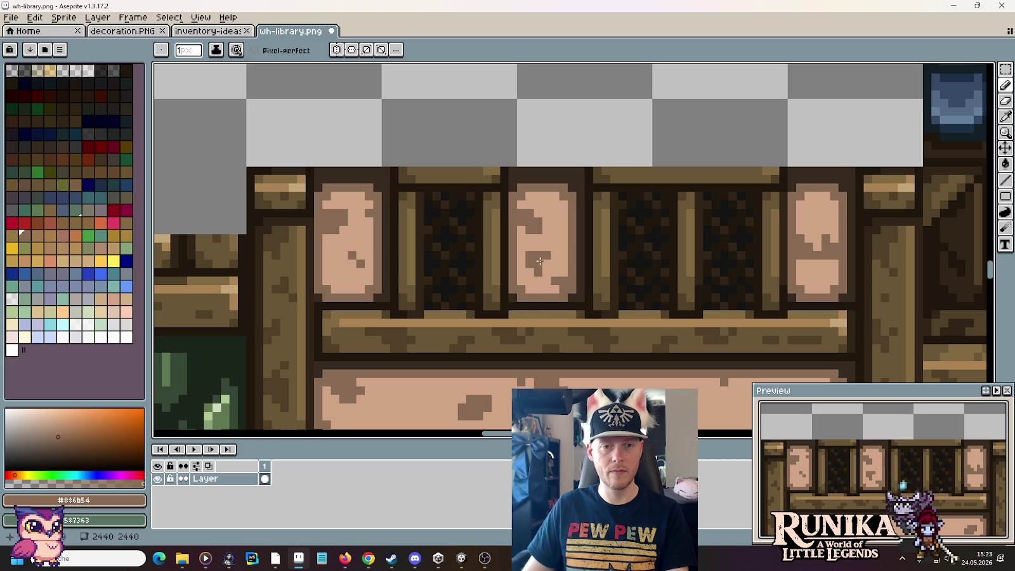
{"action": "scroll", "coordinate": [554, 256], "scroll_direction": "down", "scroll_amount": 2}
{"action": "scroll", "coordinate": [571, 267], "scroll_direction": "down", "scroll_amount": 2}
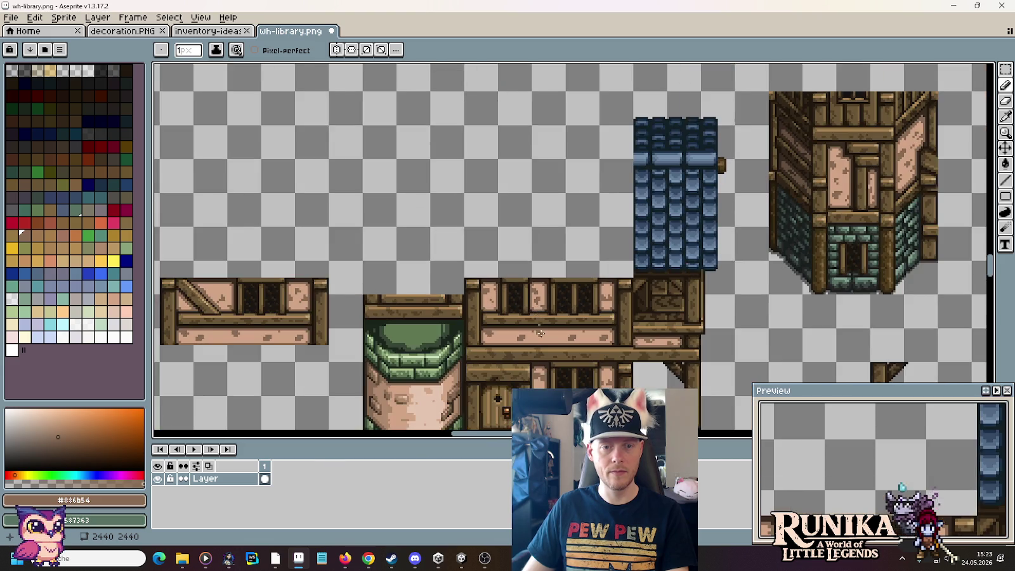
Step: Select a 112×16 strip beside the green tower
{"action": "scroll", "coordinate": [605, 274], "scroll_direction": "down", "scroll_amount": 1}
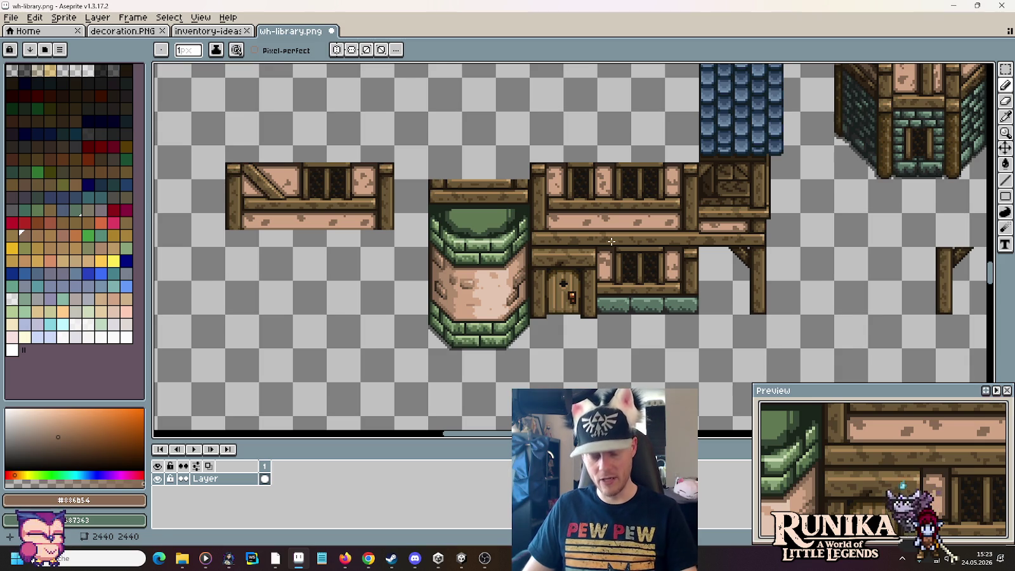
{"action": "key", "text": "m"}
{"action": "scroll", "coordinate": [611, 243], "scroll_direction": "down", "scroll_amount": 2}
{"action": "scroll", "coordinate": [611, 242], "scroll_direction": "down", "scroll_amount": 2}
{"action": "scroll", "coordinate": [611, 238], "scroll_direction": "up", "scroll_amount": 1}
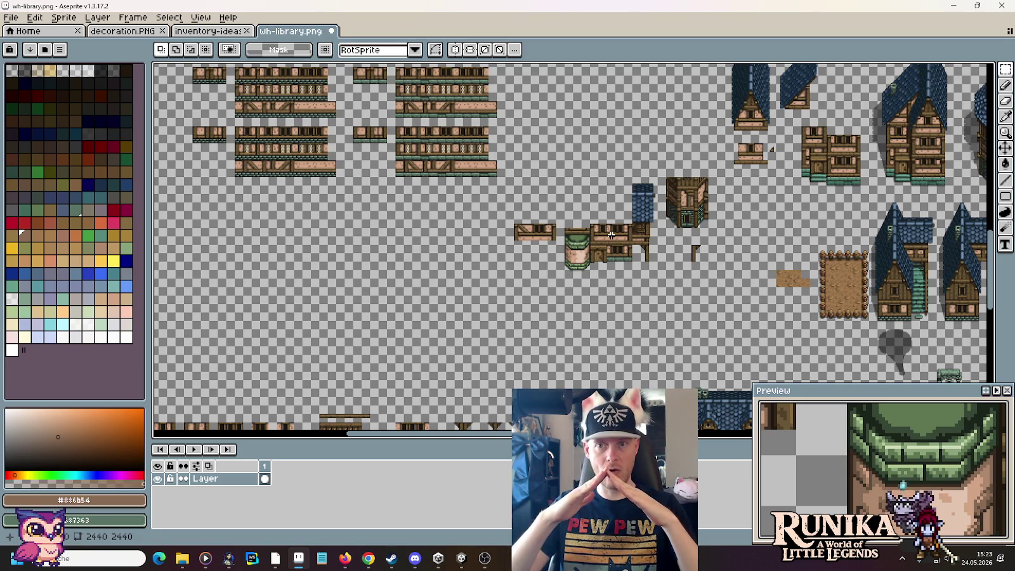
{"action": "mouse_move", "coordinate": [656, 243]}
{"action": "left_mouse_down"}
{"action": "mouse_move", "coordinate": [595, 256]}
{"action": "mouse_move", "coordinate": [336, 267]}
{"action": "left_mouse_up"}
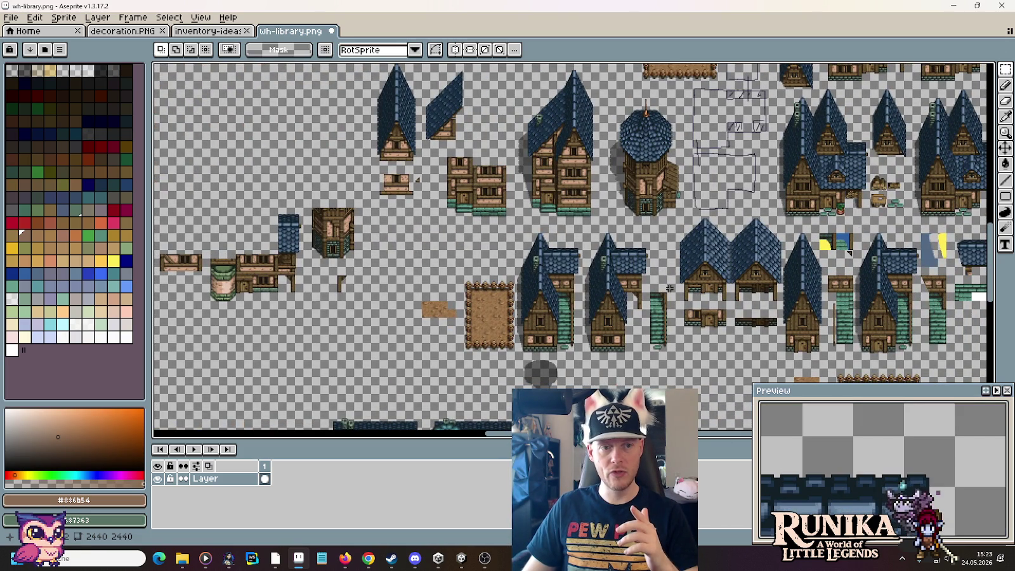
{"action": "scroll", "coordinate": [470, 306], "scroll_direction": "up", "scroll_amount": 1}
{"action": "scroll", "coordinate": [470, 306], "scroll_direction": "up", "scroll_amount": 1}
{"action": "scroll", "coordinate": [470, 306], "scroll_direction": "up", "scroll_amount": 1}
{"action": "left_click_drag", "start_coordinate": [440, 218], "coordinate": [658, 212]}
Step: Pan across the sheet to the tall blue-shingle gable roof tiles
{"action": "scroll", "coordinate": [780, 254], "scroll_direction": "down", "scroll_amount": 1}
{"action": "scroll", "coordinate": [779, 255], "scroll_direction": "down", "scroll_amount": 3}
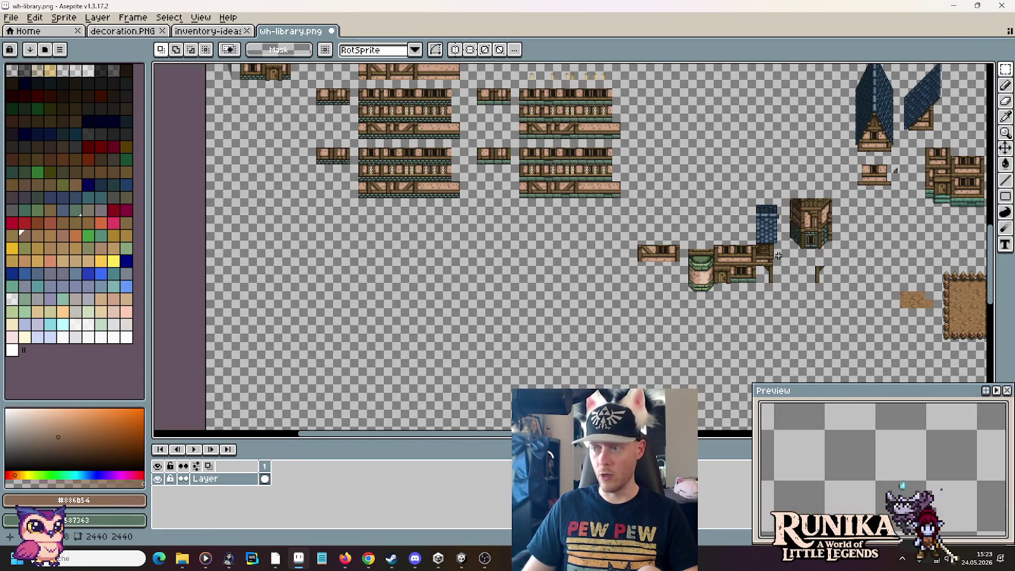
{"action": "left_click_drag", "start_coordinate": [779, 255], "coordinate": [772, 253]}
{"action": "left_click_drag", "start_coordinate": [724, 225], "coordinate": [477, 189]}
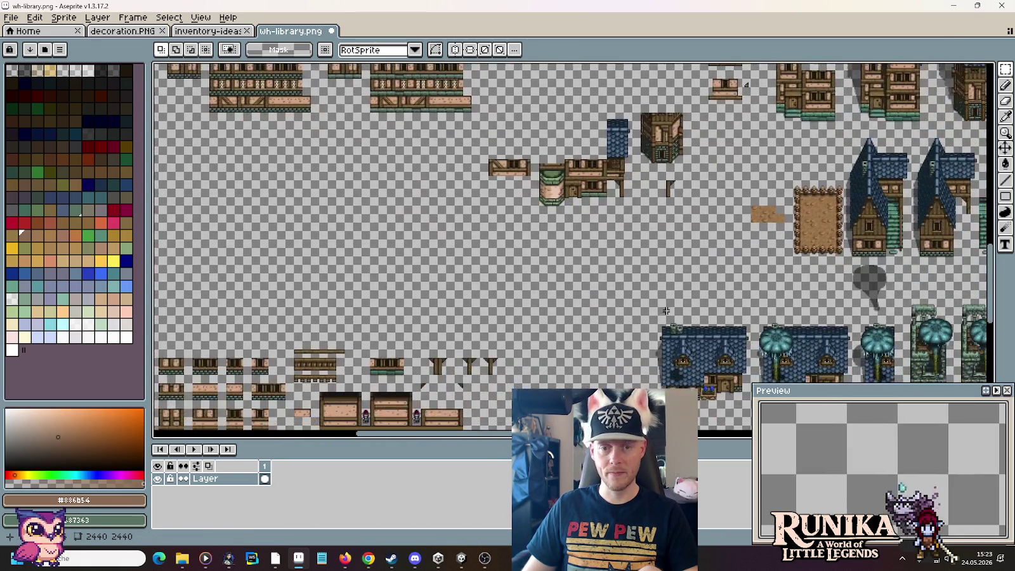
{"action": "scroll", "coordinate": [477, 189], "scroll_direction": "up", "scroll_amount": 2}
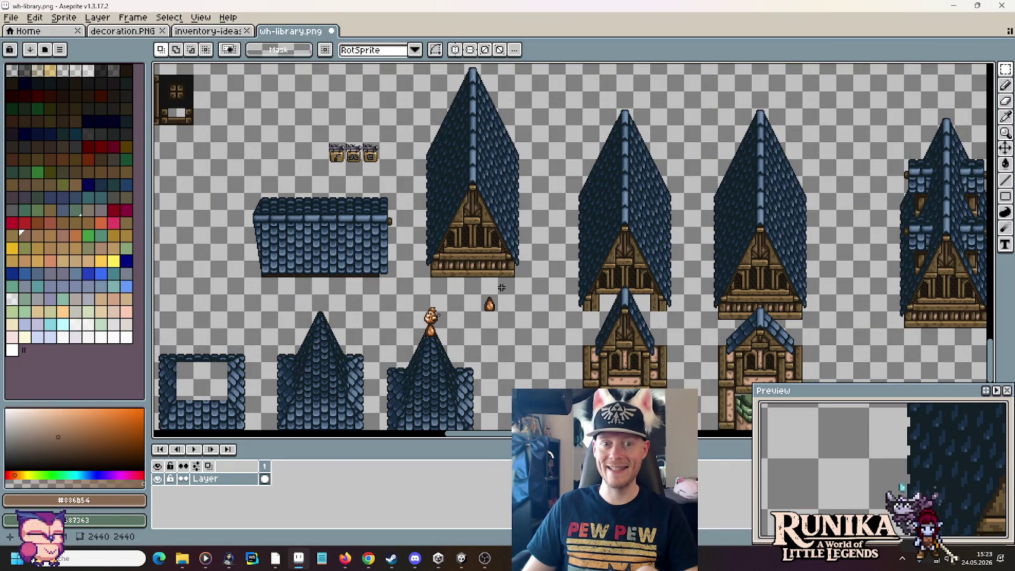
Step: Stretch a selection up over the tall gable's roof slope, then clear it
{"action": "mouse_move", "coordinate": [513, 263]}
{"action": "left_mouse_down"}
{"action": "mouse_move", "coordinate": [478, 333]}
{"action": "mouse_move", "coordinate": [501, 262]}
{"action": "left_mouse_up"}
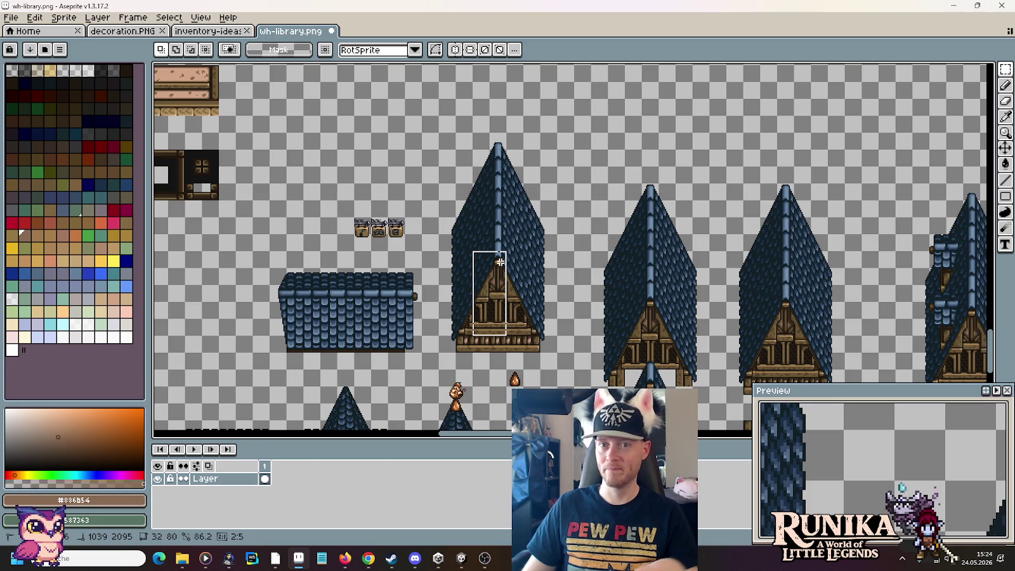
{"action": "mouse_move", "coordinate": [501, 261]}
{"action": "left_mouse_down"}
{"action": "mouse_move", "coordinate": [502, 195]}
{"action": "mouse_move", "coordinate": [501, 207]}
{"action": "left_mouse_up"}
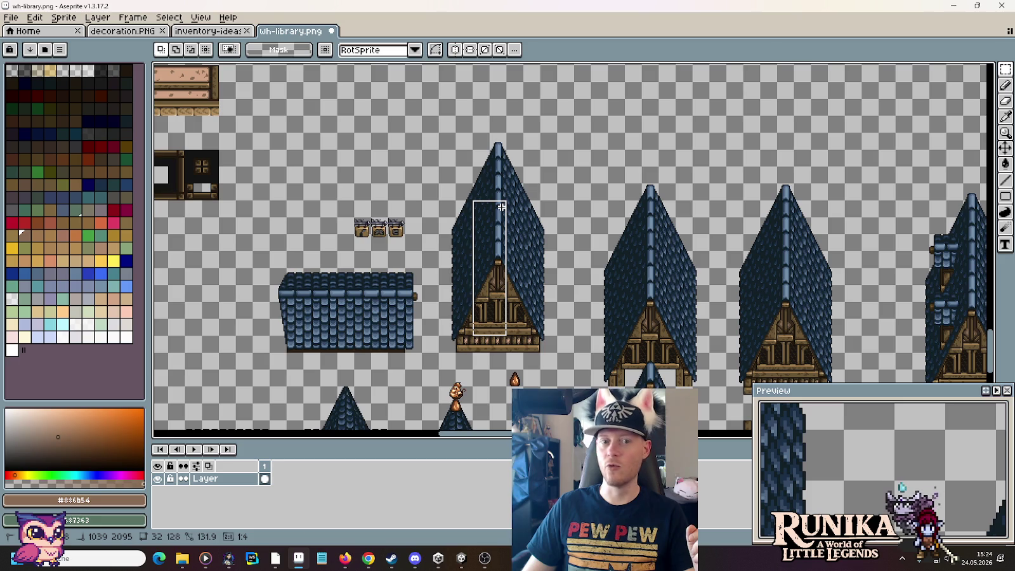
{"action": "left_click", "coordinate": [630, 254]}
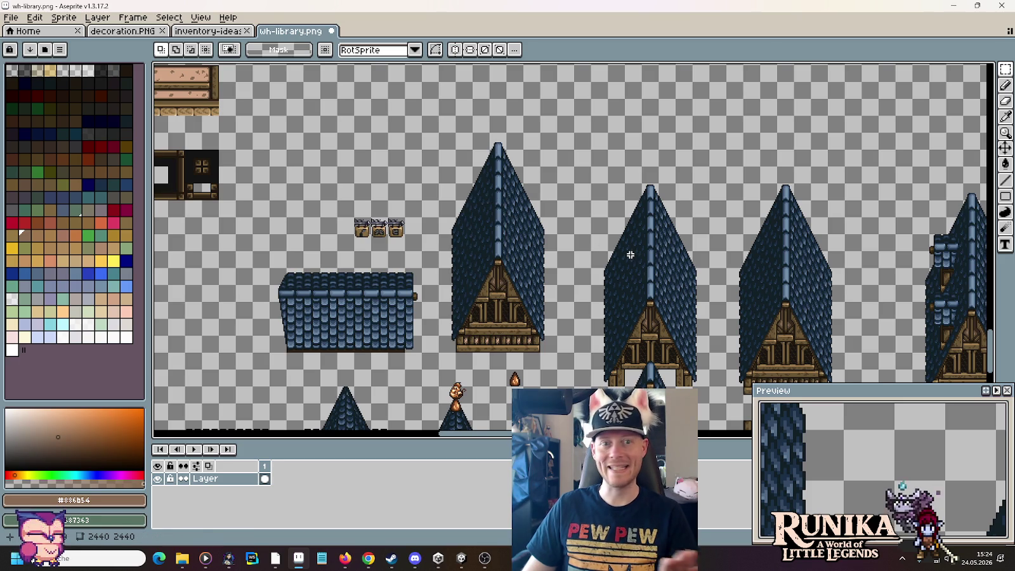
{"action": "scroll", "coordinate": [630, 255], "scroll_direction": "down", "scroll_amount": 2}
{"action": "scroll", "coordinate": [481, 220], "scroll_direction": "down", "scroll_amount": 3}
{"action": "scroll", "coordinate": [481, 220], "scroll_direction": "left", "scroll_amount": 2}
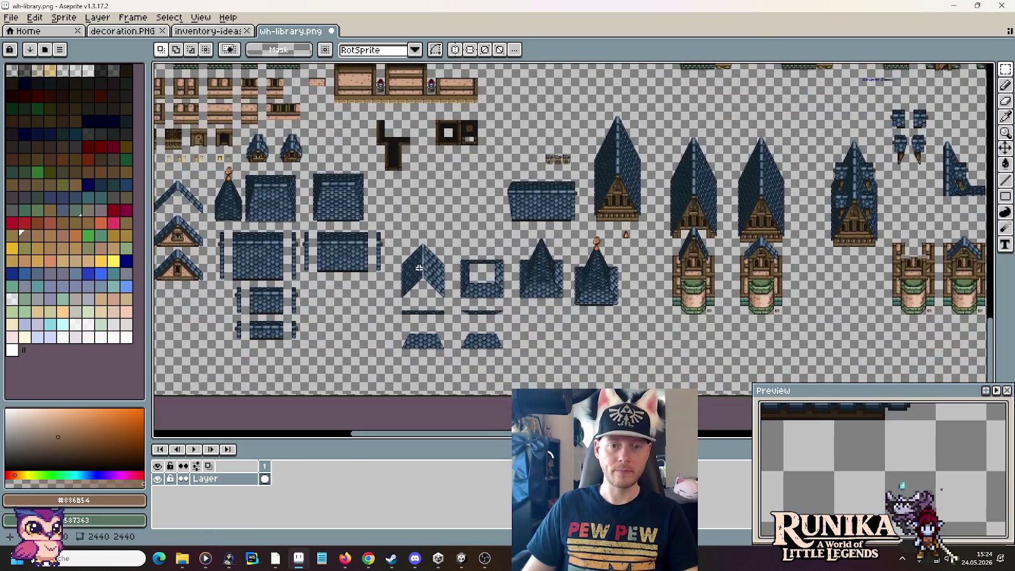
{"action": "scroll", "coordinate": [570, 270], "scroll_direction": "left", "scroll_amount": 2}
{"action": "scroll", "coordinate": [570, 270], "scroll_direction": "up", "scroll_amount": 3}
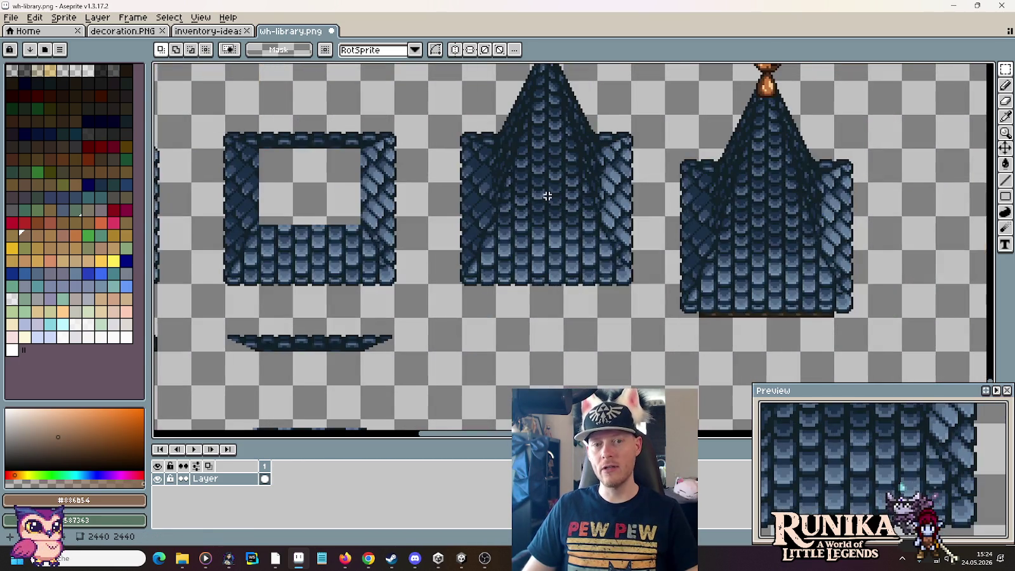
{"action": "scroll", "coordinate": [547, 196], "scroll_direction": "down", "scroll_amount": 2}
{"action": "scroll", "coordinate": [629, 264], "scroll_direction": "left", "scroll_amount": 3}
{"action": "scroll", "coordinate": [629, 264], "scroll_direction": "right", "scroll_amount": 1}
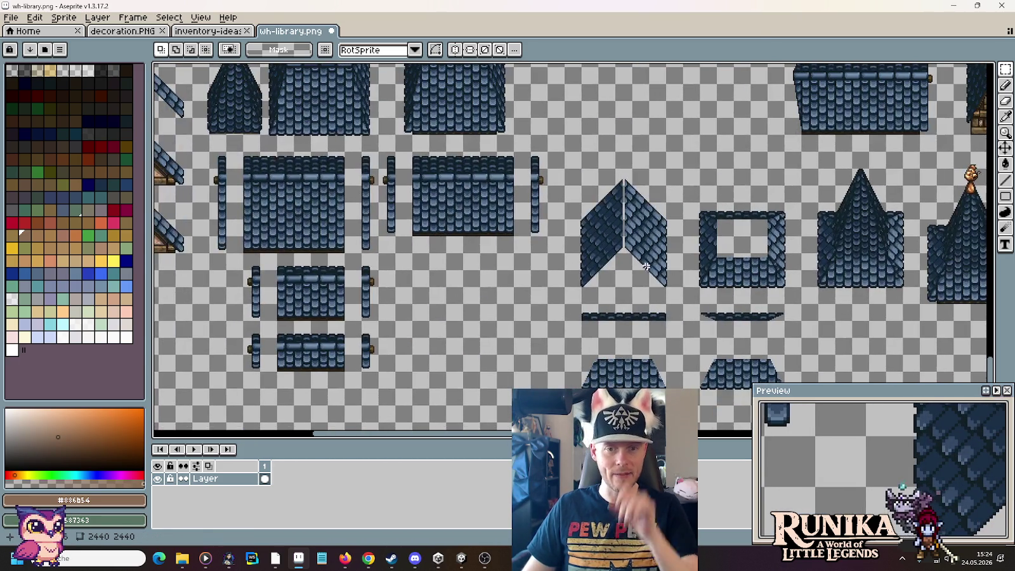
{"action": "scroll", "coordinate": [629, 264], "scroll_direction": "left", "scroll_amount": 1}
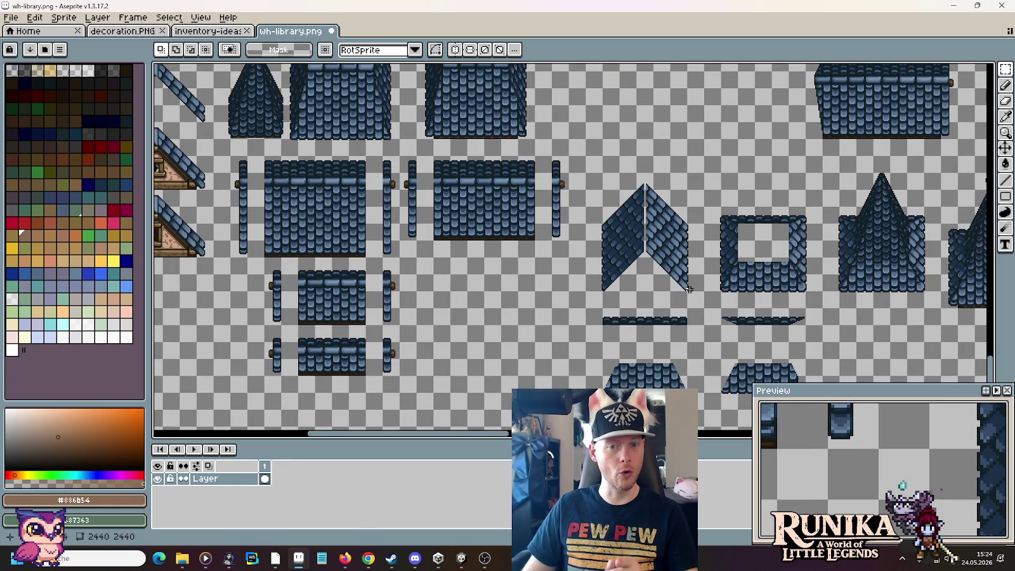
Step: Pan and zoom across the sheet to survey the left-hand roof pieces
{"action": "left_click_drag", "start_coordinate": [625, 273], "coordinate": [718, 325]}
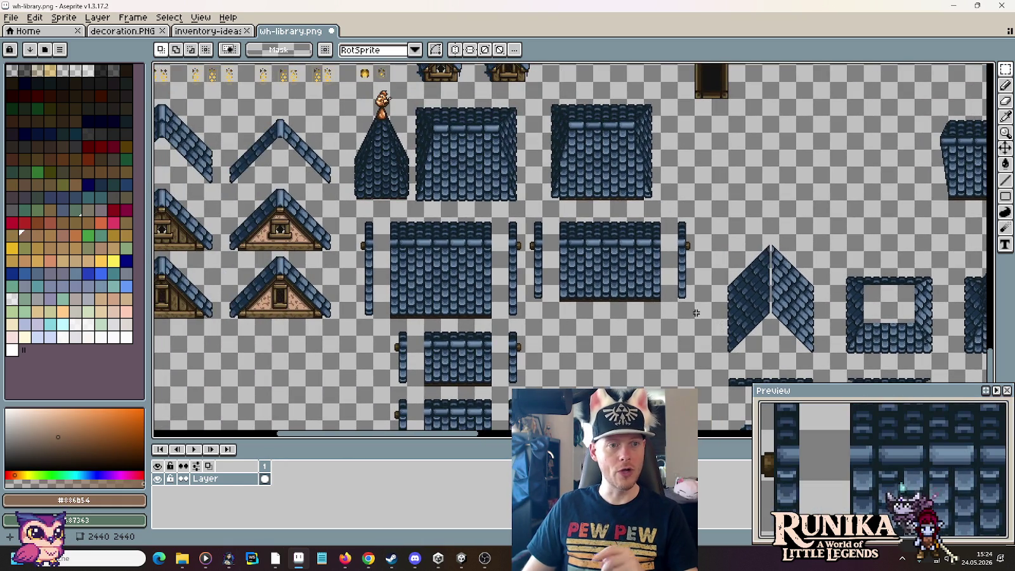
{"action": "scroll", "coordinate": [691, 310], "scroll_direction": "down", "scroll_amount": 2}
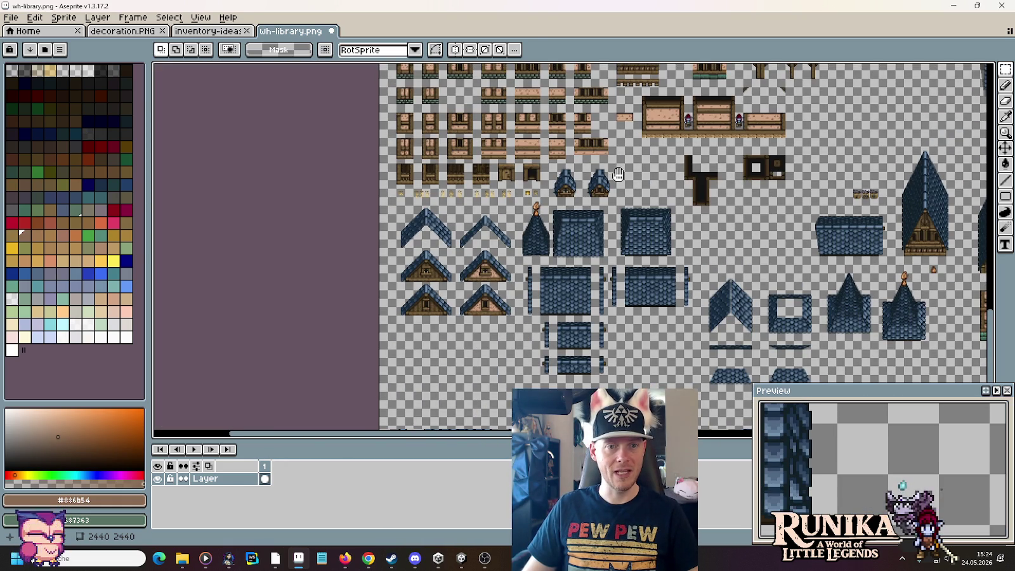
{"action": "scroll", "coordinate": [616, 178], "scroll_direction": "up", "scroll_amount": 5}
{"action": "scroll", "coordinate": [602, 187], "scroll_direction": "up", "scroll_amount": 5}
{"action": "scroll", "coordinate": [584, 203], "scroll_direction": "up", "scroll_amount": 5}
{"action": "scroll", "coordinate": [566, 216], "scroll_direction": "up", "scroll_amount": 5}
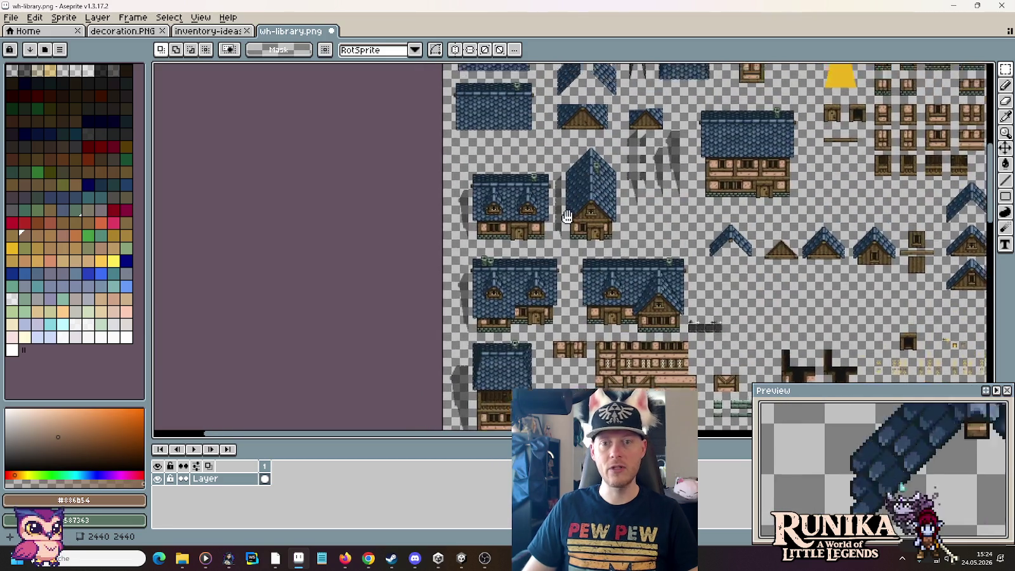
{"action": "scroll", "coordinate": [566, 216], "scroll_direction": "up", "scroll_amount": 5}
{"action": "scroll", "coordinate": [546, 215], "scroll_direction": "right", "scroll_amount": 1}
{"action": "scroll", "coordinate": [520, 213], "scroll_direction": "right", "scroll_amount": 1}
{"action": "scroll", "coordinate": [472, 210], "scroll_direction": "down", "scroll_amount": 2}
{"action": "scroll", "coordinate": [472, 210], "scroll_direction": "right", "scroll_amount": 3}
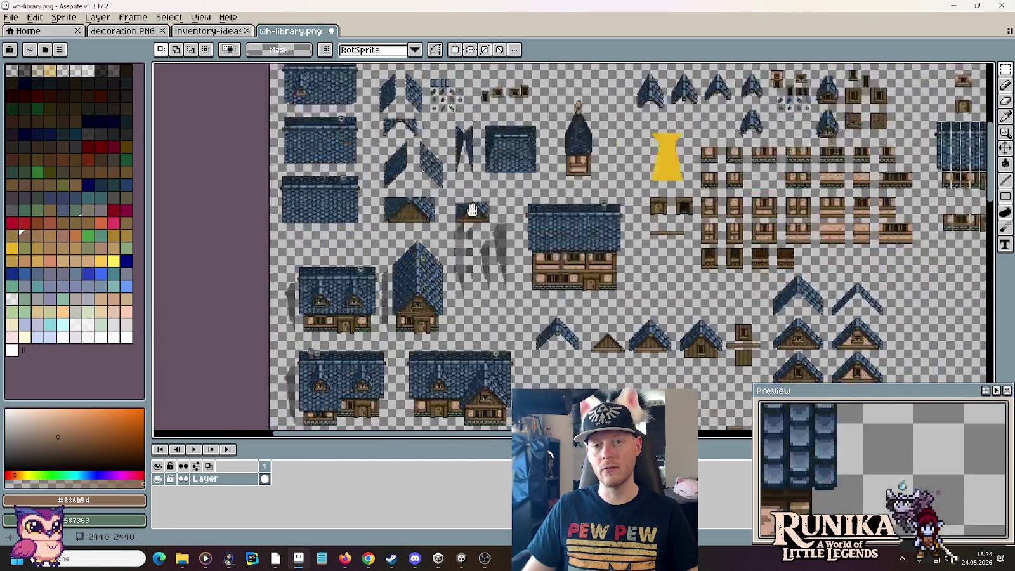
{"action": "scroll", "coordinate": [472, 210], "scroll_direction": "down", "scroll_amount": 2}
{"action": "scroll", "coordinate": [472, 210], "scroll_direction": "right", "scroll_amount": 3}
{"action": "scroll", "coordinate": [651, 262], "scroll_direction": "up", "scroll_amount": 3}
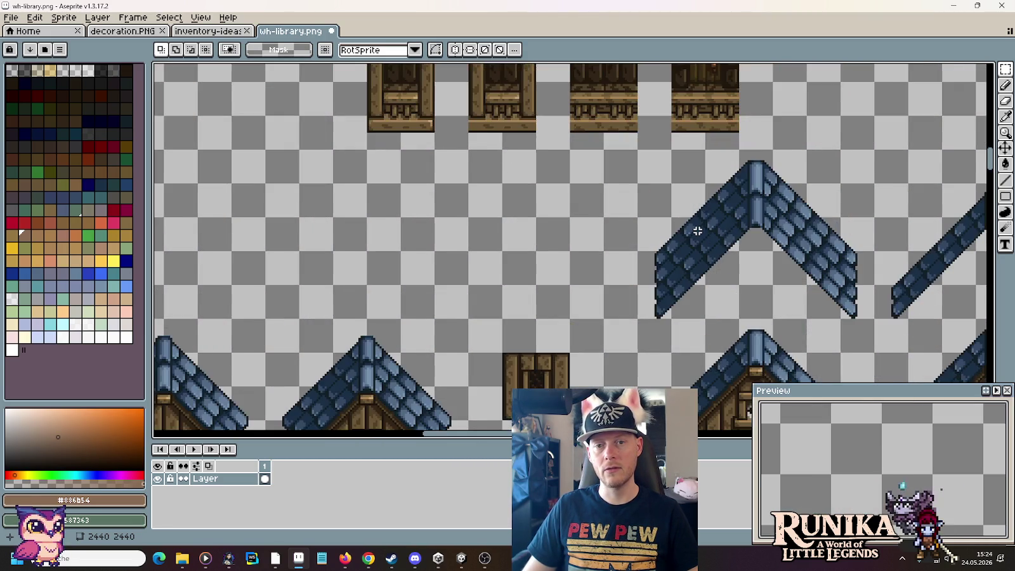
{"action": "scroll", "coordinate": [698, 232], "scroll_direction": "down", "scroll_amount": 1}
{"action": "scroll", "coordinate": [696, 250], "scroll_direction": "right", "scroll_amount": 3}
{"action": "scroll", "coordinate": [479, 175], "scroll_direction": "down", "scroll_amount": 2}
{"action": "scroll", "coordinate": [479, 175], "scroll_direction": "right", "scroll_amount": 3}
{"action": "scroll", "coordinate": [470, 168], "scroll_direction": "down", "scroll_amount": 2}
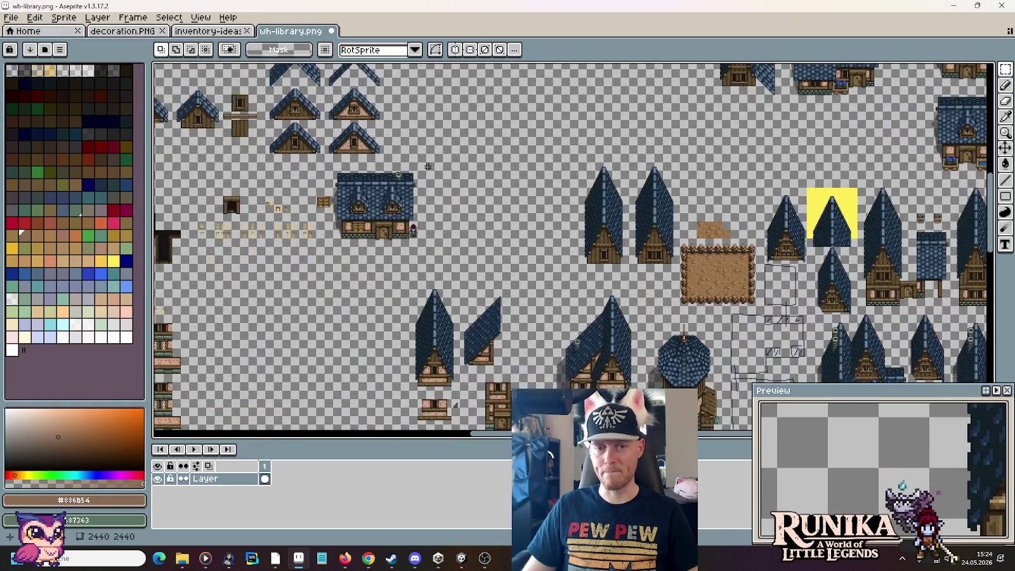
{"action": "scroll", "coordinate": [540, 162], "scroll_direction": "left", "scroll_amount": 4}
{"action": "scroll", "coordinate": [607, 152], "scroll_direction": "left", "scroll_amount": 4}
{"action": "scroll", "coordinate": [607, 151], "scroll_direction": "down", "scroll_amount": 2}
{"action": "scroll", "coordinate": [531, 155], "scroll_direction": "down", "scroll_amount": 5}
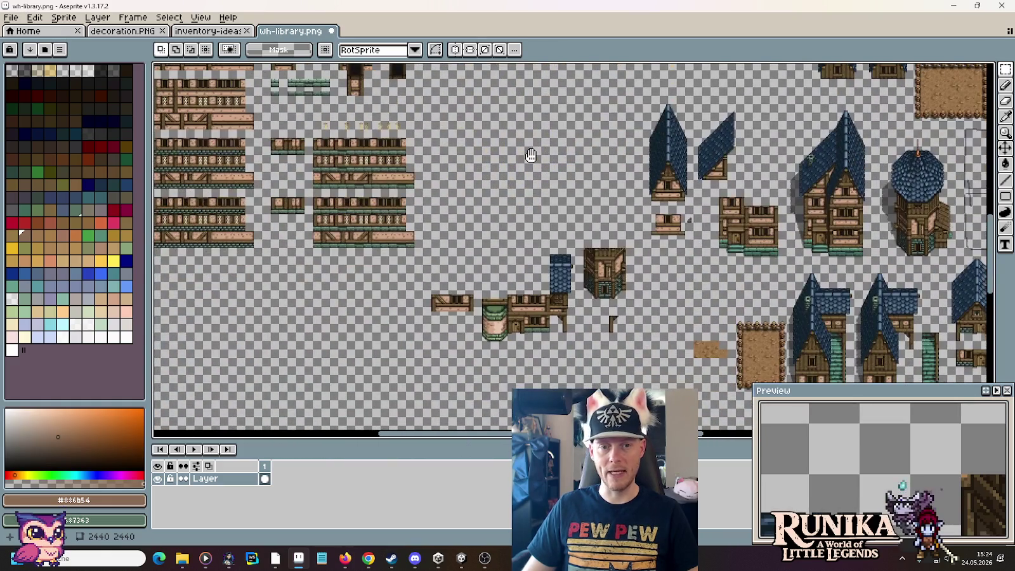
{"action": "scroll", "coordinate": [493, 291], "scroll_direction": "up", "scroll_amount": 2}
Step: Mark a 128×16 strip above the timber walls, then centre the roof tiles closer
{"action": "left_click_drag", "start_coordinate": [473, 276], "coordinate": [693, 274]}
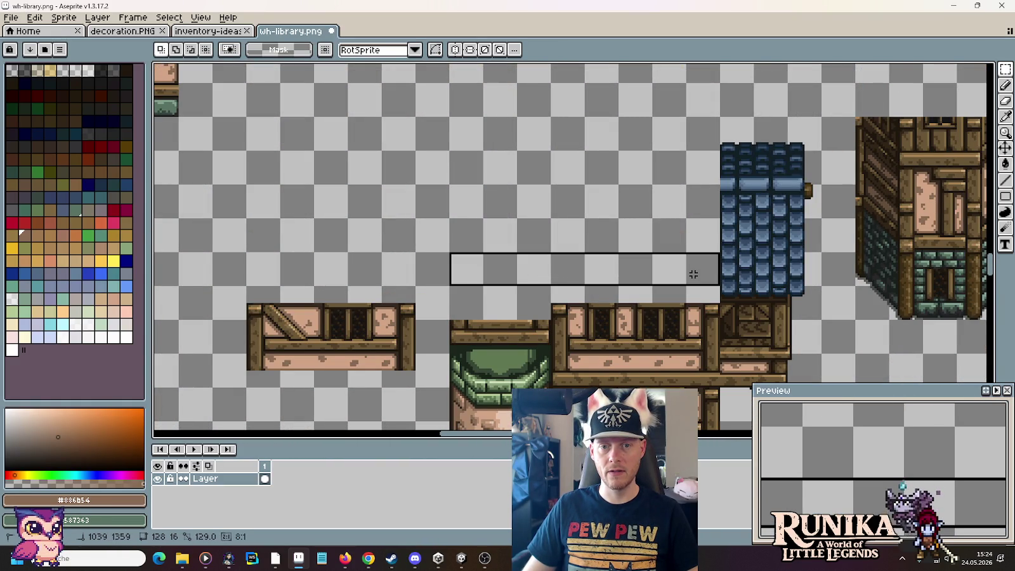
{"action": "scroll", "coordinate": [694, 275], "scroll_direction": "down", "scroll_amount": 2}
{"action": "scroll", "coordinate": [577, 127], "scroll_direction": "down", "scroll_amount": 3}
{"action": "scroll", "coordinate": [593, 153], "scroll_direction": "up", "scroll_amount": 2}
{"action": "left_click_drag", "start_coordinate": [593, 153], "coordinate": [519, 271]}
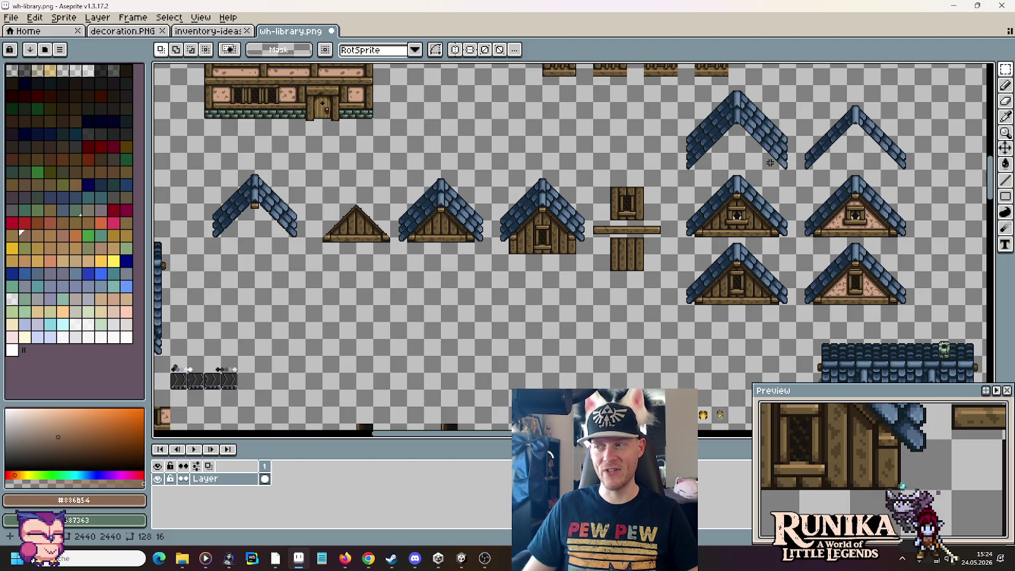
{"action": "scroll", "coordinate": [770, 162], "scroll_direction": "down", "scroll_amount": 2}
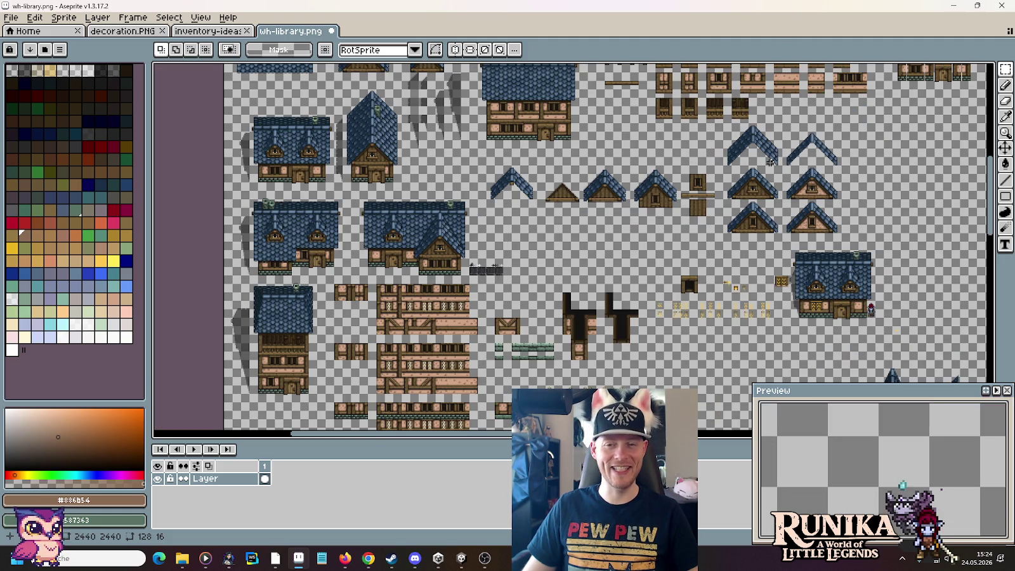
{"action": "scroll", "coordinate": [733, 130], "scroll_direction": "up", "scroll_amount": 2}
{"action": "left_click_drag", "start_coordinate": [733, 129], "coordinate": [619, 178]}
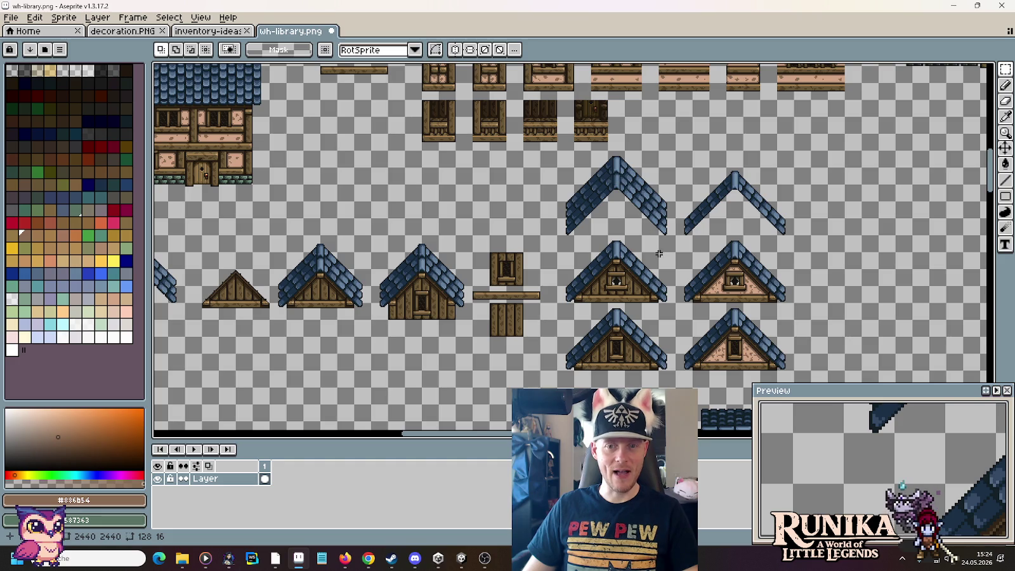
Step: Select the upper-left bare roof slope, then a 32×16 strip under the half roof piece
{"action": "left_click_drag", "start_coordinate": [676, 237], "coordinate": [556, 149]}
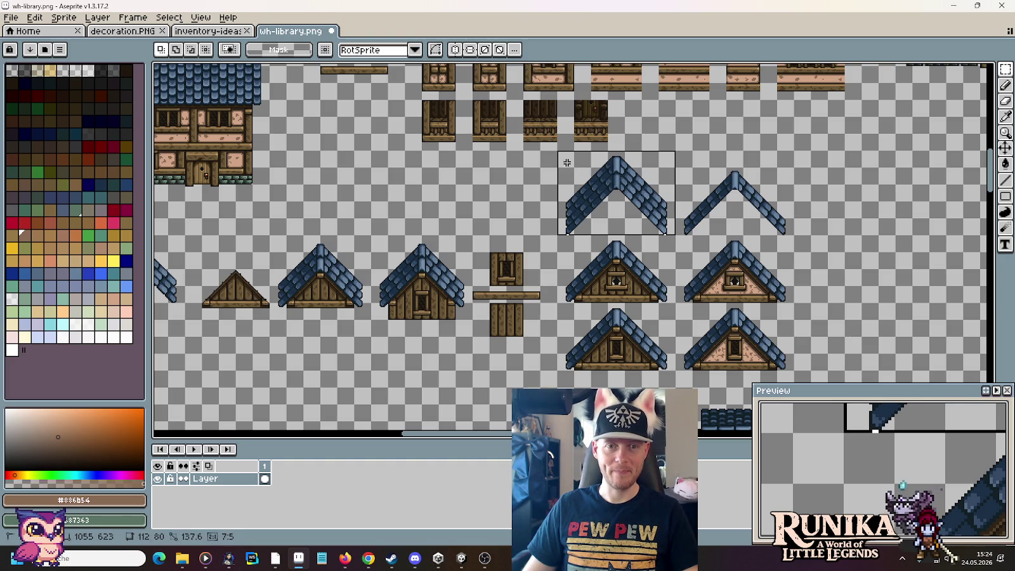
{"action": "scroll", "coordinate": [571, 266], "scroll_direction": "down", "scroll_amount": 5}
{"action": "scroll", "coordinate": [533, 254], "scroll_direction": "down", "scroll_amount": 3}
{"action": "scroll", "coordinate": [497, 246], "scroll_direction": "down", "scroll_amount": 3}
{"action": "scroll", "coordinate": [784, 199], "scroll_direction": "up", "scroll_amount": 2}
{"action": "scroll", "coordinate": [784, 198], "scroll_direction": "right", "scroll_amount": 3}
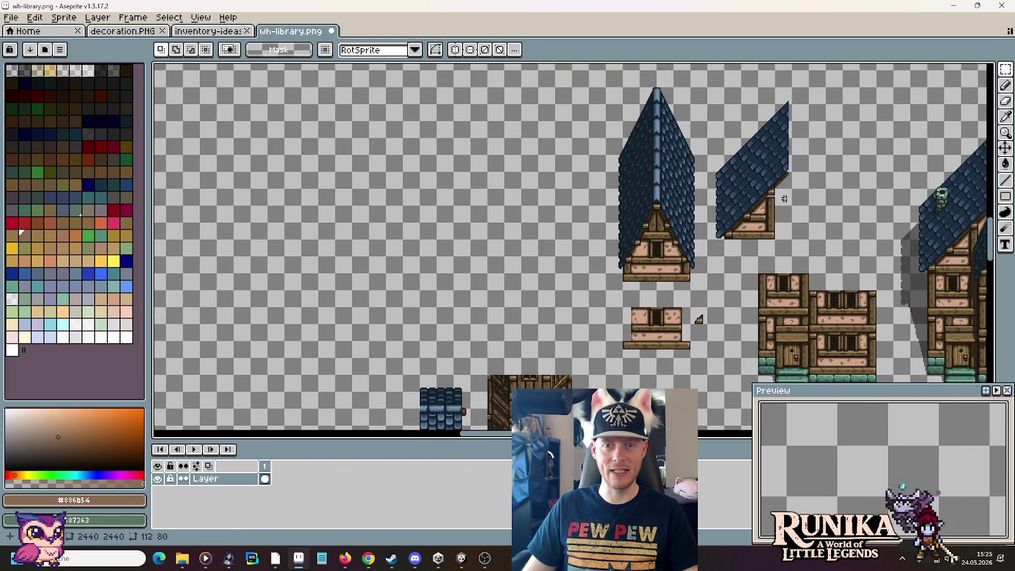
{"action": "scroll", "coordinate": [461, 298], "scroll_direction": "right", "scroll_amount": 3}
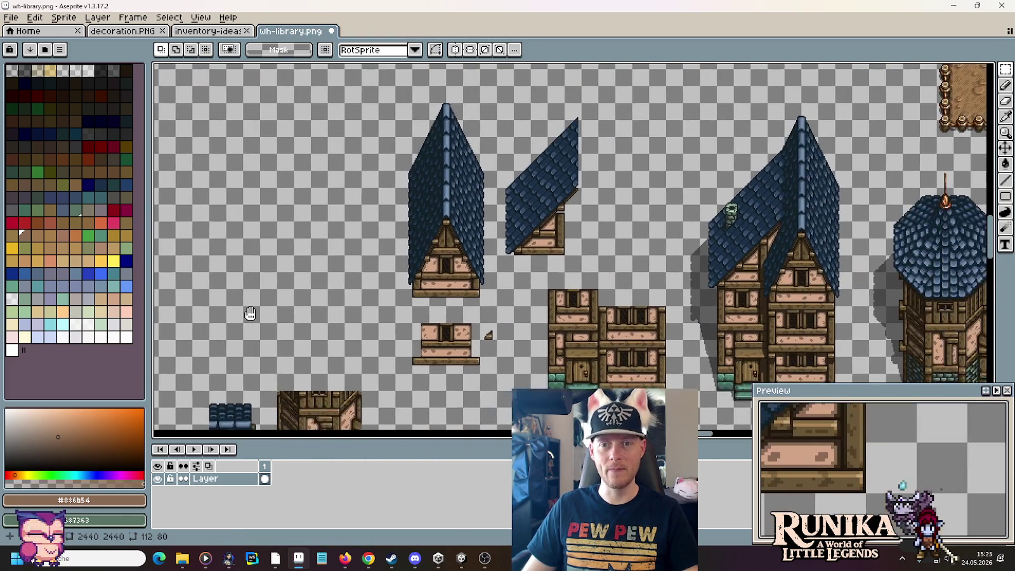
{"action": "scroll", "coordinate": [495, 311], "scroll_direction": "left", "scroll_amount": 2}
{"action": "scroll", "coordinate": [510, 321], "scroll_direction": "left", "scroll_amount": 2}
{"action": "scroll", "coordinate": [510, 321], "scroll_direction": "up", "scroll_amount": 1}
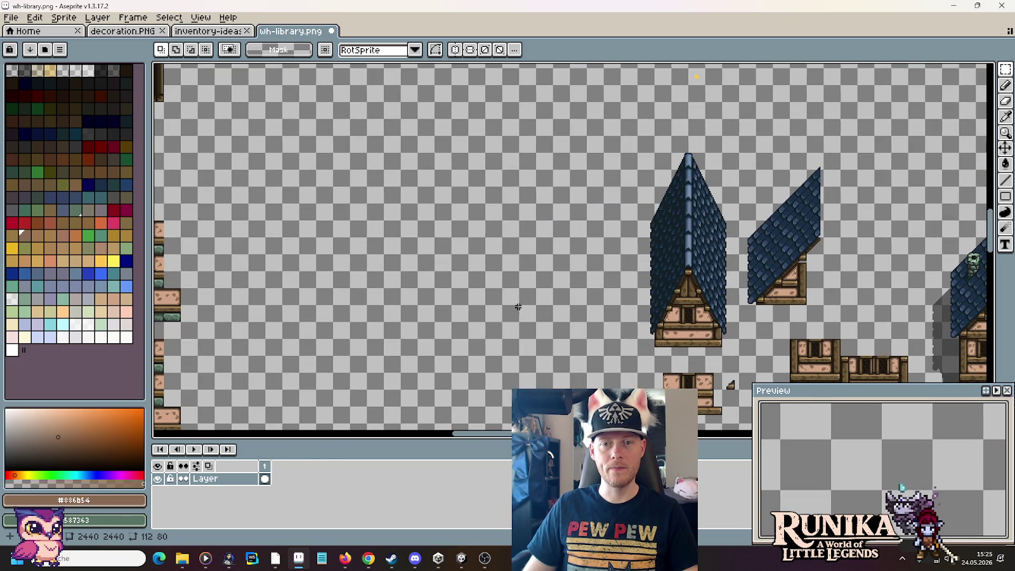
{"action": "left_click_drag", "start_coordinate": [761, 312], "coordinate": [778, 313]}
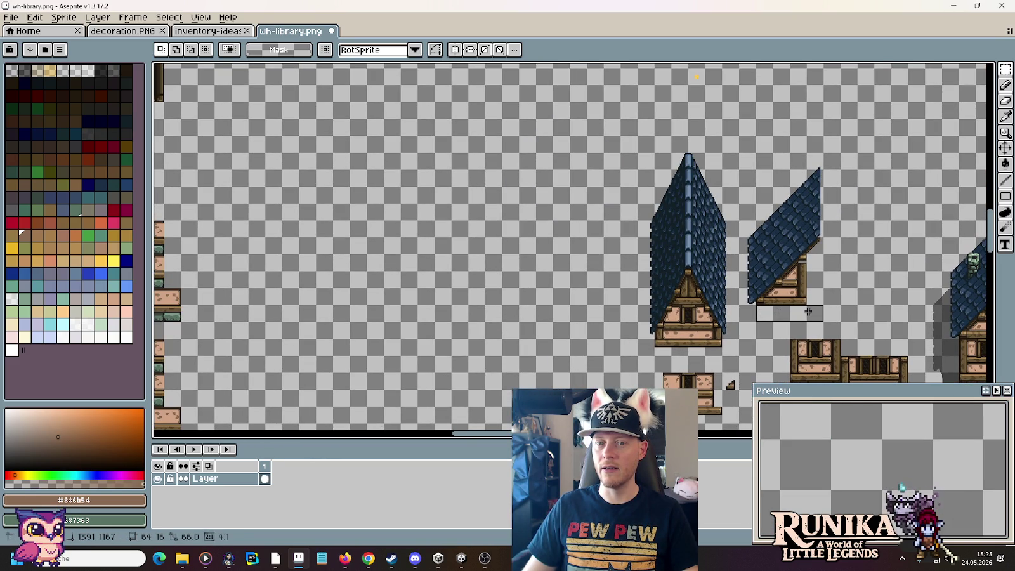
Step: Deselect, bring the gable roof pieces into view, and paste the chevron roof piece
{"action": "key", "text": "ctrl+d"}
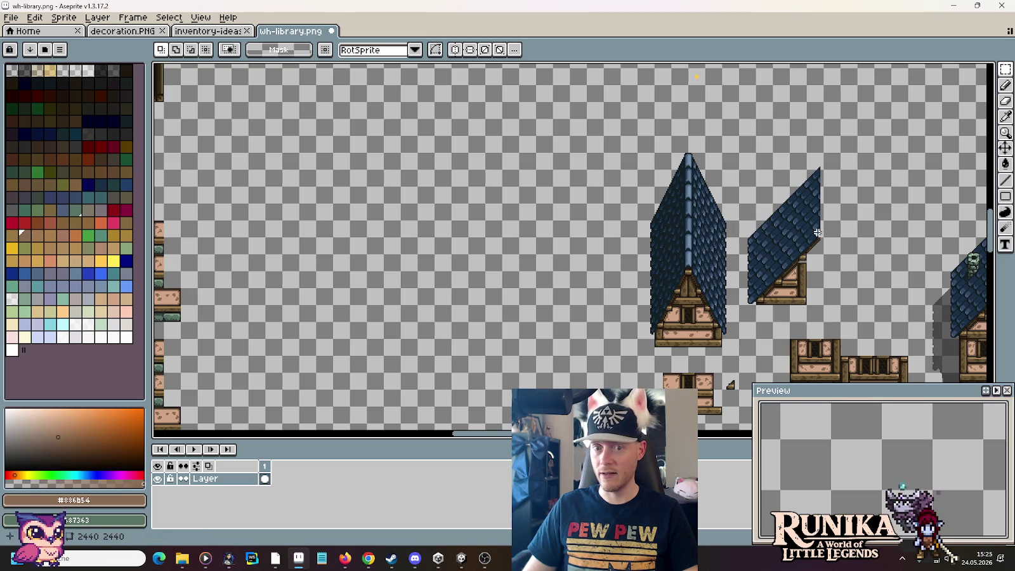
{"action": "scroll", "coordinate": [817, 233], "scroll_direction": "down", "scroll_amount": 1}
{"action": "scroll", "coordinate": [598, 214], "scroll_direction": "down", "scroll_amount": 1}
{"action": "scroll", "coordinate": [598, 214], "scroll_direction": "down", "scroll_amount": 1}
{"action": "mouse_move", "coordinate": [598, 213]}
{"action": "left_mouse_down"}
{"action": "mouse_move", "coordinate": [440, 257]}
{"action": "mouse_move", "coordinate": [551, 322]}
{"action": "mouse_move", "coordinate": [479, 329]}
{"action": "mouse_move", "coordinate": [362, 459]}
{"action": "left_mouse_up"}
{"action": "scroll", "coordinate": [633, 113], "scroll_direction": "up", "scroll_amount": 5}
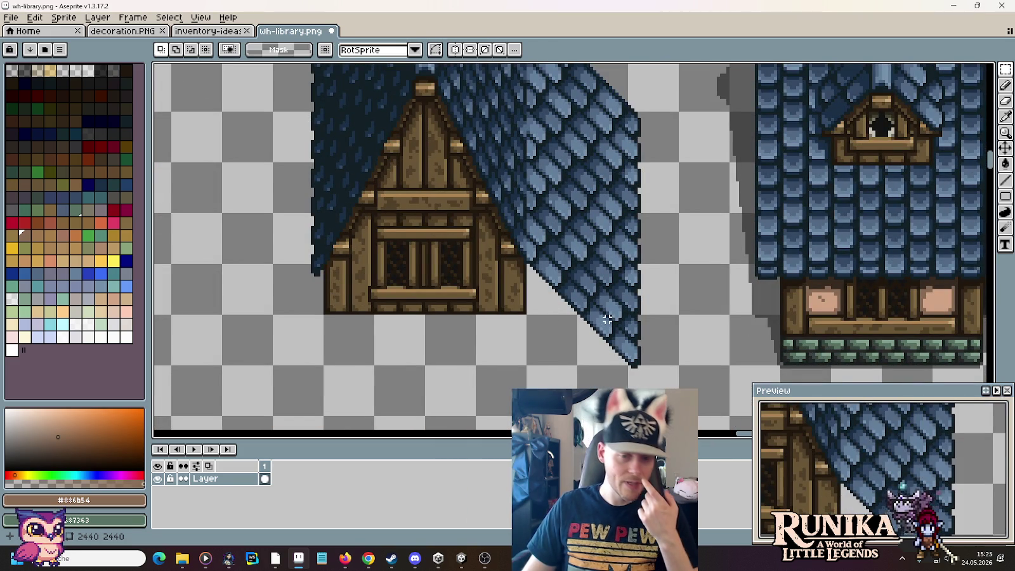
{"action": "scroll", "coordinate": [606, 321], "scroll_direction": "down", "scroll_amount": 3}
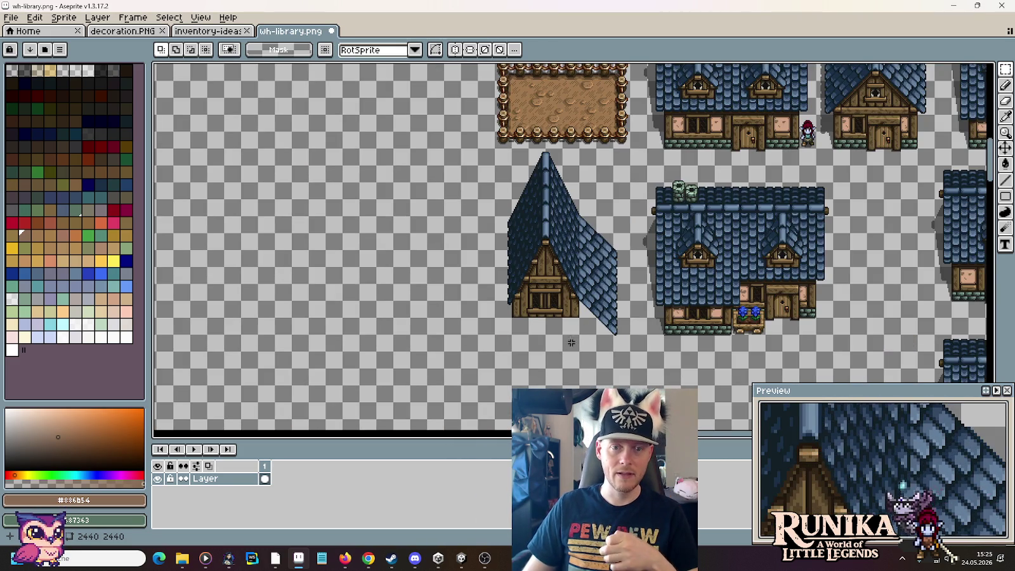
{"action": "scroll", "coordinate": [538, 348], "scroll_direction": "down", "scroll_amount": 3}
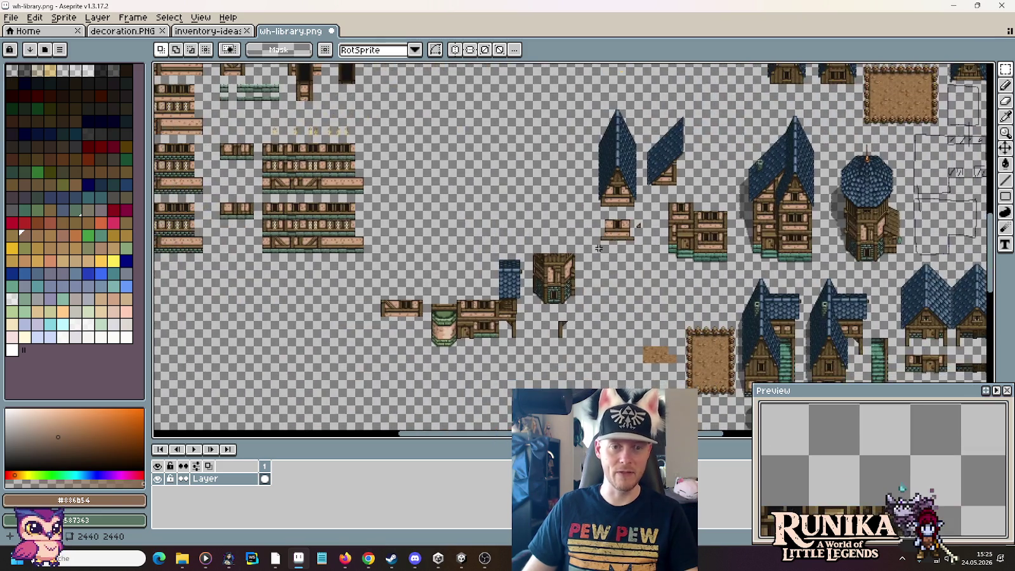
{"action": "scroll", "coordinate": [599, 248], "scroll_direction": "up", "scroll_amount": 1}
{"action": "scroll", "coordinate": [555, 209], "scroll_direction": "up", "scroll_amount": 1}
{"action": "scroll", "coordinate": [555, 209], "scroll_direction": "up", "scroll_amount": 1}
{"action": "key", "text": "ctrl+v"}
Step: Move the chevron roof piece up and to the right and commit it
{"action": "left_click_drag", "start_coordinate": [502, 262], "coordinate": [531, 169]}
{"action": "left_click", "coordinate": [645, 165]}
{"action": "scroll", "coordinate": [645, 190], "scroll_direction": "up", "scroll_amount": 3}
{"action": "scroll", "coordinate": [645, 190], "scroll_direction": "right", "scroll_amount": 3}
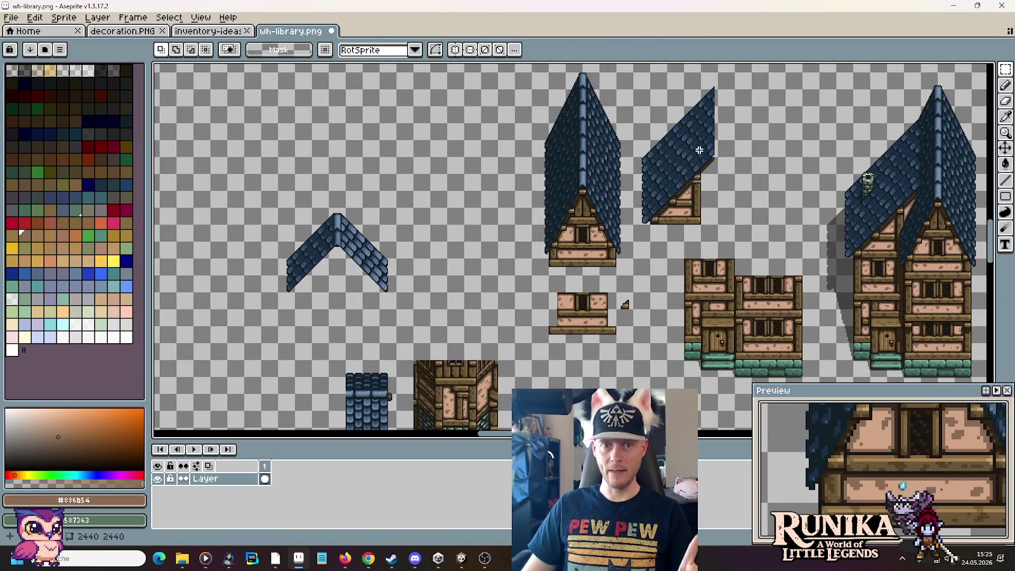
Step: Copy the single-slope gable roof piece and place the copy left and lower
{"action": "left_click_drag", "start_coordinate": [635, 223], "coordinate": [711, 94]}
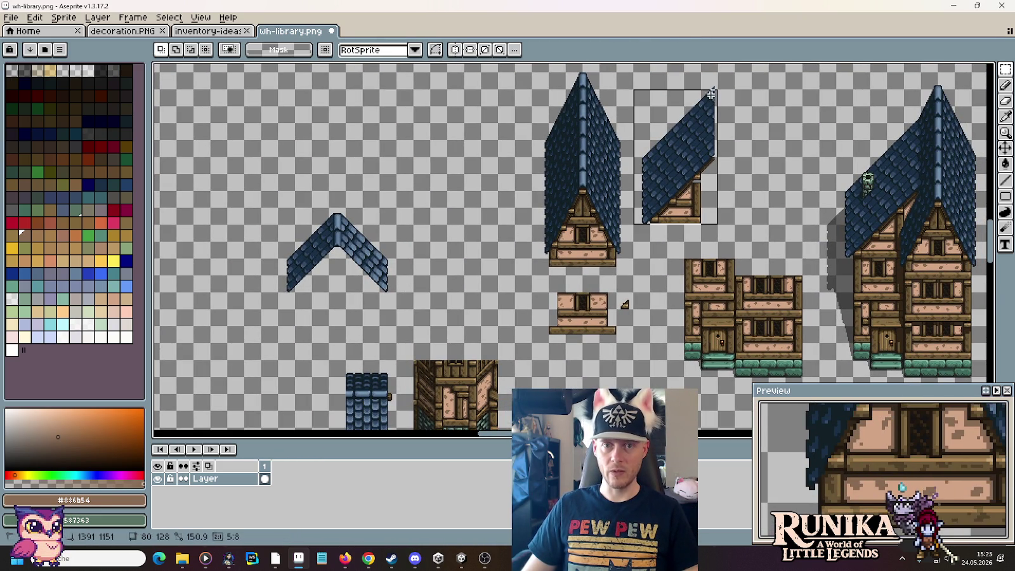
{"action": "key", "text": "ctrl+c"}
{"action": "key", "text": "ctrl+v"}
{"action": "mouse_move", "coordinate": [676, 165]}
{"action": "left_mouse_down"}
{"action": "mouse_move", "coordinate": [267, 299]}
{"action": "mouse_move", "coordinate": [604, 184]}
{"action": "left_mouse_up"}
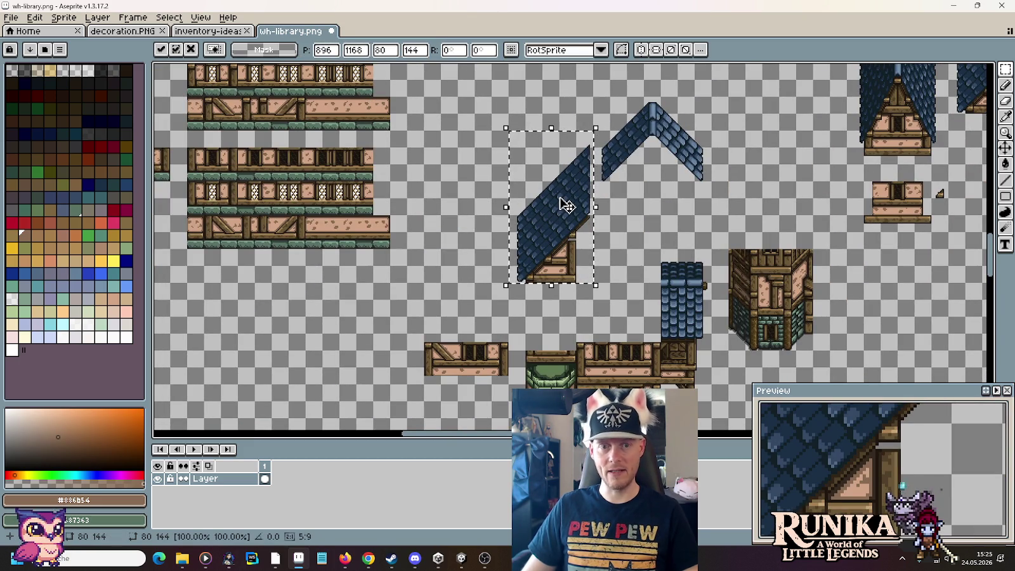
{"action": "left_click_drag", "start_coordinate": [558, 206], "coordinate": [551, 271]}
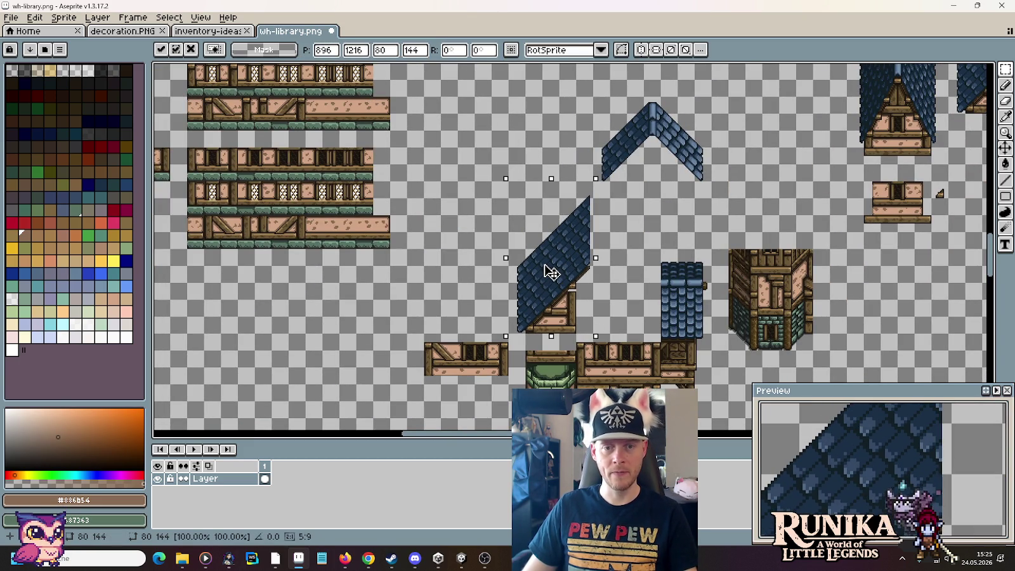
{"action": "key", "text": "ctrl+d"}
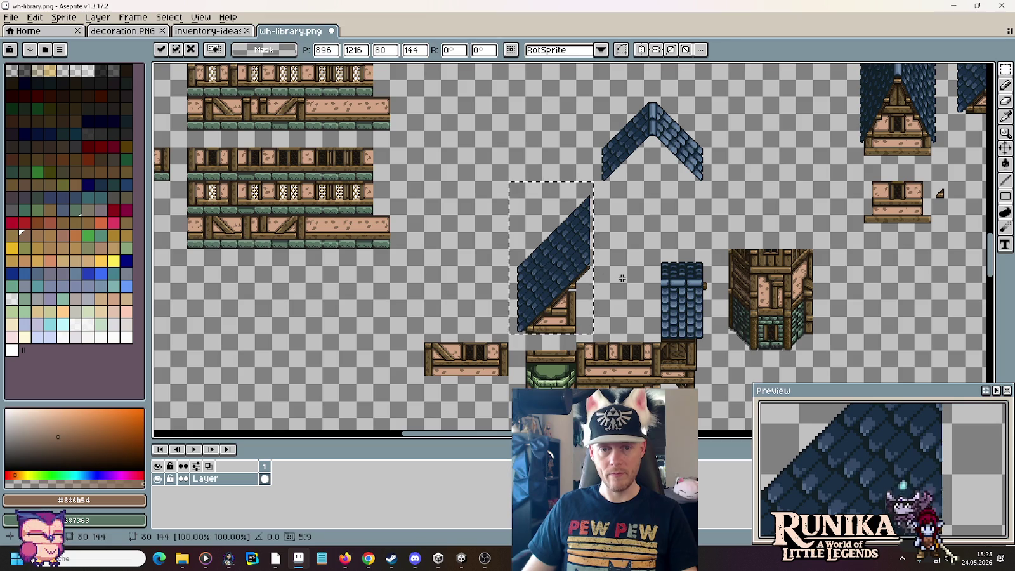
{"action": "scroll", "coordinate": [559, 275], "scroll_direction": "up", "scroll_amount": 3}
{"action": "scroll", "coordinate": [569, 278], "scroll_direction": "right", "scroll_amount": 5}
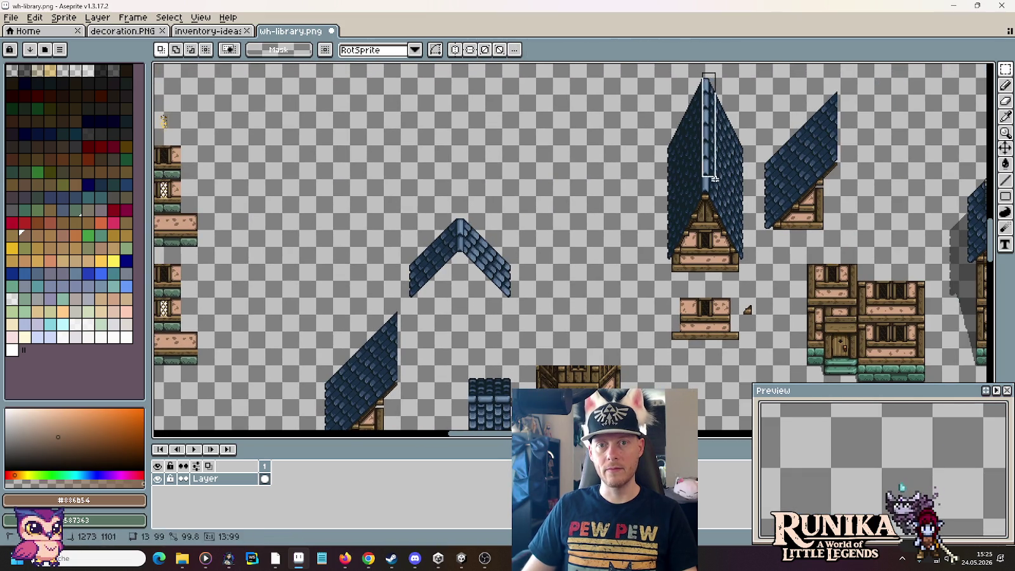
{"action": "left_click_drag", "start_coordinate": [563, 284], "coordinate": [634, 233]}
{"action": "scroll", "coordinate": [609, 203], "scroll_direction": "up", "scroll_amount": 1}
{"action": "mouse_move", "coordinate": [680, 187]}
{"action": "left_mouse_down"}
{"action": "mouse_move", "coordinate": [649, 257]}
{"action": "mouse_move", "coordinate": [711, 91]}
{"action": "left_mouse_up"}
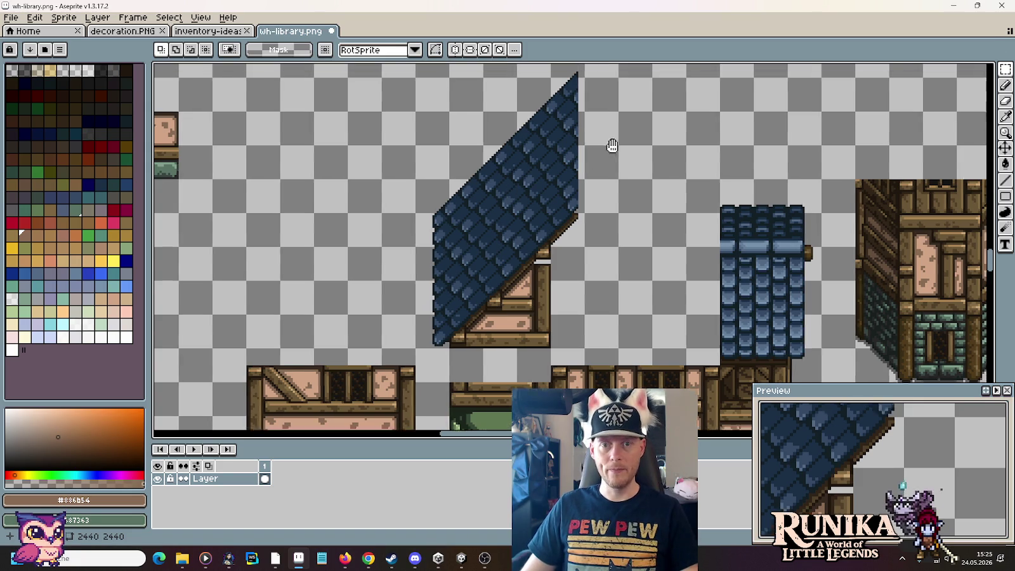
Step: Select the chevron's right half and drag out a copy of it
{"action": "scroll", "coordinate": [694, 311], "scroll_direction": "up", "scroll_amount": 5}
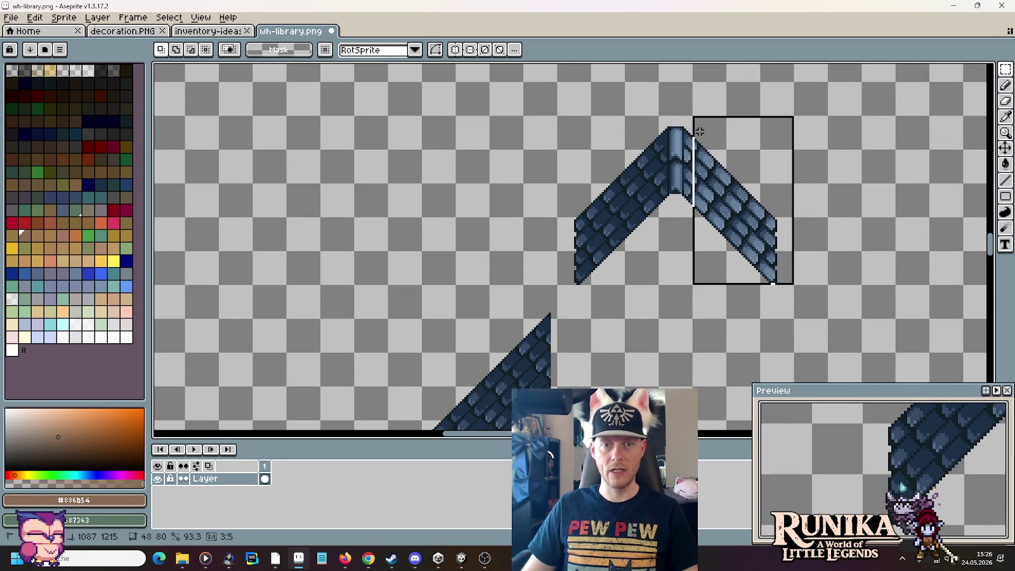
{"action": "left_click_drag", "start_coordinate": [795, 285], "coordinate": [657, 115]}
{"action": "mouse_move", "coordinate": [751, 189]}
{"action": "left_mouse_down"}
{"action": "mouse_move", "coordinate": [447, 221]}
{"action": "mouse_move", "coordinate": [469, 195]}
{"action": "left_mouse_up"}
{"action": "mouse_move", "coordinate": [511, 251]}
{"action": "left_mouse_down"}
{"action": "mouse_move", "coordinate": [640, 156]}
{"action": "mouse_move", "coordinate": [618, 198]}
{"action": "left_mouse_up"}
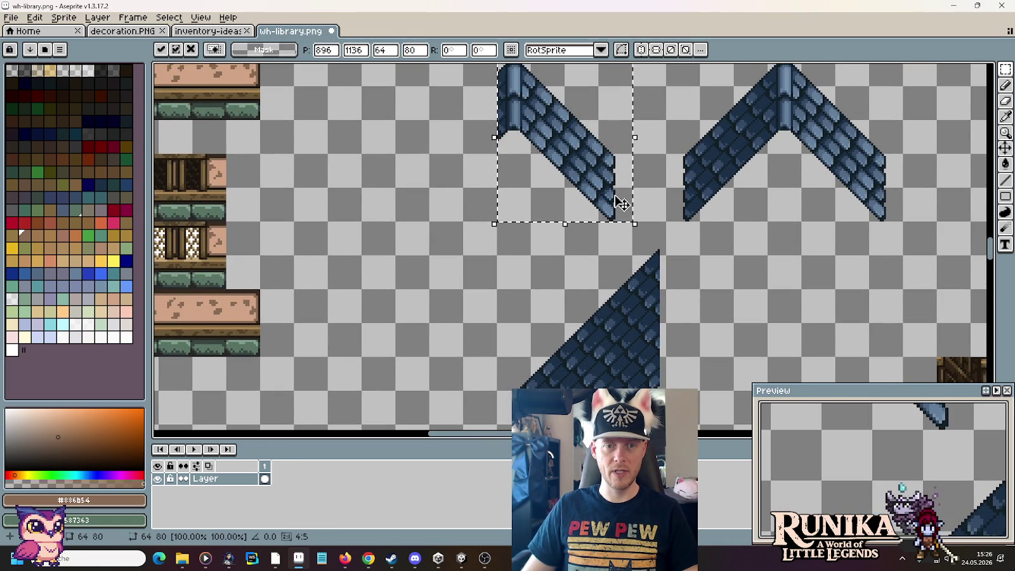
{"action": "left_click_drag", "start_coordinate": [562, 285], "coordinate": [585, 159]}
{"action": "left_click_drag", "start_coordinate": [560, 361], "coordinate": [669, 371]}
Step: Shift the right roof piece further right and the left piece about 320 px right
{"action": "scroll", "coordinate": [672, 247], "scroll_direction": "up", "scroll_amount": 3}
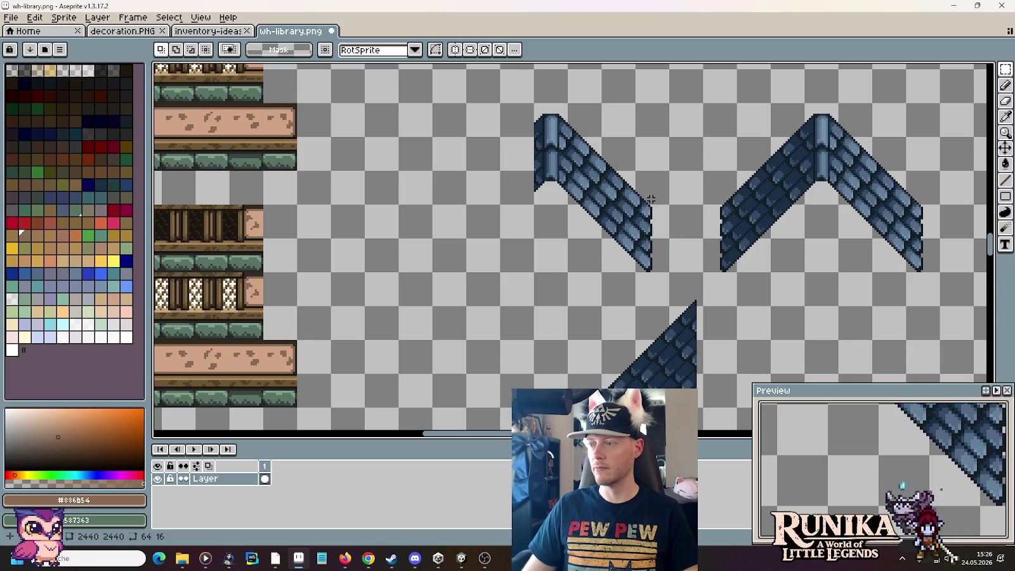
{"action": "mouse_move", "coordinate": [674, 178]}
{"action": "left_mouse_down"}
{"action": "mouse_move", "coordinate": [634, 229]}
{"action": "mouse_move", "coordinate": [518, 248]}
{"action": "left_mouse_up"}
{"action": "mouse_move", "coordinate": [545, 343]}
{"action": "left_mouse_down"}
{"action": "mouse_move", "coordinate": [716, 172]}
{"action": "mouse_move", "coordinate": [785, 171]}
{"action": "mouse_move", "coordinate": [621, 192]}
{"action": "mouse_move", "coordinate": [773, 190]}
{"action": "left_mouse_up"}
{"action": "left_click_drag", "start_coordinate": [451, 194], "coordinate": [581, 194]}
{"action": "mouse_move", "coordinate": [506, 322]}
{"action": "left_mouse_down"}
{"action": "mouse_move", "coordinate": [370, 186]}
{"action": "mouse_move", "coordinate": [365, 147]}
{"action": "left_mouse_up"}
{"action": "left_click_drag", "start_coordinate": [406, 200], "coordinate": [630, 222]}
{"action": "key", "text": "ctrl+d"}
Step: Erase the leftover ridge strip and select the standalone right roof slope
{"action": "mouse_move", "coordinate": [529, 117]}
{"action": "left_mouse_down"}
{"action": "mouse_move", "coordinate": [578, 266]}
{"action": "mouse_move", "coordinate": [598, 268]}
{"action": "left_mouse_up"}
{"action": "key", "text": "Delete"}
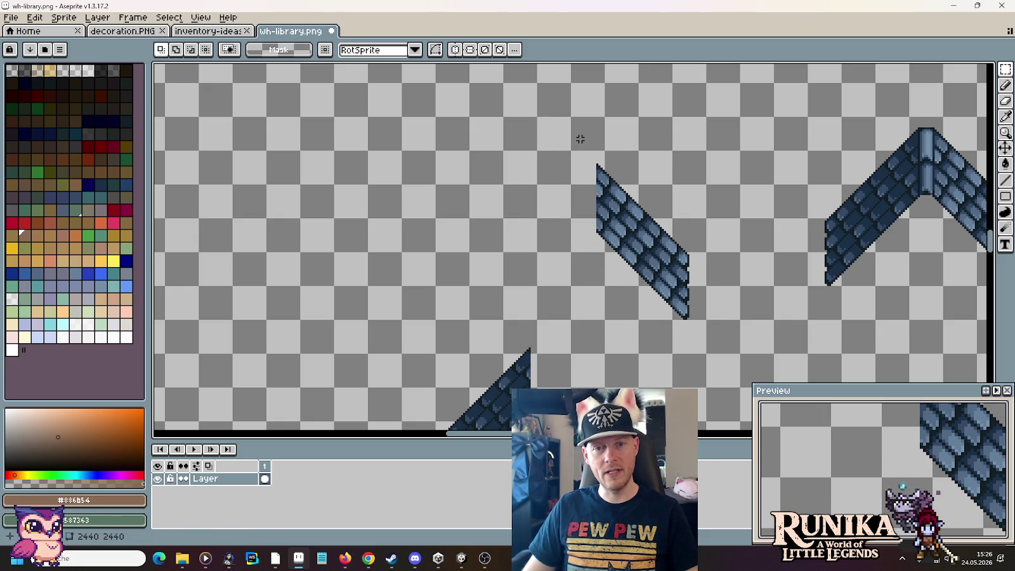
{"action": "mouse_move", "coordinate": [578, 140]}
{"action": "left_mouse_down"}
{"action": "mouse_move", "coordinate": [675, 345]}
{"action": "mouse_move", "coordinate": [536, 260]}
{"action": "mouse_move", "coordinate": [580, 247]}
{"action": "mouse_move", "coordinate": [568, 242]}
{"action": "mouse_move", "coordinate": [597, 262]}
{"action": "left_mouse_up"}
{"action": "scroll", "coordinate": [621, 259], "scroll_direction": "up", "scroll_amount": 1}
{"action": "scroll", "coordinate": [571, 140], "scroll_direction": "up", "scroll_amount": 1}
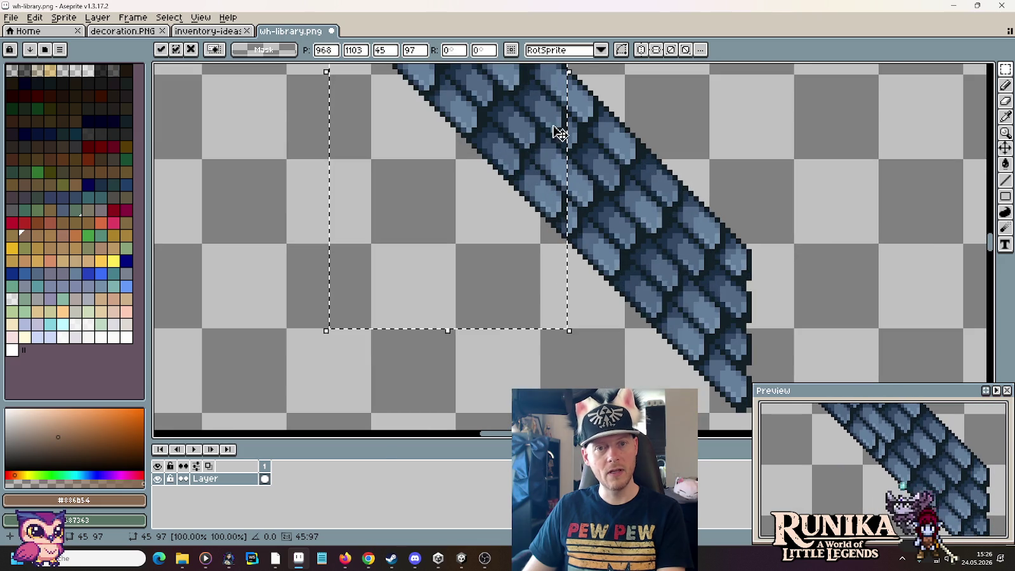
Step: Nudge the slope with arrow keys (net one pixel right, two down) and commit it
{"action": "key", "text": "Right"}
{"action": "key", "text": "Right"}
{"action": "key", "text": "Right"}
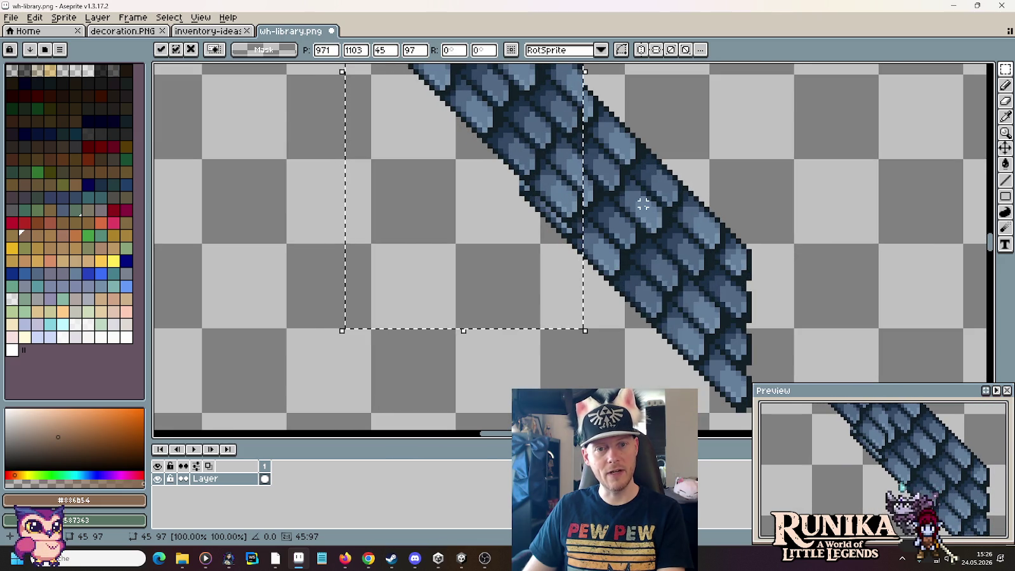
{"action": "key", "text": "Right"}
{"action": "key", "text": "Down"}
{"action": "key", "text": "Left"}
{"action": "key", "text": "Down"}
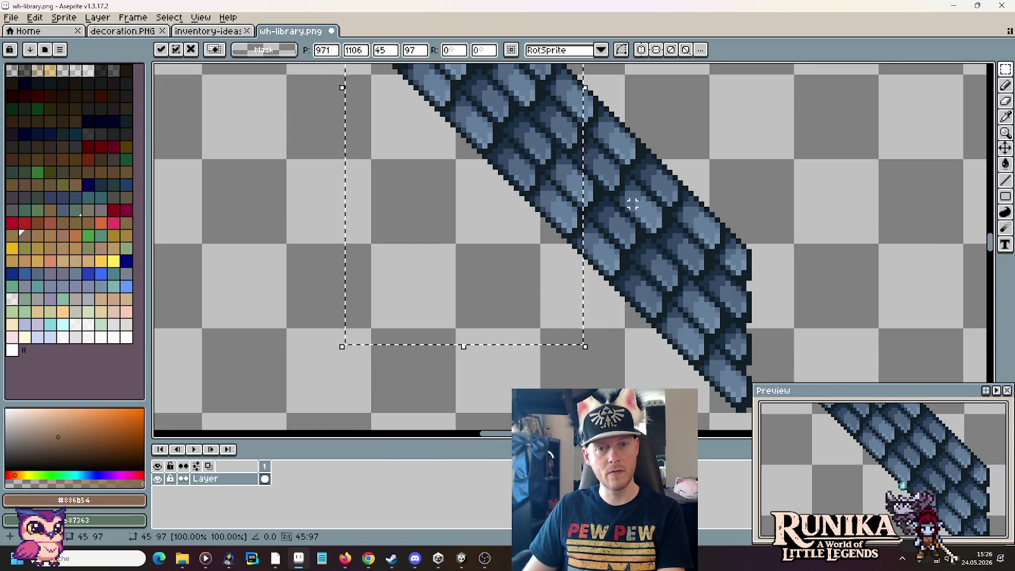
{"action": "key", "text": "Return"}
{"action": "scroll", "coordinate": [633, 204], "scroll_direction": "down", "scroll_amount": 1}
{"action": "scroll", "coordinate": [633, 204], "scroll_direction": "down", "scroll_amount": 1}
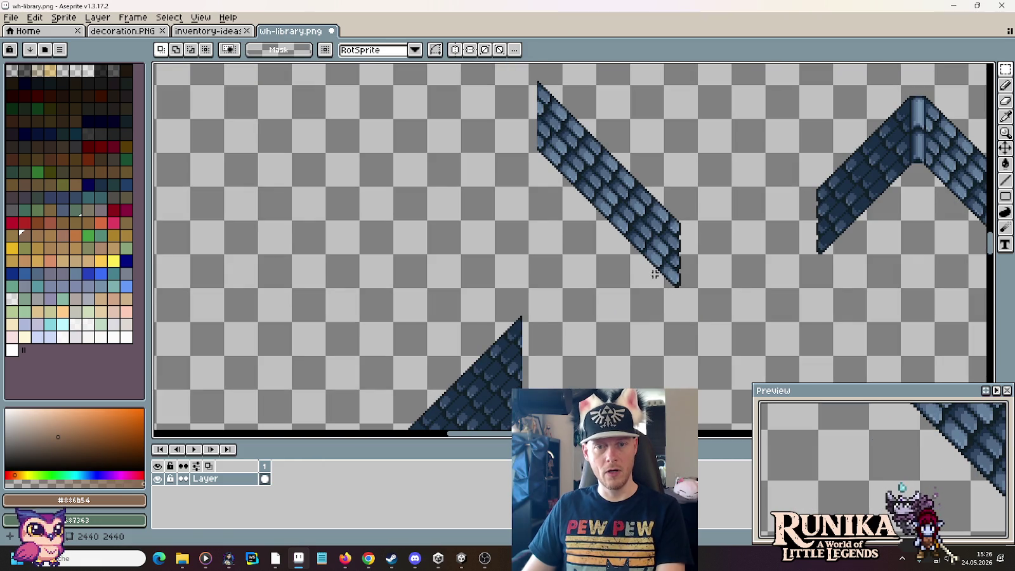
Step: Drag an 80×112 marquee around the full diagonal roof slope
{"action": "left_click_drag", "start_coordinate": [666, 252], "coordinate": [526, 291]}
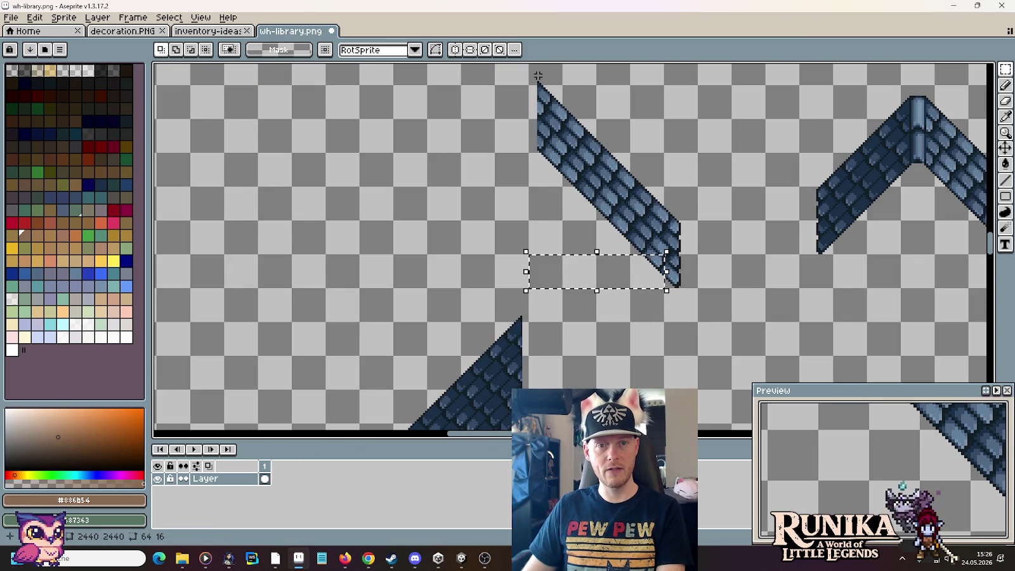
{"action": "left_click_drag", "start_coordinate": [533, 76], "coordinate": [680, 288]}
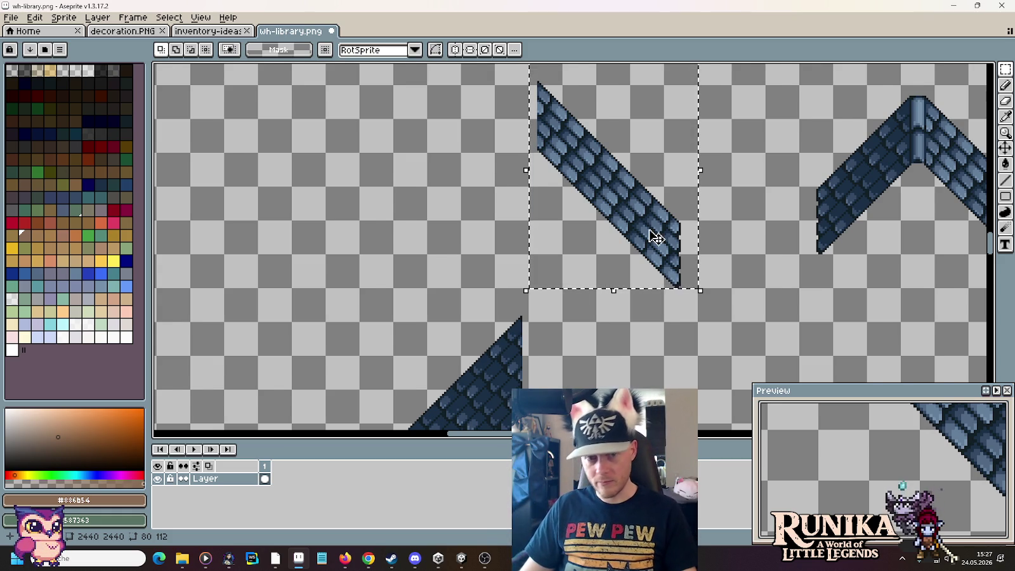
{"action": "scroll", "coordinate": [657, 237], "scroll_direction": "down", "scroll_amount": 2}
{"action": "scroll", "coordinate": [345, 148], "scroll_direction": "up", "scroll_amount": 1}
{"action": "scroll", "coordinate": [344, 147], "scroll_direction": "up", "scroll_amount": 1}
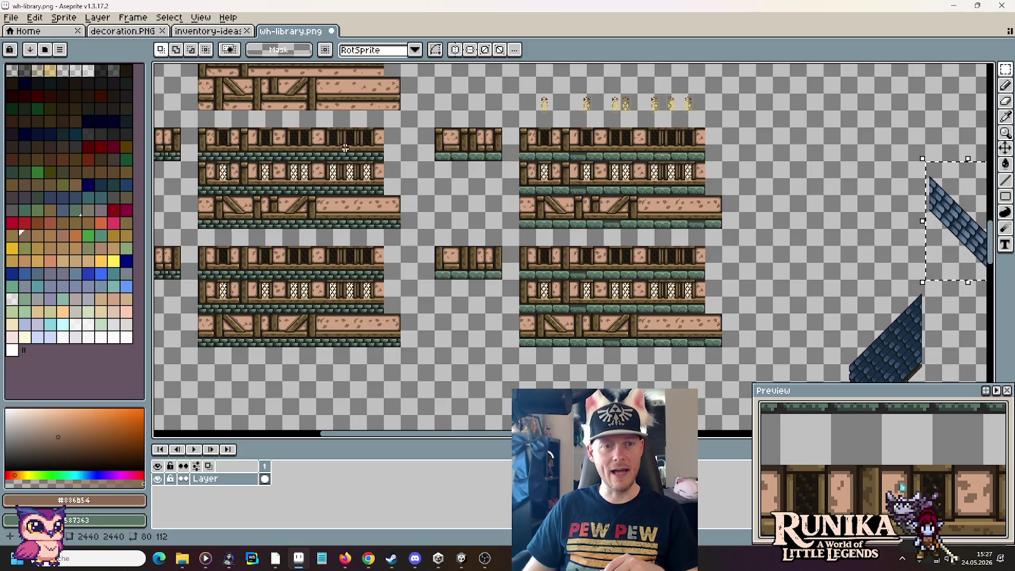
Step: Pan past the wall tiles and drag the selected 80×112 slope up and left
{"action": "left_click_drag", "start_coordinate": [351, 233], "coordinate": [468, 271]}
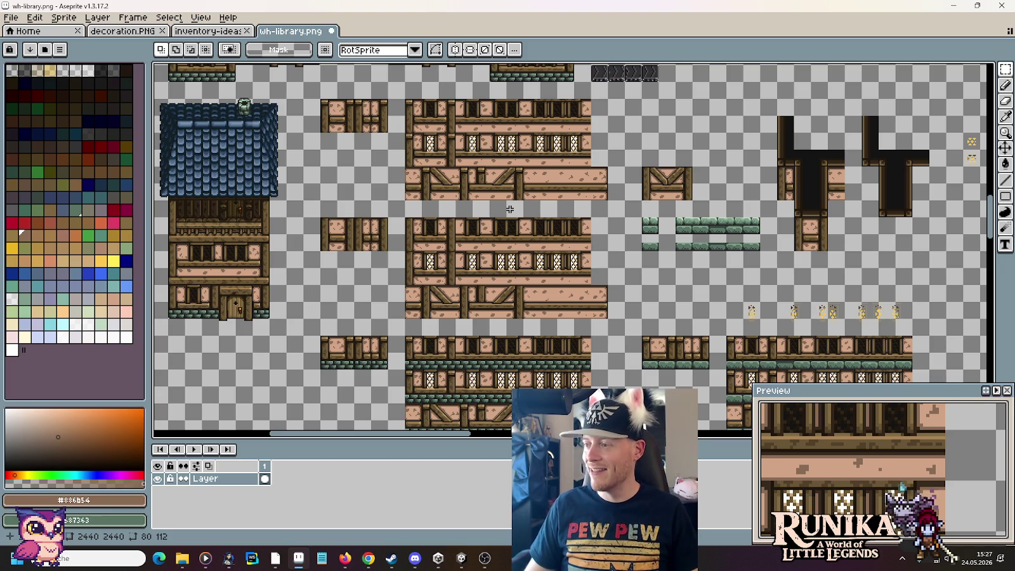
{"action": "mouse_move", "coordinate": [617, 261]}
{"action": "left_mouse_down"}
{"action": "mouse_move", "coordinate": [421, 155]}
{"action": "mouse_move", "coordinate": [336, 202]}
{"action": "mouse_move", "coordinate": [371, 187]}
{"action": "left_mouse_up"}
{"action": "mouse_move", "coordinate": [630, 249]}
{"action": "left_mouse_down"}
{"action": "mouse_move", "coordinate": [477, 178]}
{"action": "mouse_move", "coordinate": [494, 148]}
{"action": "left_mouse_up"}
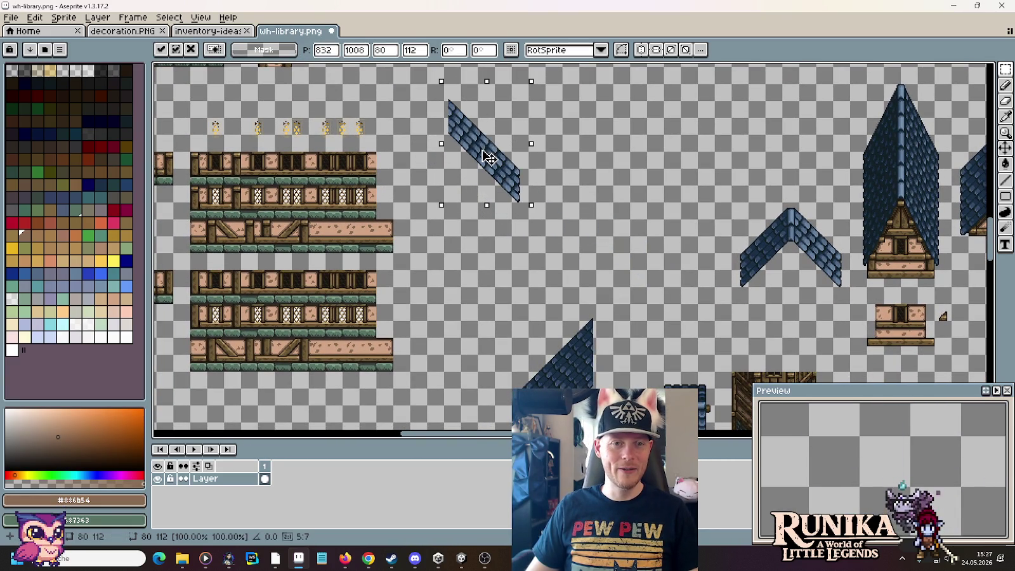
Step: Paste a slope copy against the left gable half, shift it right and up 1 px to form the peak
{"action": "key", "text": "ctrl+v"}
{"action": "mouse_move", "coordinate": [625, 272]}
{"action": "left_mouse_down"}
{"action": "mouse_move", "coordinate": [582, 102]}
{"action": "mouse_move", "coordinate": [582, 211]}
{"action": "mouse_move", "coordinate": [560, 155]}
{"action": "left_mouse_up"}
{"action": "scroll", "coordinate": [582, 216], "scroll_direction": "up", "scroll_amount": 3}
{"action": "scroll", "coordinate": [583, 222], "scroll_direction": "down", "scroll_amount": 3}
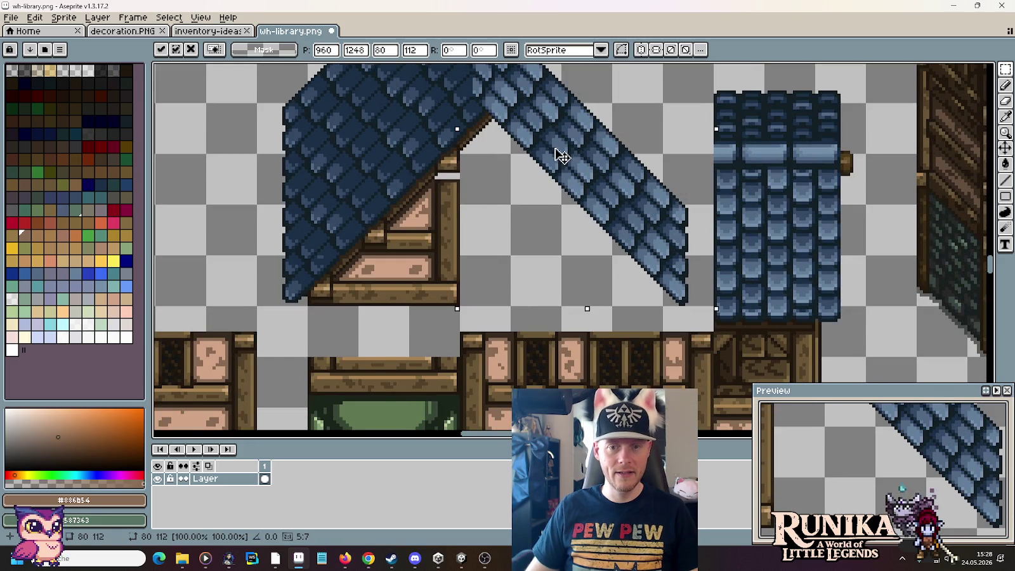
{"action": "key", "text": "ctrl"}
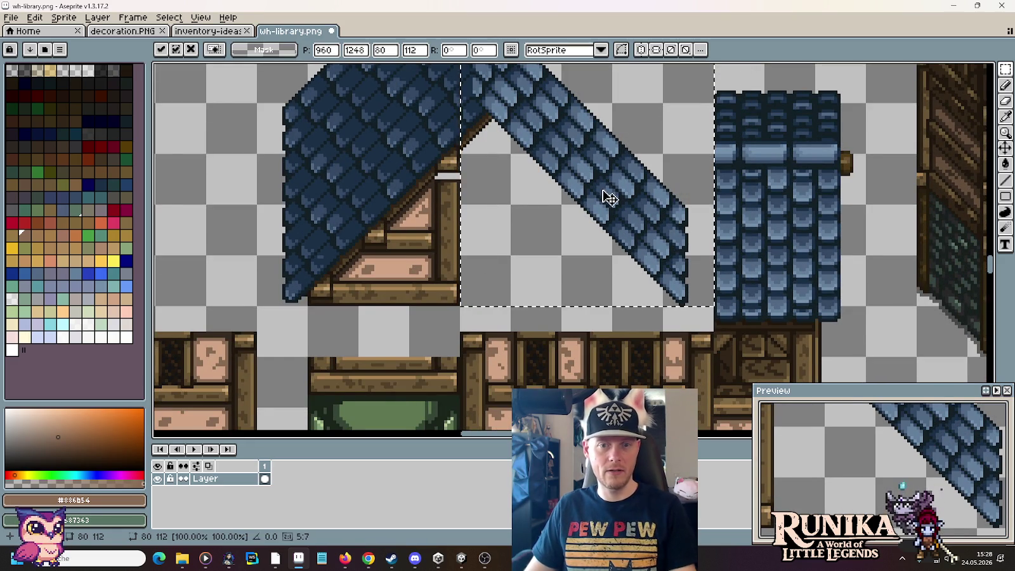
{"action": "left_click_drag", "start_coordinate": [609, 198], "coordinate": [646, 202]}
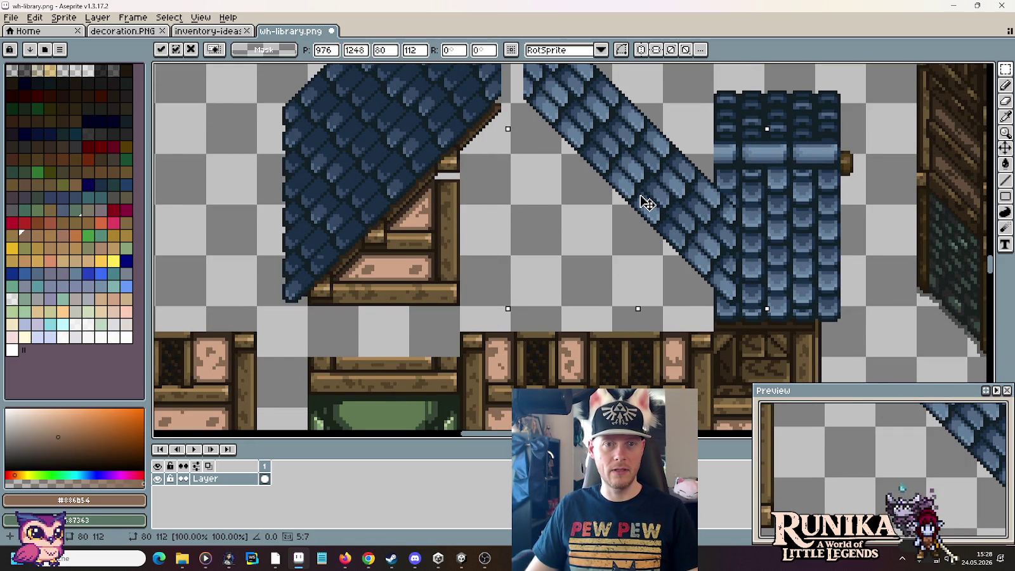
{"action": "key", "text": "Up"}
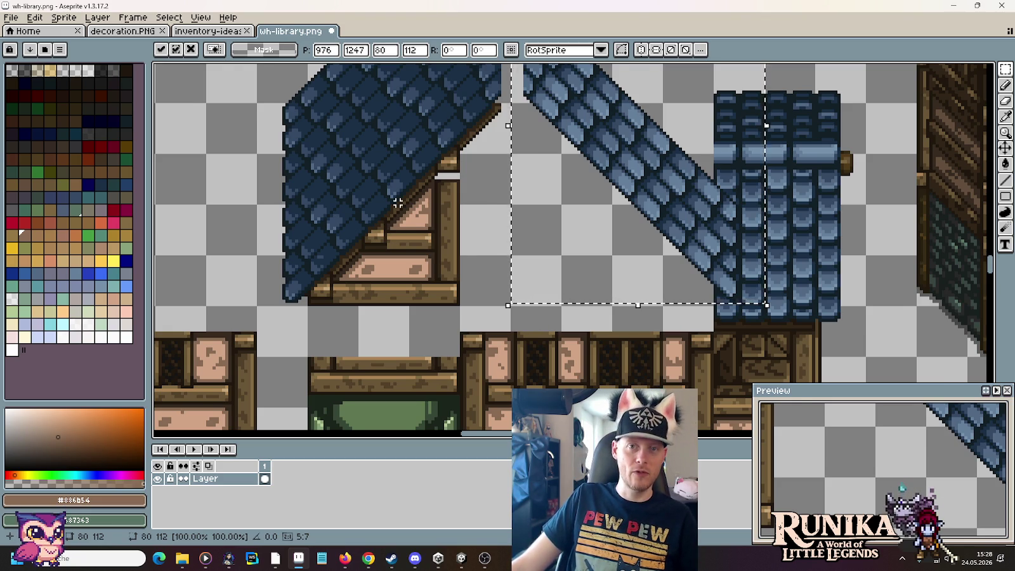
{"action": "scroll", "coordinate": [396, 201], "scroll_direction": "down", "scroll_amount": 1}
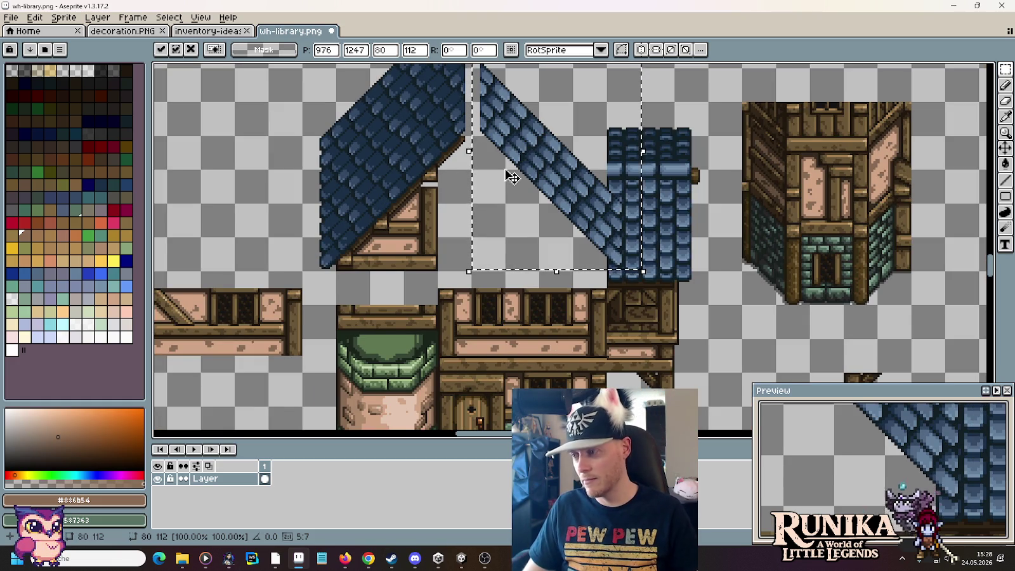
{"action": "mouse_move", "coordinate": [530, 179]}
{"action": "left_mouse_down"}
{"action": "mouse_move", "coordinate": [511, 242]}
{"action": "mouse_move", "coordinate": [500, 201]}
{"action": "left_mouse_up"}
{"action": "scroll", "coordinate": [513, 244], "scroll_direction": "down", "scroll_amount": 2}
{"action": "key", "text": "Return"}
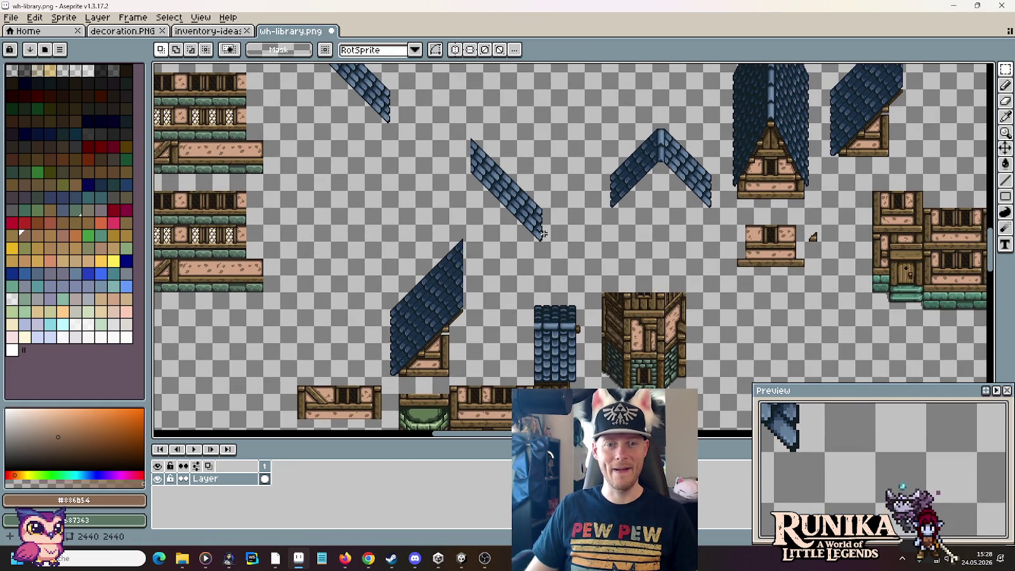
Step: Deselect the roof strip and carry the 96 px wooden plank toward the house tiles
{"action": "left_click", "coordinate": [635, 251]}
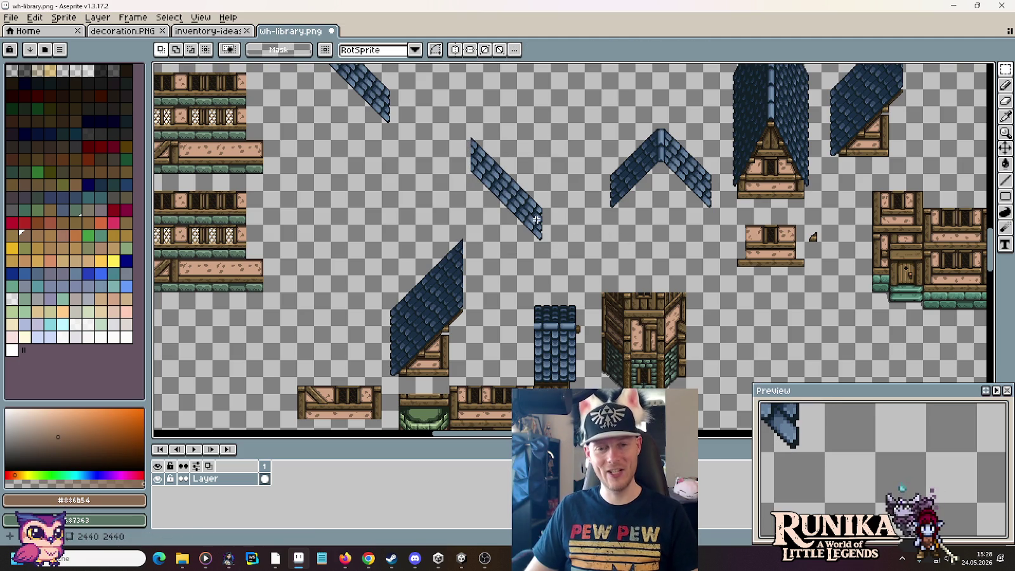
{"action": "left_click_drag", "start_coordinate": [493, 342], "coordinate": [516, 213]}
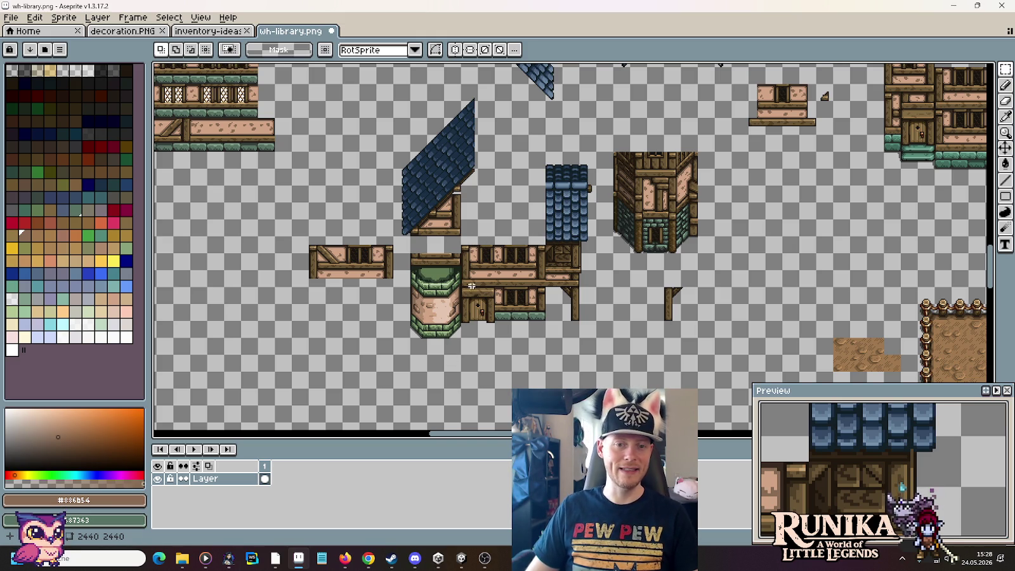
{"action": "left_click_drag", "start_coordinate": [492, 333], "coordinate": [518, 203]}
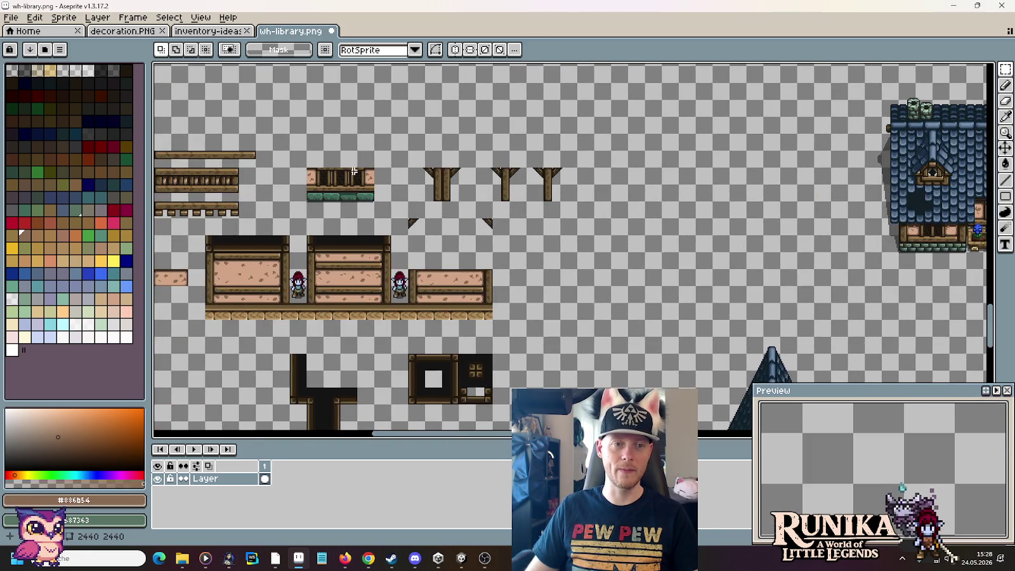
{"action": "left_click_drag", "start_coordinate": [354, 171], "coordinate": [532, 245]}
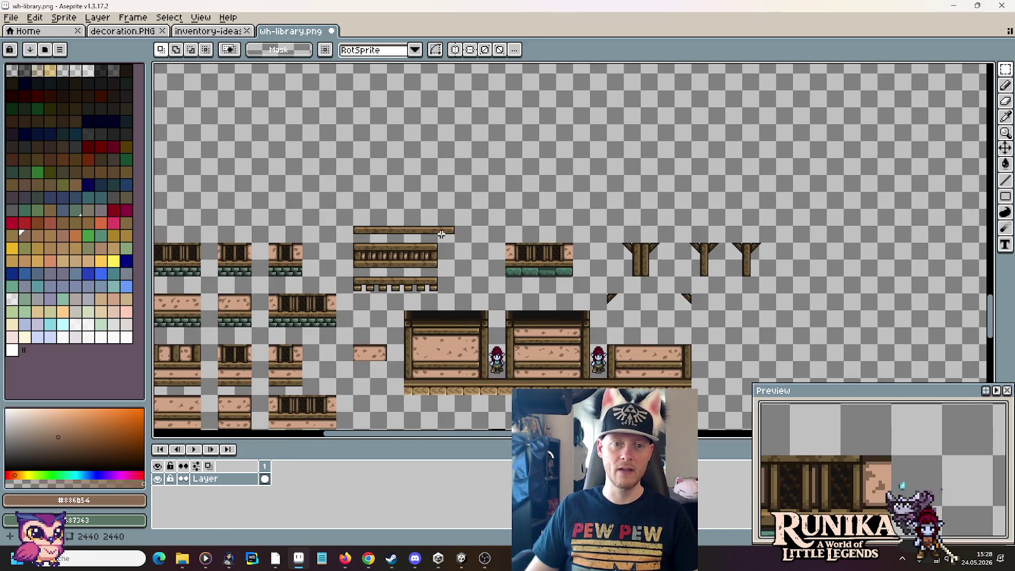
{"action": "mouse_move", "coordinate": [353, 227]}
{"action": "left_mouse_down"}
{"action": "mouse_move", "coordinate": [455, 240]}
{"action": "mouse_move", "coordinate": [910, 71]}
{"action": "mouse_move", "coordinate": [748, 305]}
{"action": "mouse_move", "coordinate": [769, 272]}
{"action": "mouse_move", "coordinate": [424, 333]}
{"action": "left_mouse_up"}
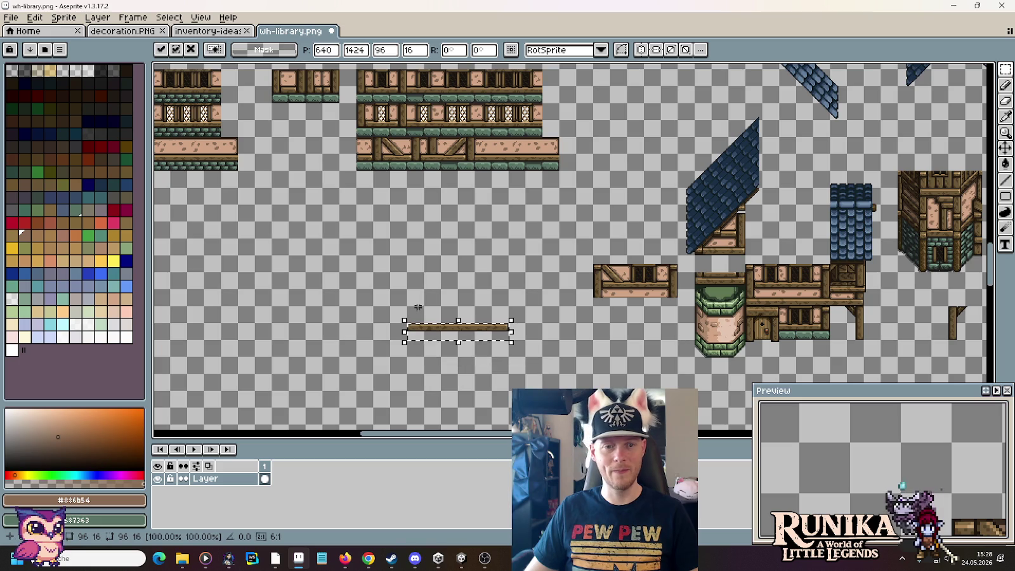
{"action": "left_click", "coordinate": [414, 356]}
Step: Delete a 16 px end of the plank and shift the remainder left one cell
{"action": "scroll", "coordinate": [415, 353], "scroll_direction": "up", "scroll_amount": 4}
{"action": "mouse_move", "coordinate": [446, 227]}
{"action": "left_mouse_down"}
{"action": "mouse_move", "coordinate": [517, 283]}
{"action": "mouse_move", "coordinate": [784, 294]}
{"action": "left_mouse_up"}
{"action": "key", "text": "Delete"}
{"action": "left_click_drag", "start_coordinate": [727, 256], "coordinate": [676, 266]}
Step: Set the shortened 80×16 plank on top of the half-timbered wall piece
{"action": "mouse_move", "coordinate": [451, 272]}
{"action": "left_mouse_down"}
{"action": "mouse_move", "coordinate": [421, 265]}
{"action": "mouse_move", "coordinate": [680, 265]}
{"action": "mouse_move", "coordinate": [614, 182]}
{"action": "left_mouse_up"}
{"action": "scroll", "coordinate": [680, 265], "scroll_direction": "down", "scroll_amount": 1}
{"action": "scroll", "coordinate": [684, 265], "scroll_direction": "down", "scroll_amount": 1}
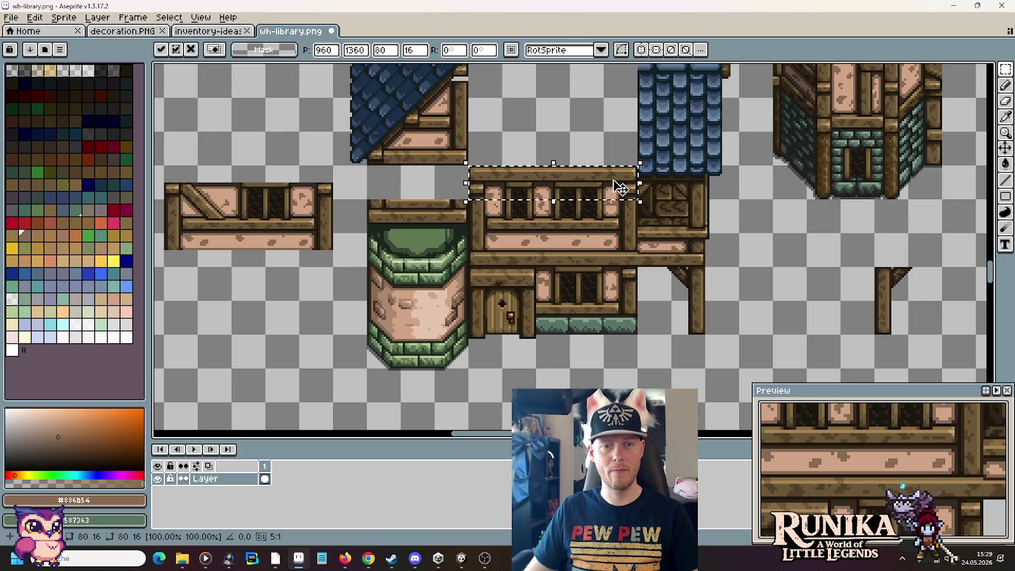
{"action": "key", "text": "ctrl+d"}
{"action": "left_click_drag", "start_coordinate": [652, 209], "coordinate": [619, 378]}
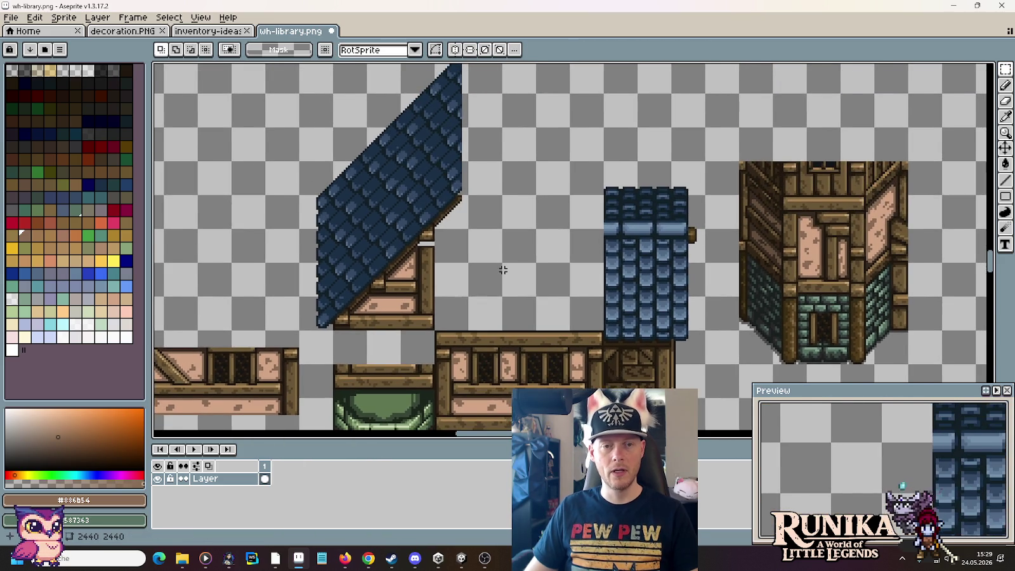
{"action": "scroll", "coordinate": [502, 271], "scroll_direction": "down", "scroll_amount": 2}
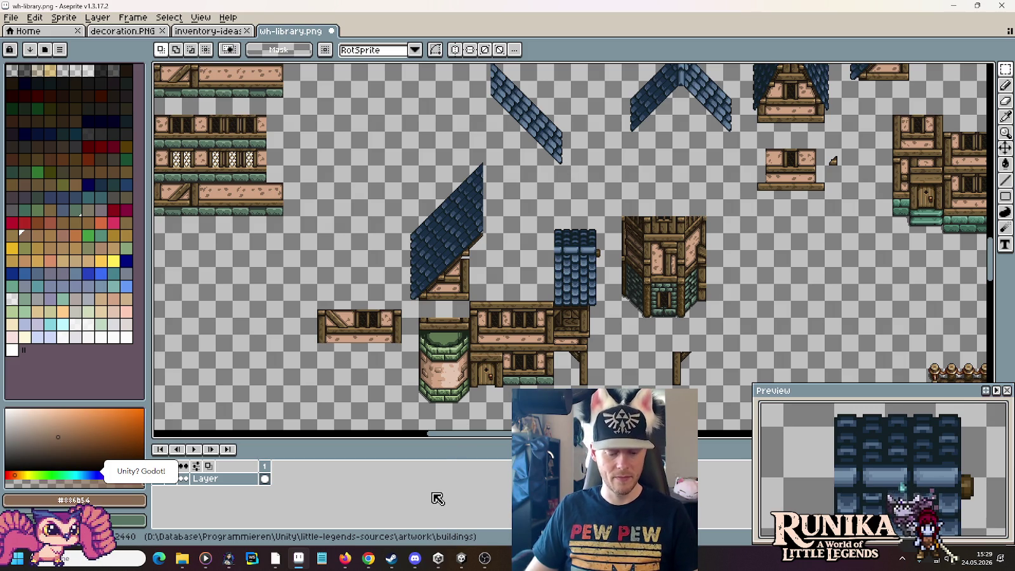
{"action": "key", "text": "super"}
{"action": "key", "text": "super"}
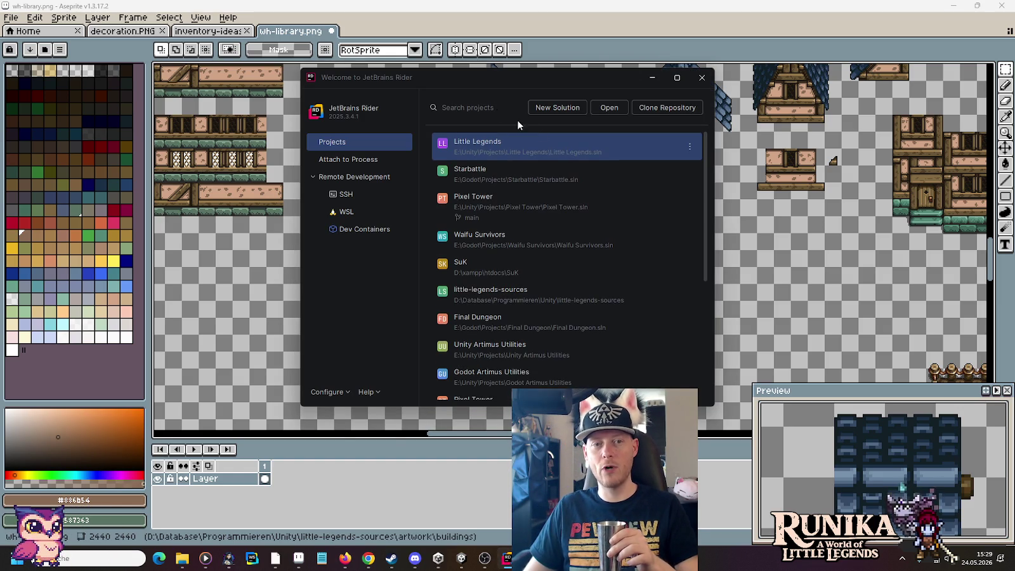
Step: Open the Little Legends project and its Scripts/Unity.txt notes file from the project tree
{"action": "double_click", "coordinate": [528, 145]}
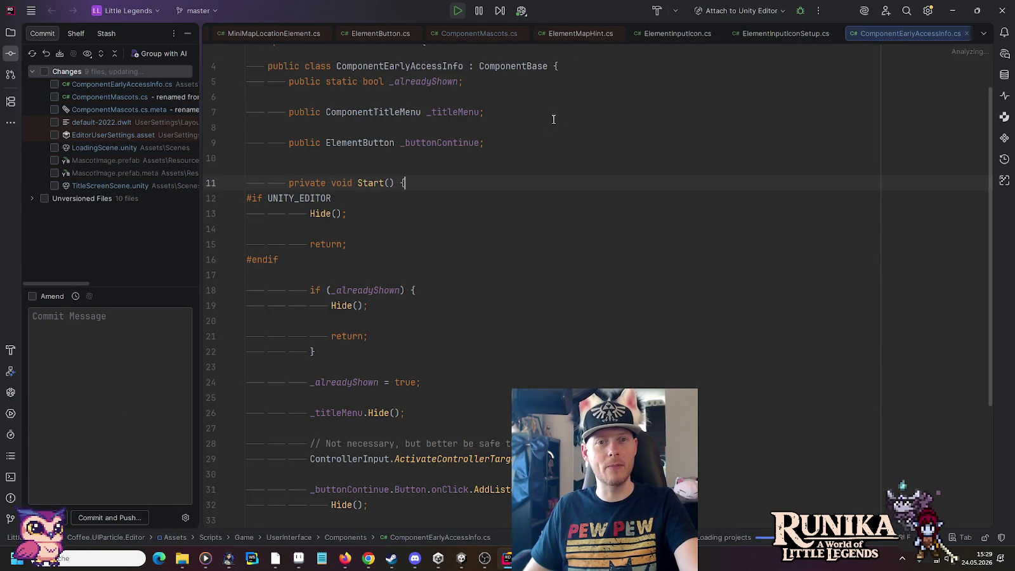
{"action": "left_click", "coordinate": [10, 32]}
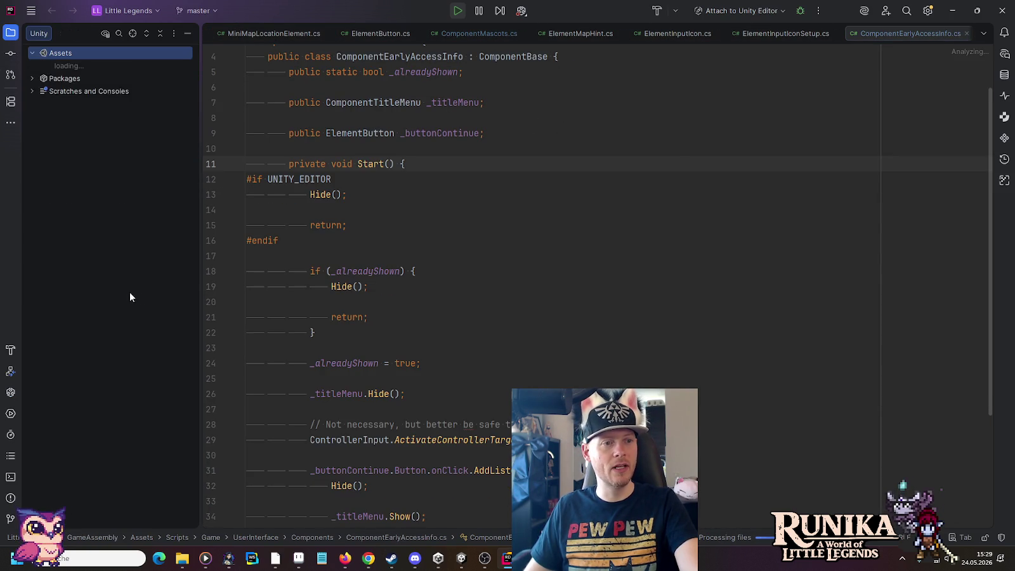
{"action": "left_click", "coordinate": [52, 231]}
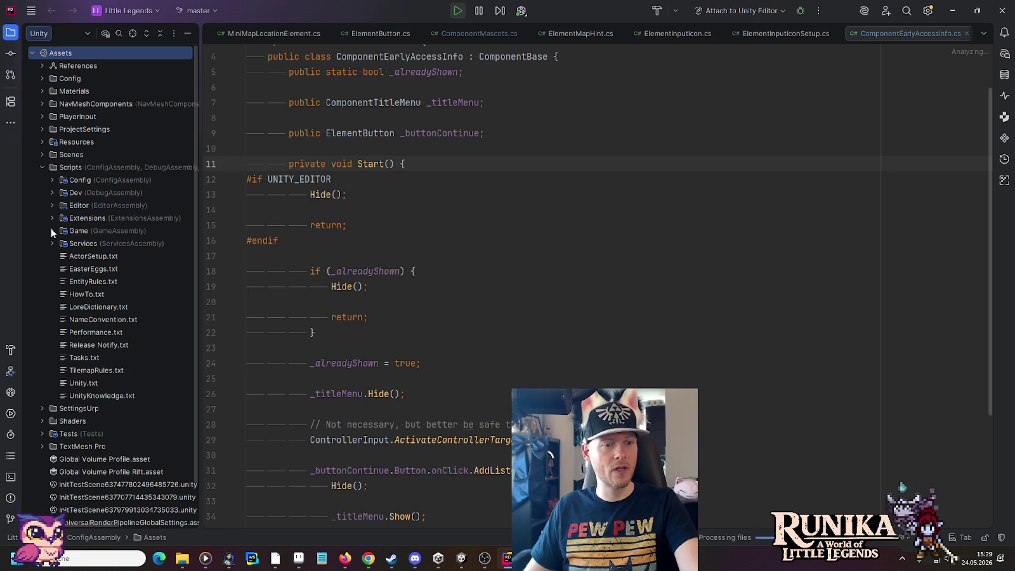
{"action": "double_click", "coordinate": [90, 385]}
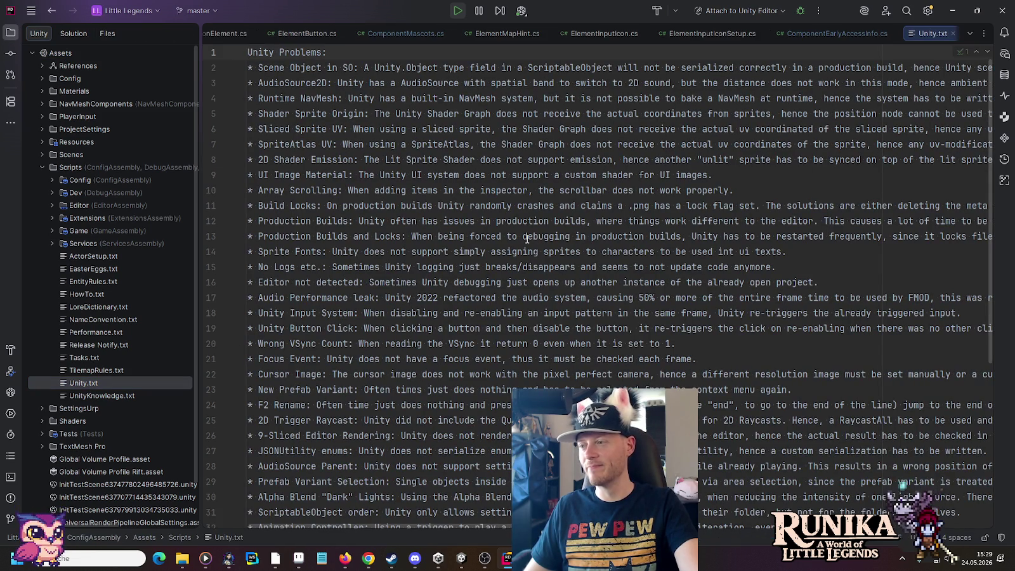
{"action": "scroll", "coordinate": [526, 238], "scroll_direction": "down", "scroll_amount": 2}
{"action": "scroll", "coordinate": [457, 220], "scroll_direction": "down", "scroll_amount": 3}
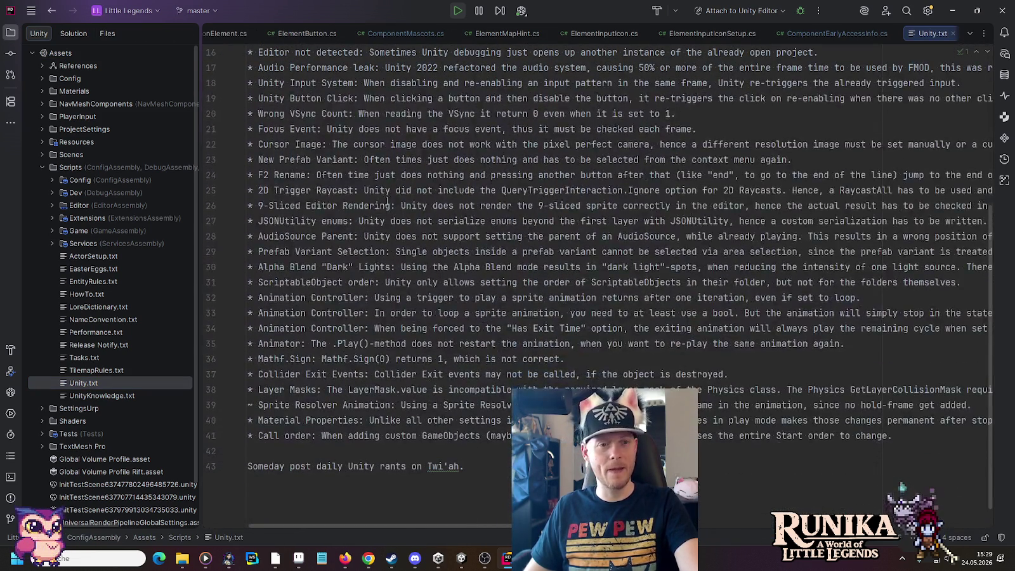
{"action": "left_click", "coordinate": [249, 188]}
{"action": "key", "text": "shift+End"}
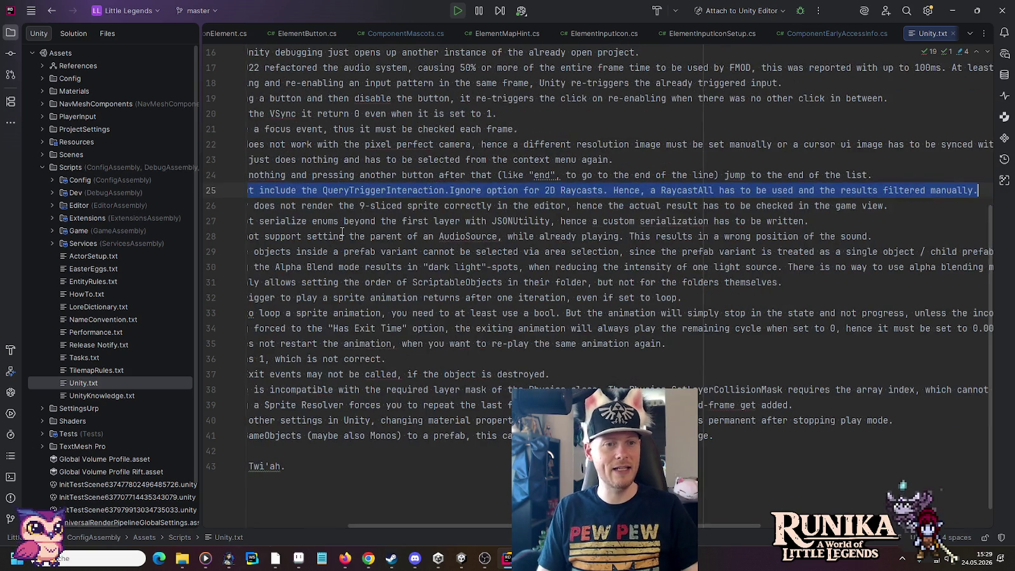
{"action": "key", "text": "Home"}
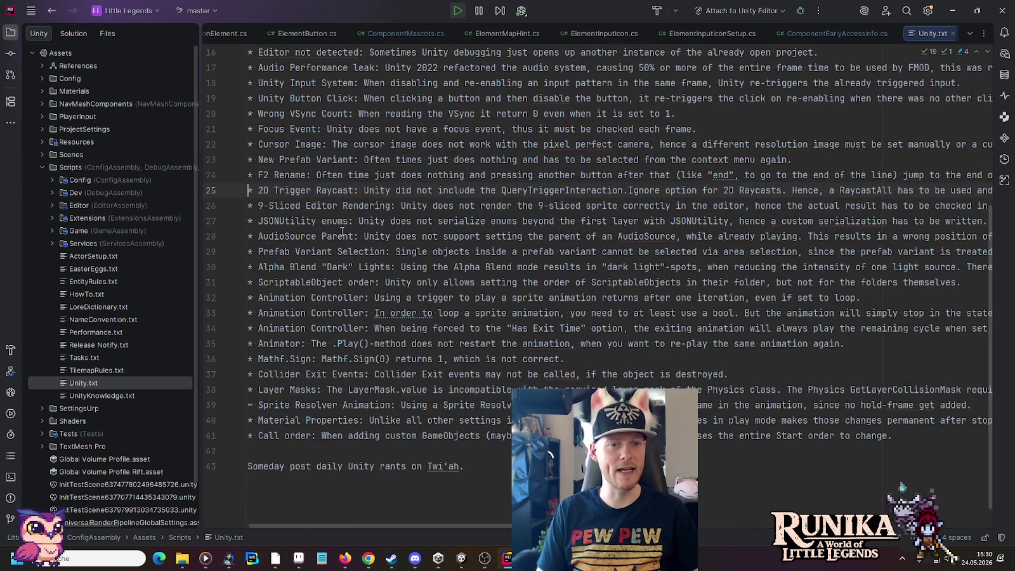
{"action": "key", "text": "ctrl+Right"}
{"action": "key", "text": "ctrl+Right"}
{"action": "key", "text": "ctrl+Right"}
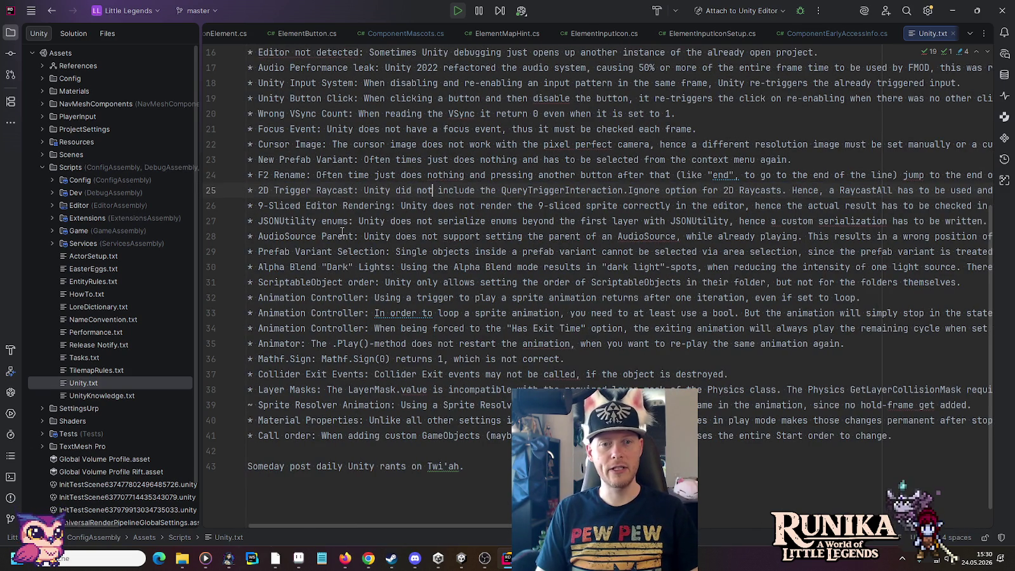
{"action": "key", "text": "ctrl+Right"}
{"action": "key", "text": "ctrl+Right"}
{"action": "key", "text": "ctrl+Right"}
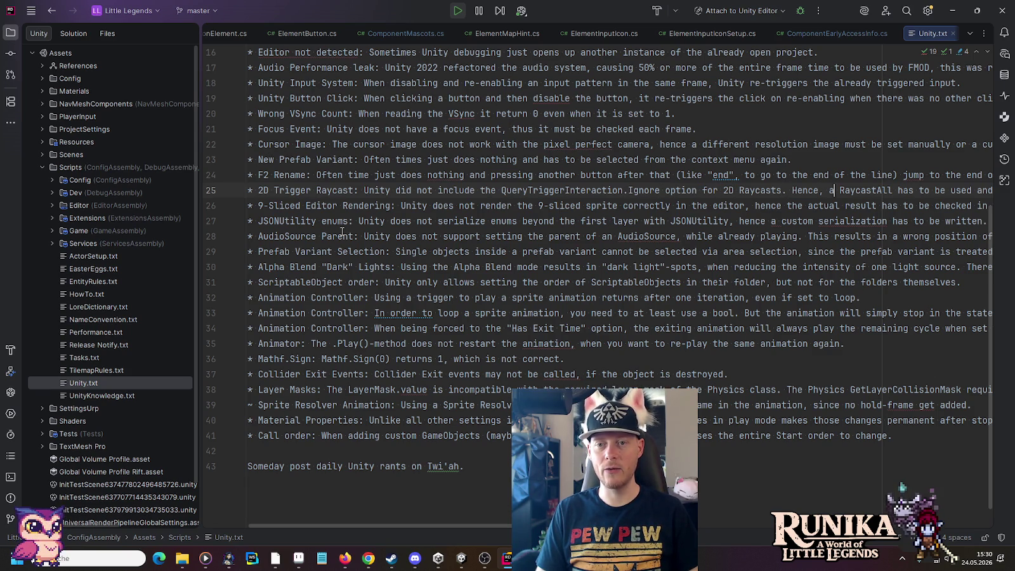
{"action": "scroll", "coordinate": [342, 233], "scroll_direction": "right", "scroll_amount": 5}
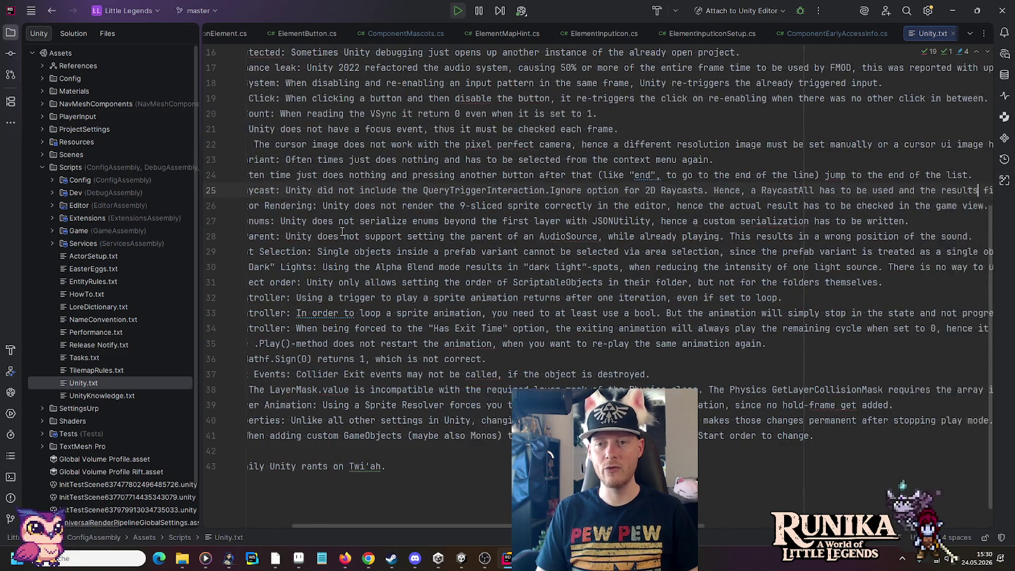
{"action": "key", "text": "End"}
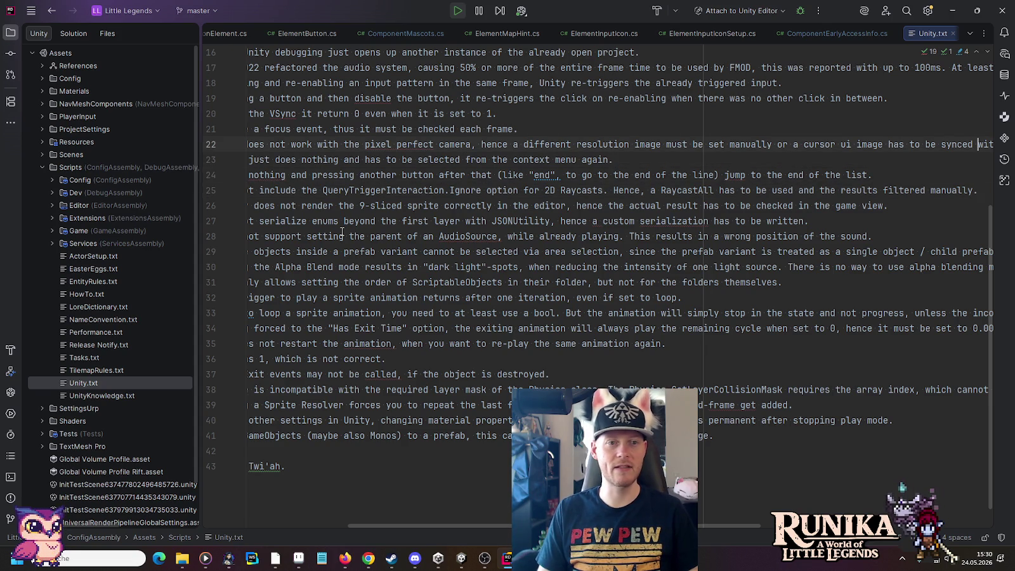
{"action": "key", "text": "shift+Home"}
{"action": "key", "text": "Left"}
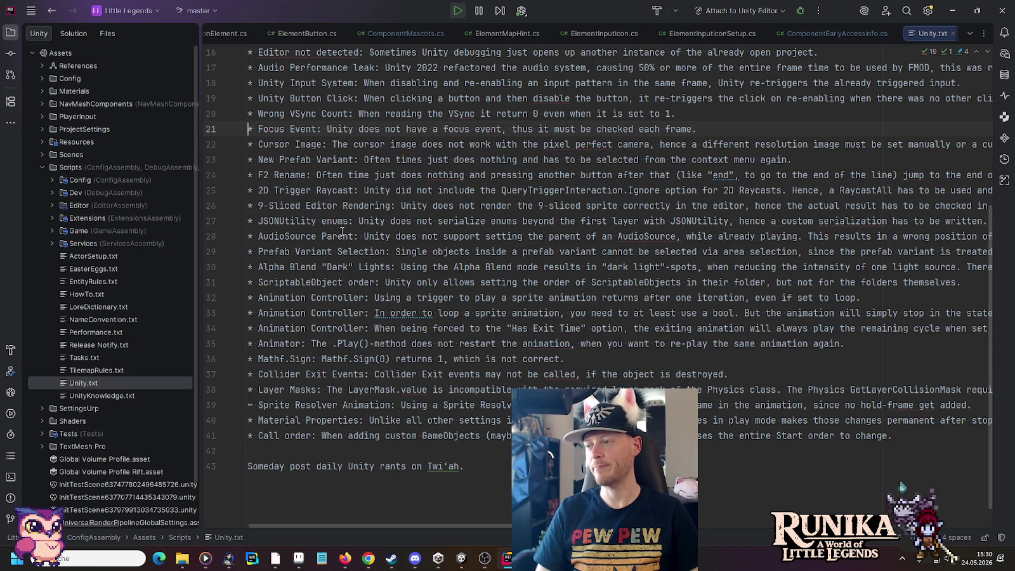
{"action": "key", "text": "Down"}
{"action": "key", "text": "Down"}
{"action": "key", "text": "Down"}
{"action": "key", "text": "Down"}
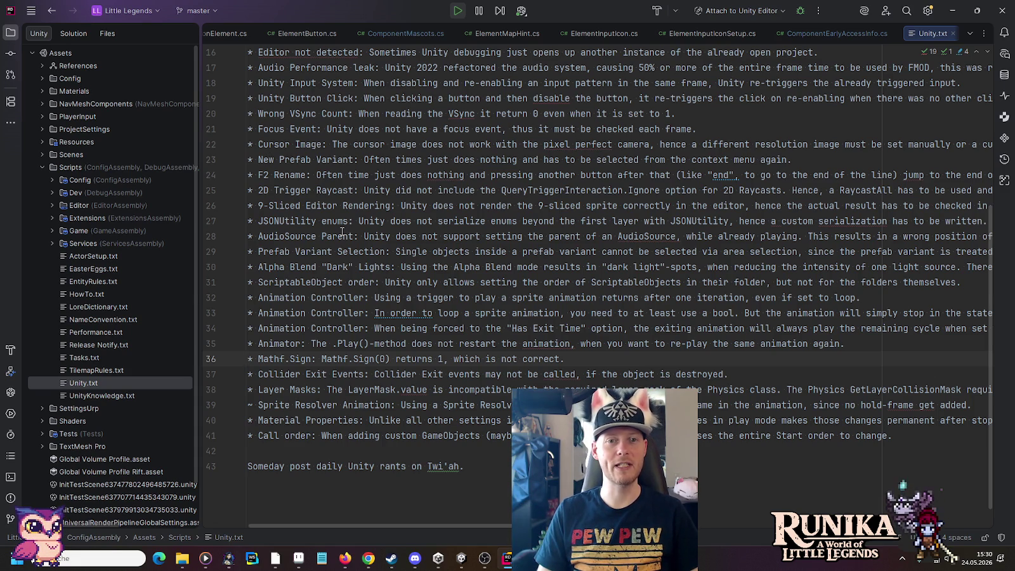
{"action": "key", "text": "Page_Up"}
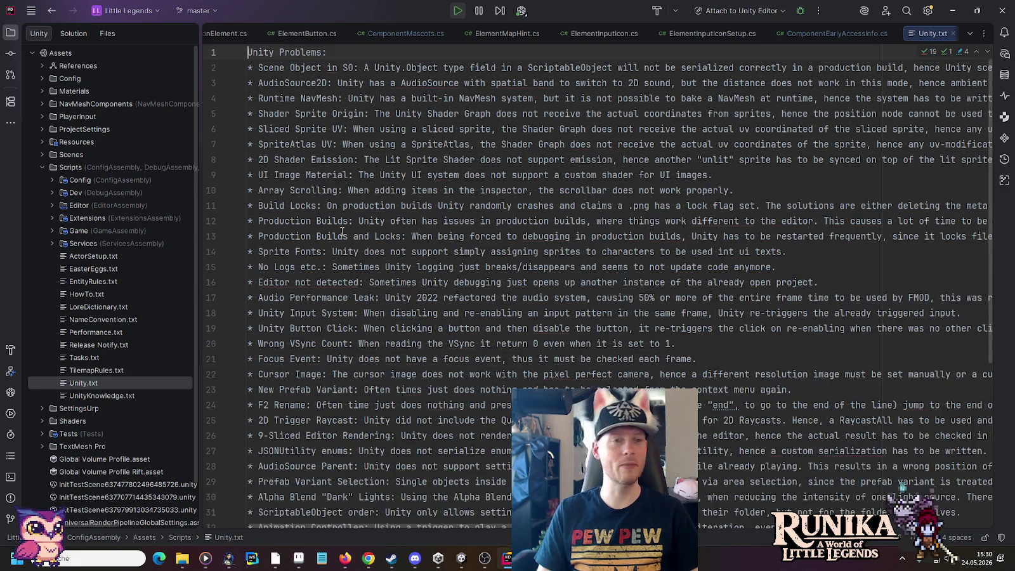
Step: Read through the Production Builds and Locks and 2D Shader Emission notes in Unity.txt
{"action": "key", "text": "Down"}
{"action": "key", "text": "Down"}
{"action": "key", "text": "Down"}
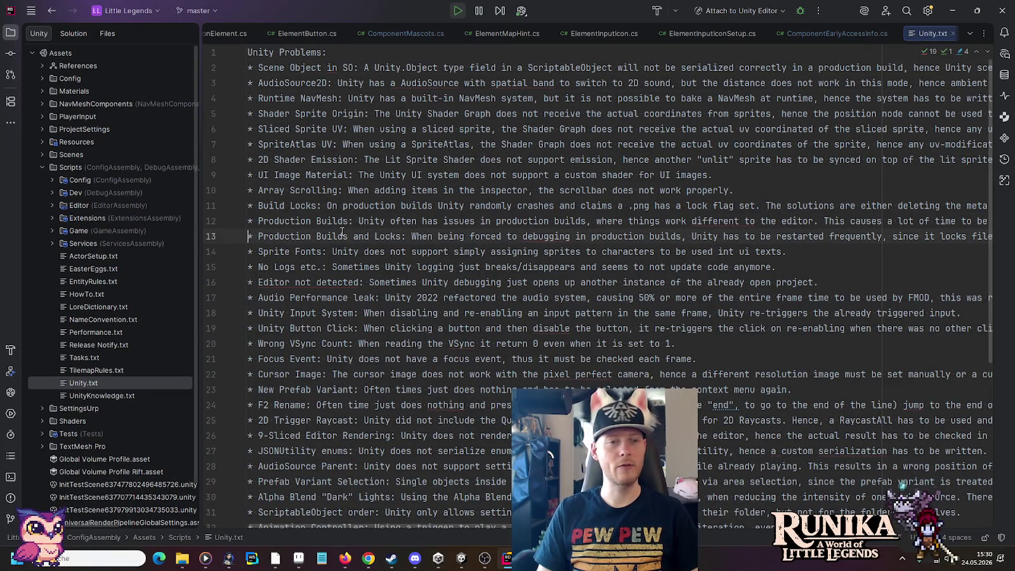
{"action": "key", "text": "ctrl+Right"}
{"action": "key", "text": "ctrl+Right"}
{"action": "key", "text": "ctrl+Right"}
{"action": "key", "text": "ctrl+Right"}
{"action": "key", "text": "ctrl+Right"}
{"action": "key", "text": "ctrl+Right"}
{"action": "key", "text": "ctrl+Right"}
{"action": "key", "text": "ctrl+Right"}
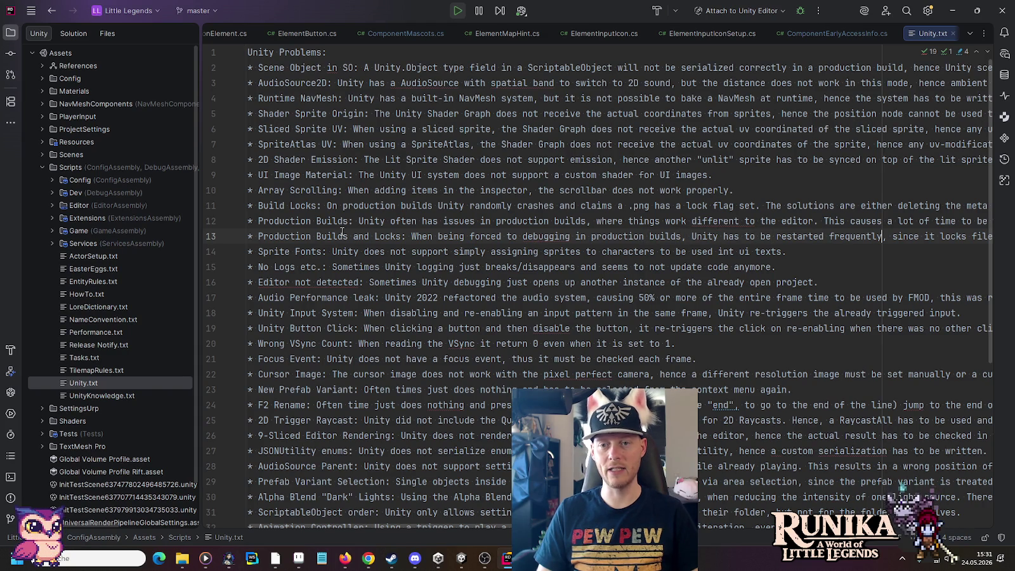
{"action": "key", "text": "ctrl+Right"}
{"action": "key", "text": "ctrl+Right"}
{"action": "key", "text": "ctrl+Right"}
{"action": "key", "text": "ctrl+Right"}
{"action": "key", "text": "ctrl+Right"}
{"action": "key", "text": "ctrl+Right"}
{"action": "key", "text": "ctrl+Right"}
{"action": "key", "text": "ctrl+Right"}
{"action": "key", "text": "ctrl+Right"}
{"action": "key", "text": "ctrl+Right"}
{"action": "key", "text": "ctrl+Right"}
{"action": "key", "text": "ctrl+Right"}
{"action": "key", "text": "ctrl+Right"}
{"action": "key", "text": "ctrl+Right"}
{"action": "key", "text": "ctrl+Right"}
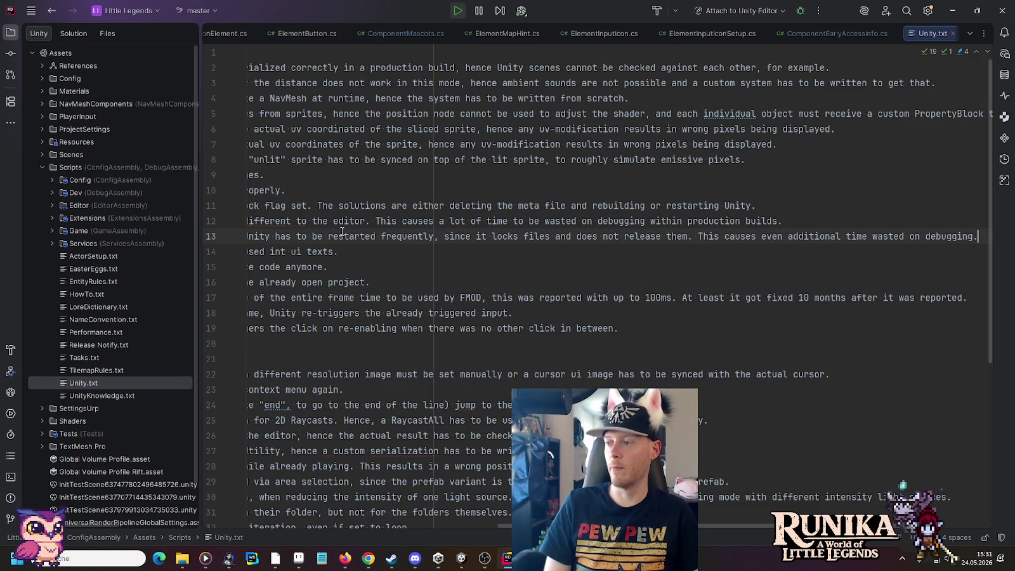
{"action": "key", "text": "Up"}
{"action": "key", "text": "Up"}
{"action": "key", "text": "Up"}
{"action": "key", "text": "Up"}
{"action": "key", "text": "Up"}
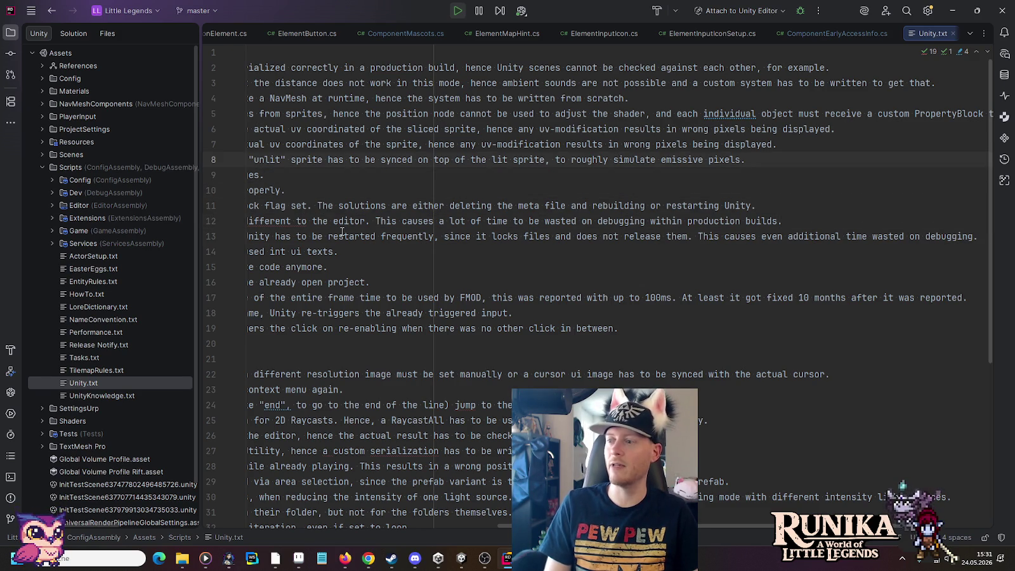
{"action": "key", "text": "shift+Home"}
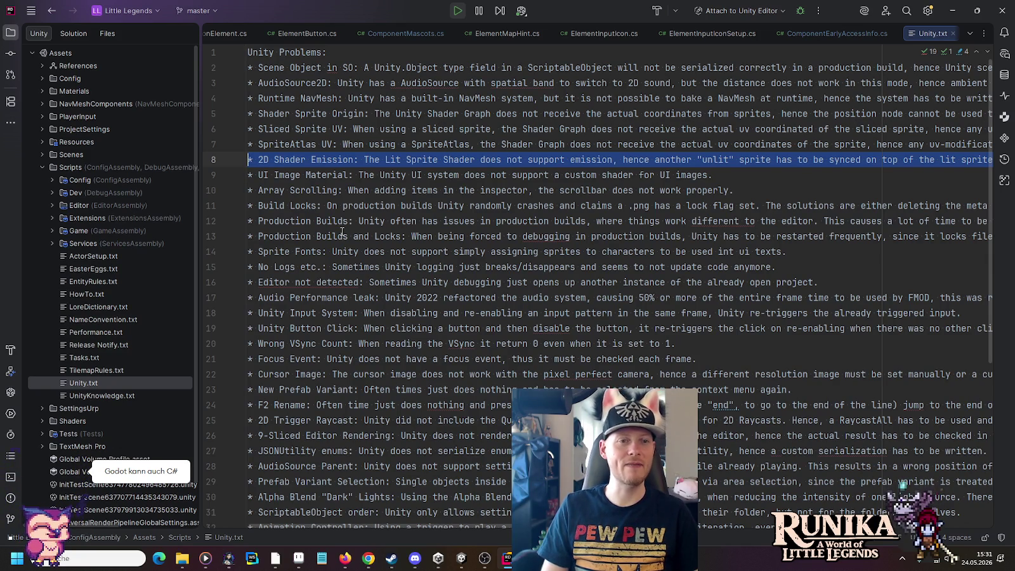
{"action": "key", "text": "Escape"}
{"action": "key", "text": "ctrl+Right"}
{"action": "key", "text": "ctrl+Right"}
{"action": "key", "text": "ctrl+Right"}
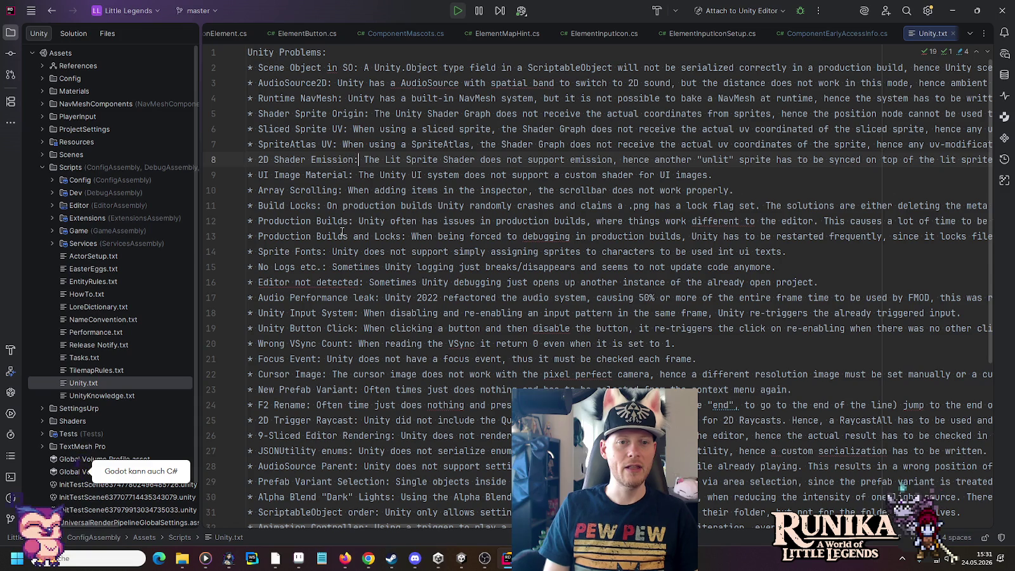
{"action": "key", "text": "ctrl+Right"}
{"action": "key", "text": "ctrl+Right"}
{"action": "key", "text": "ctrl+Right"}
{"action": "key", "text": "ctrl+Right"}
{"action": "key", "text": "ctrl+Right"}
{"action": "key", "text": "ctrl+Right"}
{"action": "key", "text": "ctrl+Right"}
{"action": "key", "text": "ctrl+Right"}
{"action": "key", "text": "ctrl+Right"}
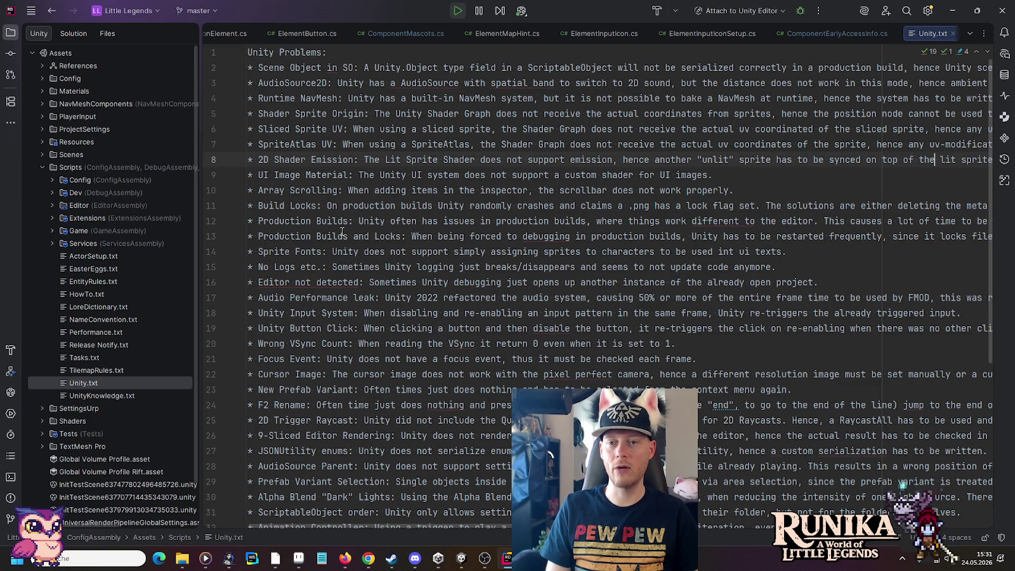
Step: Review the Editor not detected note, then close Unity.txt and quit Rider
{"action": "key", "text": "End"}
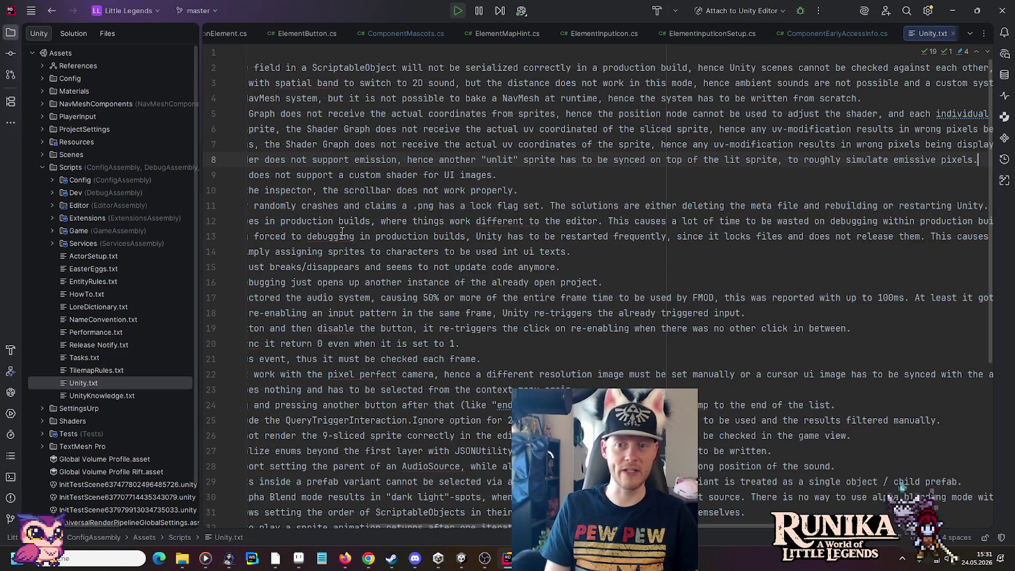
{"action": "key", "text": "Up"}
{"action": "key", "text": "Up"}
{"action": "key", "text": "Home"}
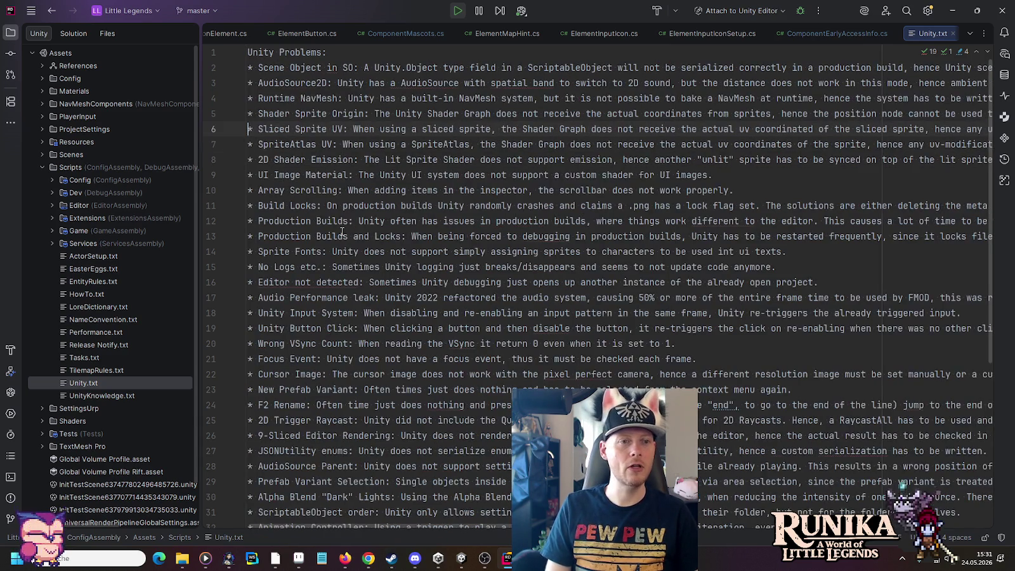
{"action": "key", "text": "Down"}
{"action": "key", "text": "Down"}
{"action": "key", "text": "Down"}
{"action": "key", "text": "Down"}
{"action": "key", "text": "Down"}
{"action": "key", "text": "Down"}
{"action": "key", "text": "Down"}
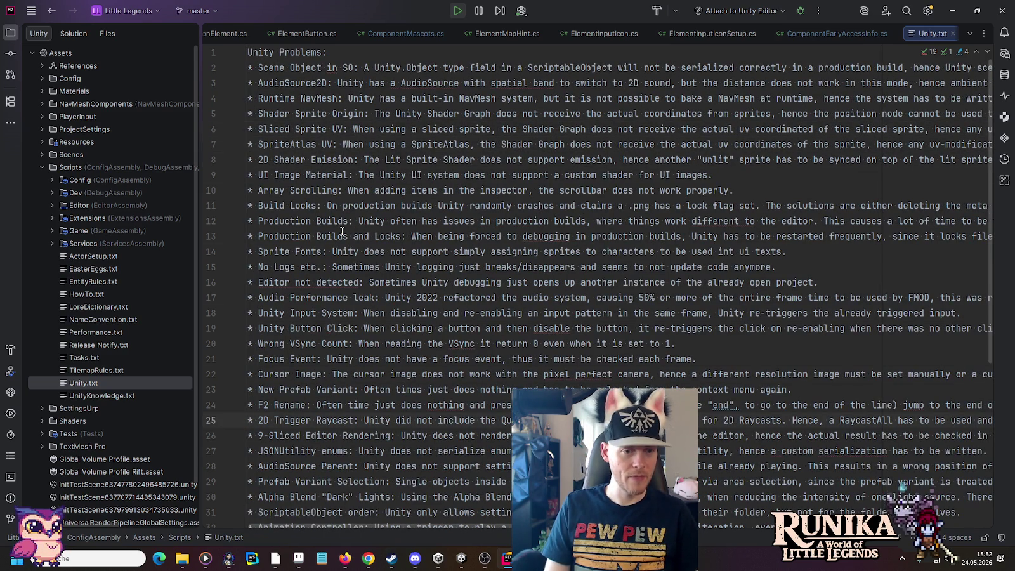
{"action": "key", "text": "Up"}
{"action": "key", "text": "Up"}
{"action": "key", "text": "Up"}
{"action": "key", "text": "Up"}
{"action": "key", "text": "Up"}
{"action": "key", "text": "Up"}
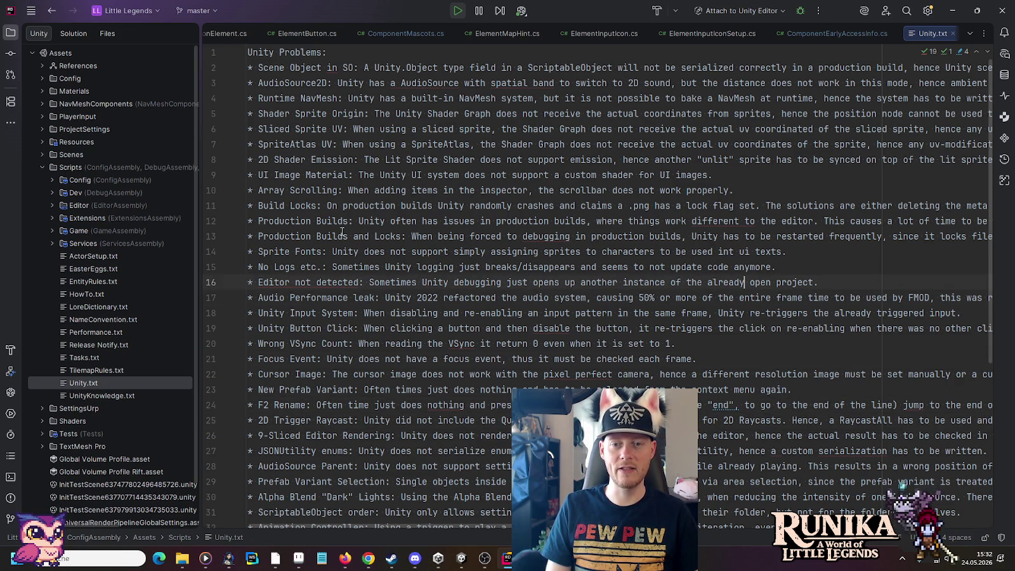
{"action": "key", "text": "shift+Home"}
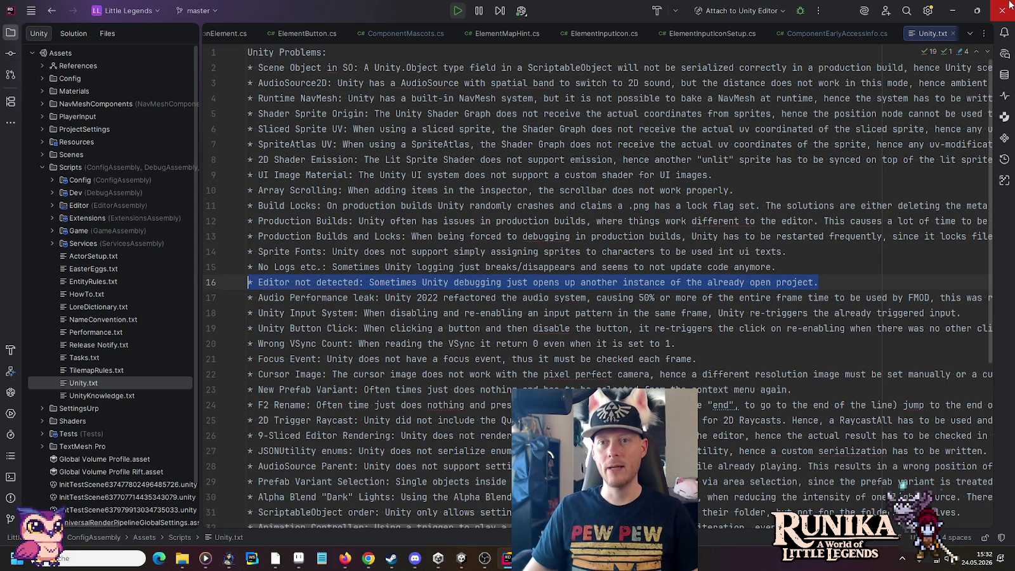
{"action": "left_click", "coordinate": [952, 34]}
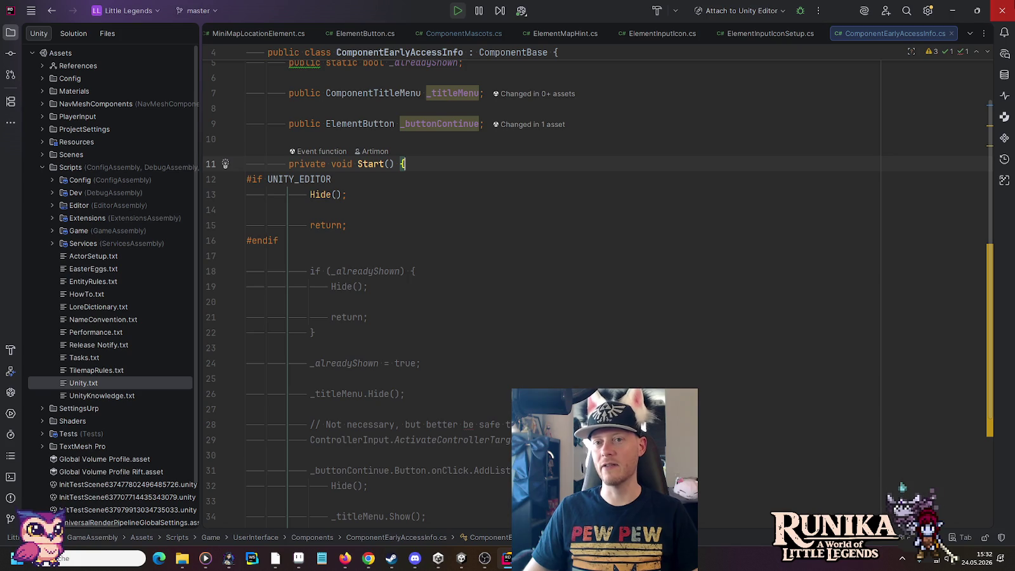
{"action": "left_click", "coordinate": [1002, 10]}
Step: Confirm exiting Rider, then lift the diagonal blue-shingle roof slope about 53 px in Aseprite
{"action": "left_click", "coordinate": [523, 300]}
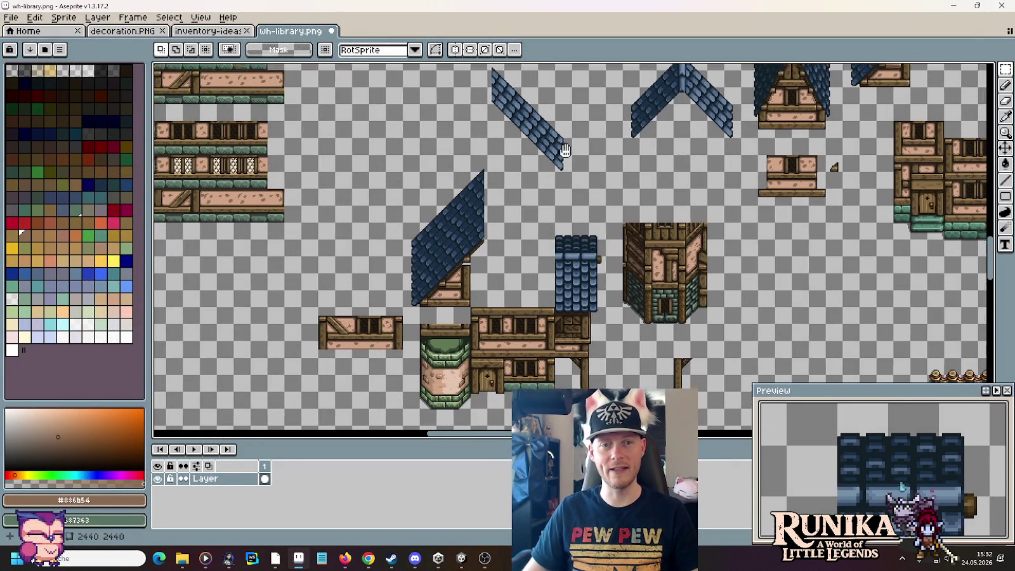
{"action": "mouse_move", "coordinate": [565, 158]}
{"action": "left_mouse_down"}
{"action": "mouse_move", "coordinate": [574, 235]}
{"action": "mouse_move", "coordinate": [501, 127]}
{"action": "left_mouse_up"}
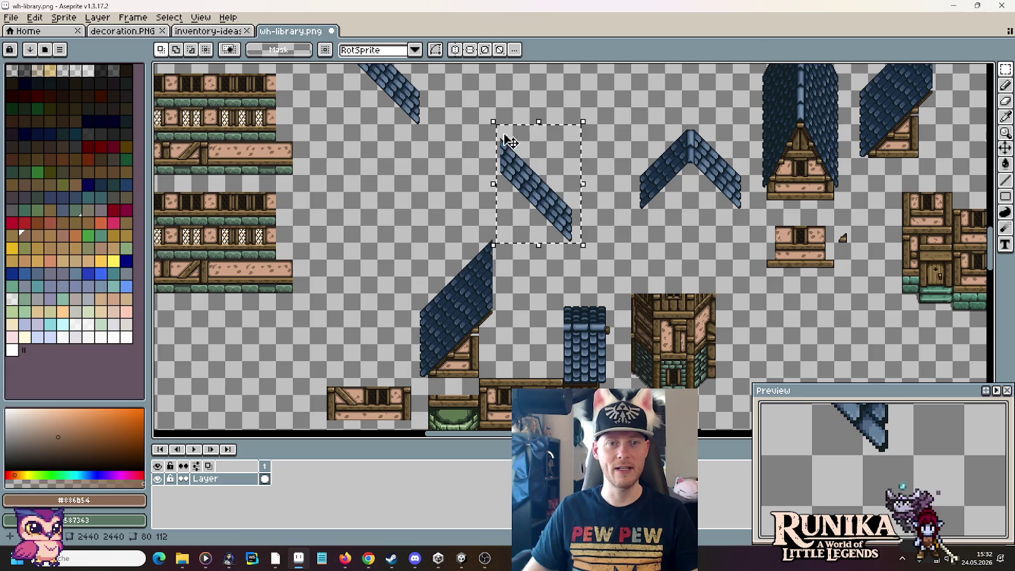
{"action": "left_click_drag", "start_coordinate": [537, 196], "coordinate": [536, 162]}
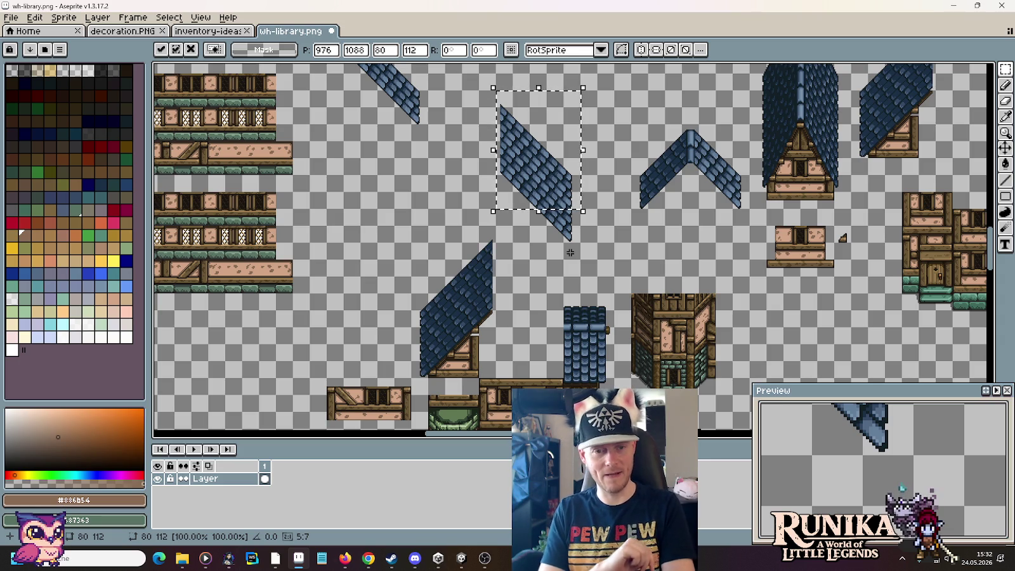
{"action": "scroll", "coordinate": [578, 259], "scroll_direction": "down", "scroll_amount": 3}
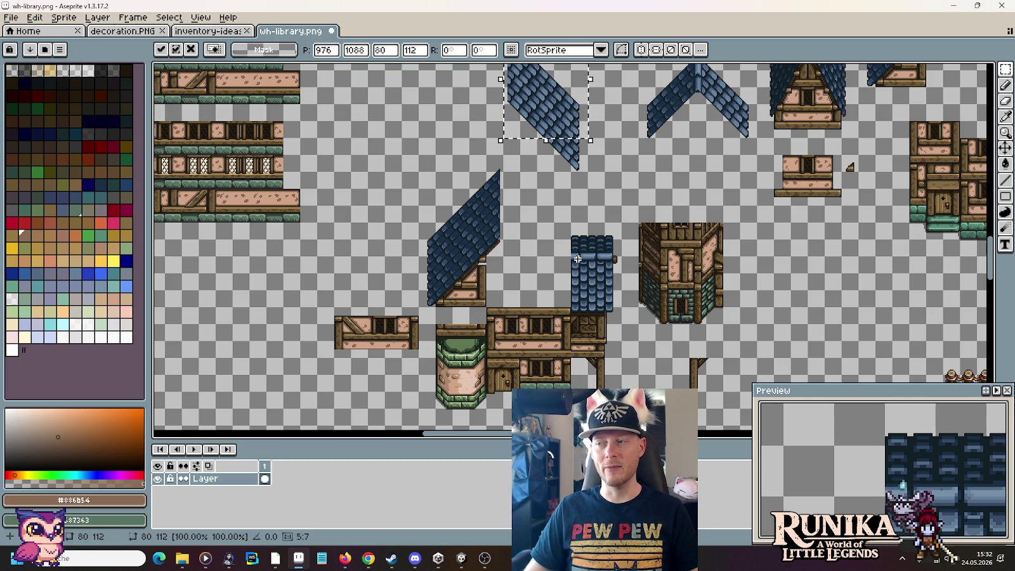
{"action": "mouse_move", "coordinate": [575, 232]}
{"action": "left_mouse_down"}
{"action": "mouse_move", "coordinate": [558, 314]}
{"action": "mouse_move", "coordinate": [556, 224]}
{"action": "left_mouse_up"}
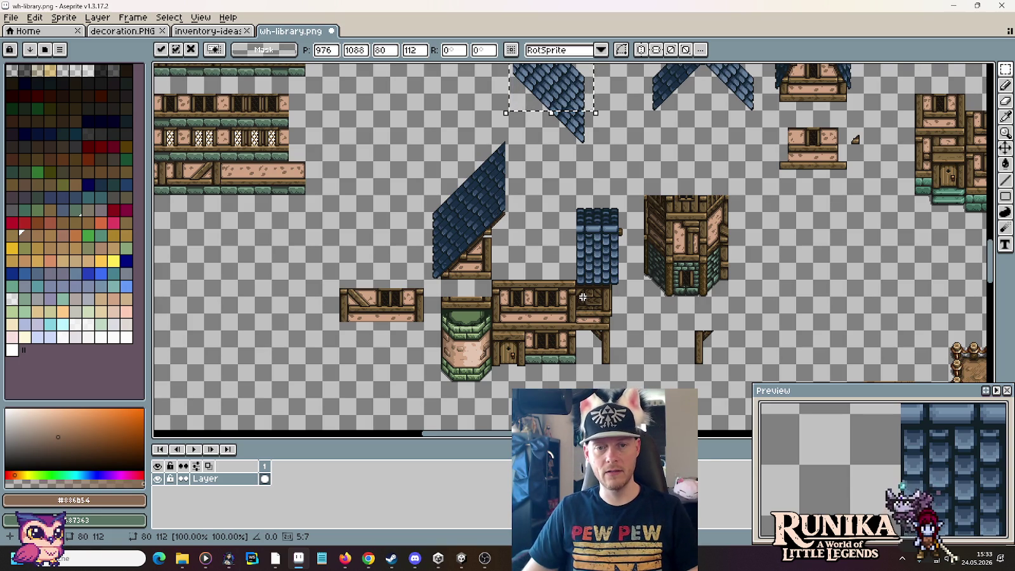
{"action": "scroll", "coordinate": [582, 297], "scroll_direction": "up", "scroll_amount": 1}
{"action": "scroll", "coordinate": [582, 297], "scroll_direction": "up", "scroll_amount": 2}
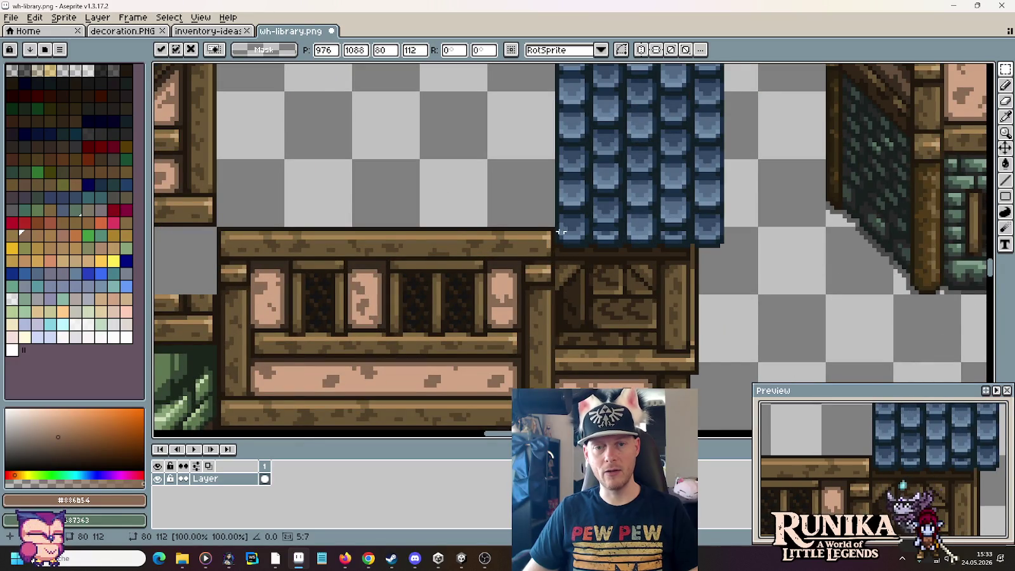
{"action": "scroll", "coordinate": [527, 253], "scroll_direction": "down", "scroll_amount": 1}
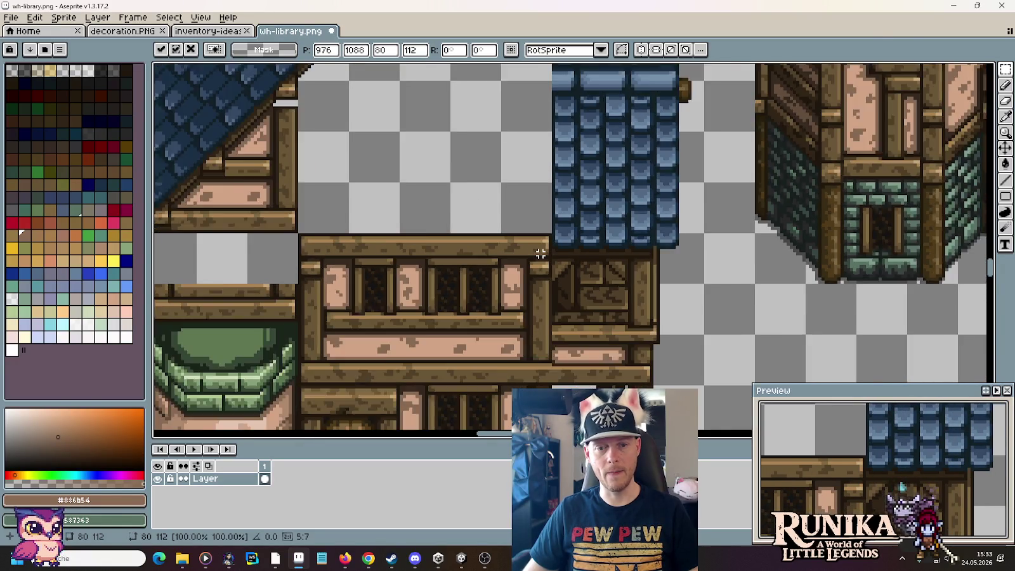
{"action": "scroll", "coordinate": [520, 254], "scroll_direction": "down", "scroll_amount": 1}
{"action": "left_click_drag", "start_coordinate": [511, 253], "coordinate": [655, 274]}
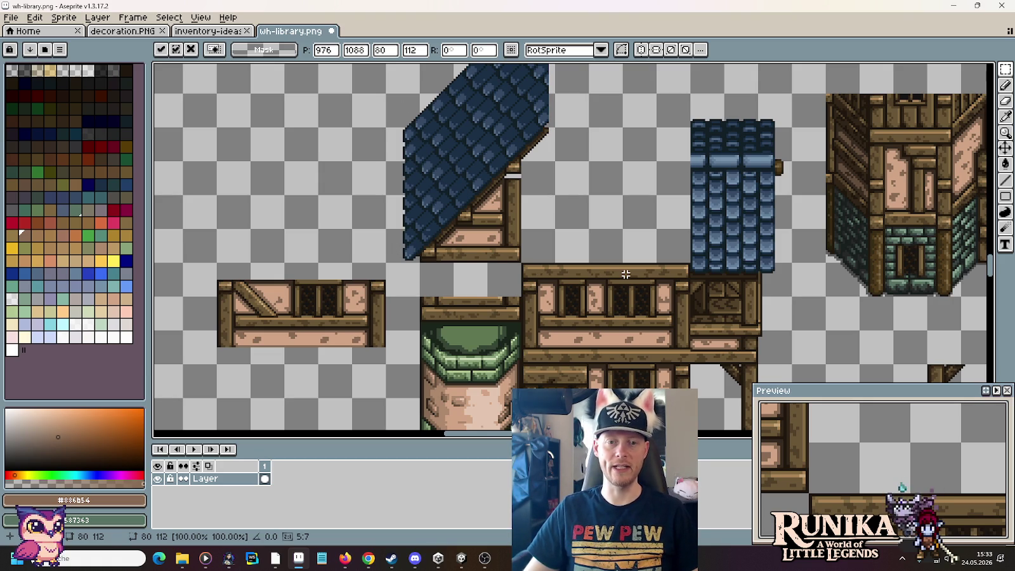
{"action": "scroll", "coordinate": [625, 274], "scroll_direction": "down", "scroll_amount": 5}
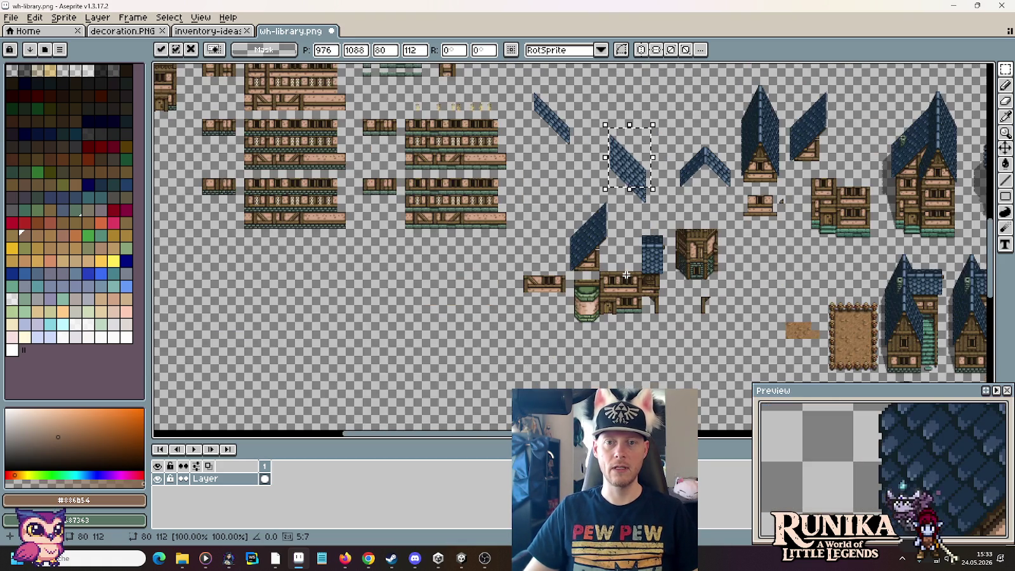
Step: Apply the floating roof-slope piece in place and clear the selection
{"action": "scroll", "coordinate": [635, 290], "scroll_direction": "up", "scroll_amount": 2}
{"action": "scroll", "coordinate": [634, 290], "scroll_direction": "up", "scroll_amount": 1}
{"action": "scroll", "coordinate": [635, 290], "scroll_direction": "up", "scroll_amount": 1}
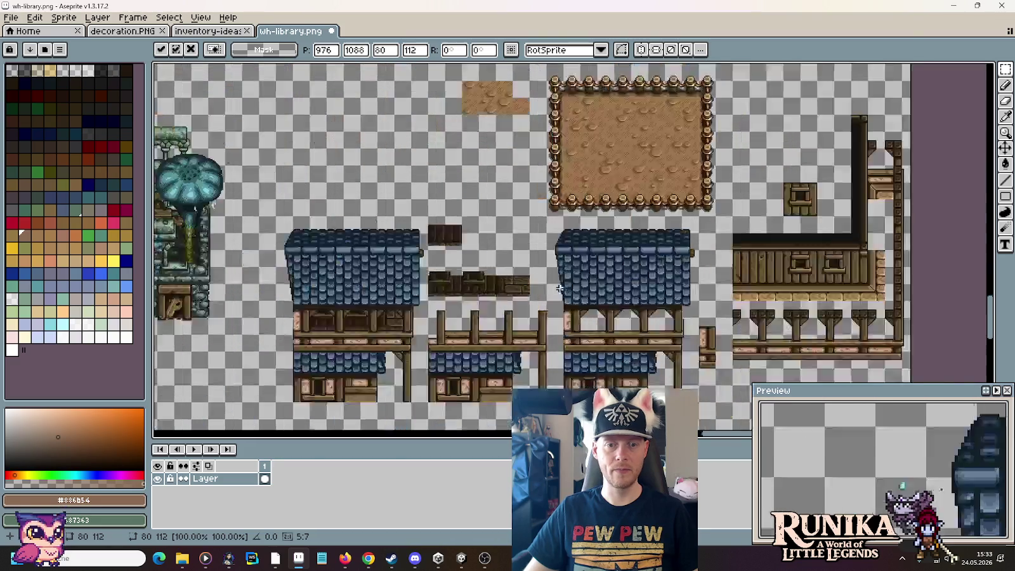
{"action": "scroll", "coordinate": [541, 215], "scroll_direction": "up", "scroll_amount": 2}
{"action": "scroll", "coordinate": [611, 307], "scroll_direction": "down", "scroll_amount": 3}
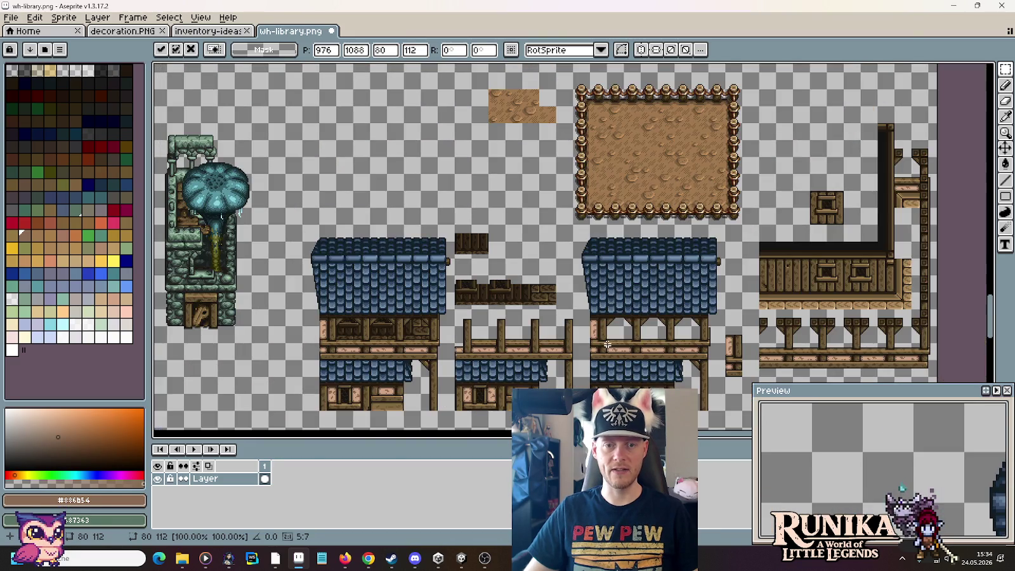
{"action": "scroll", "coordinate": [546, 119], "scroll_direction": "up", "scroll_amount": 2}
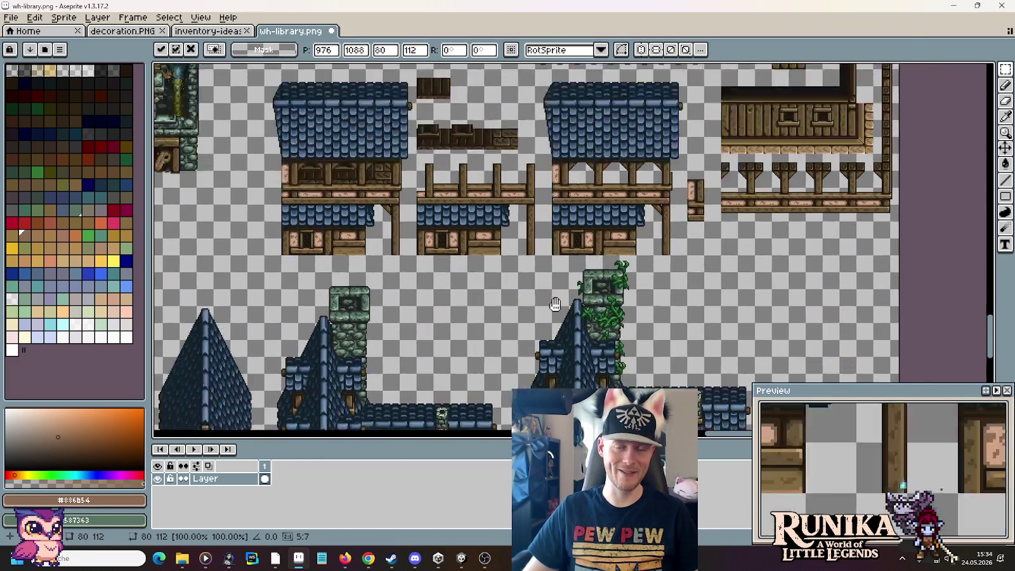
{"action": "scroll", "coordinate": [565, 342], "scroll_direction": "up", "scroll_amount": 3}
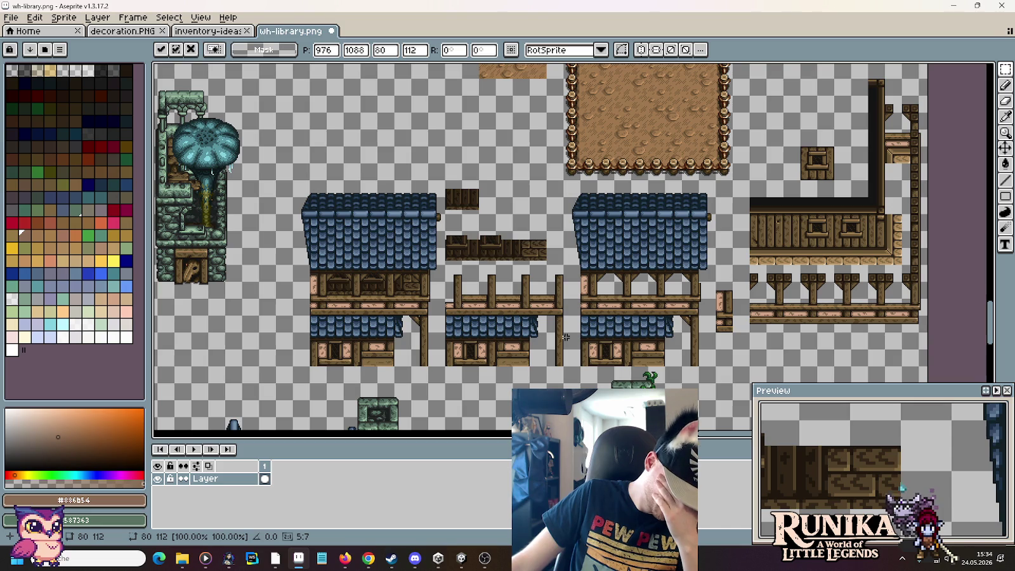
{"action": "scroll", "coordinate": [565, 337], "scroll_direction": "down", "scroll_amount": 3}
{"action": "scroll", "coordinate": [565, 337], "scroll_direction": "left", "scroll_amount": 3}
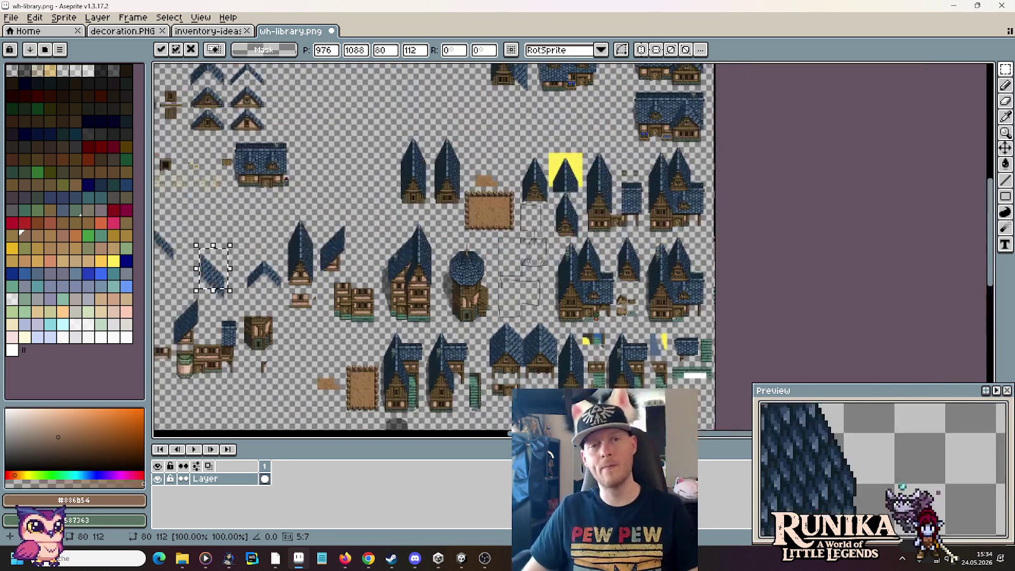
{"action": "scroll", "coordinate": [565, 337], "scroll_direction": "up", "scroll_amount": 3}
{"action": "scroll", "coordinate": [605, 342], "scroll_direction": "down", "scroll_amount": 1}
{"action": "scroll", "coordinate": [606, 343], "scroll_direction": "up", "scroll_amount": 5}
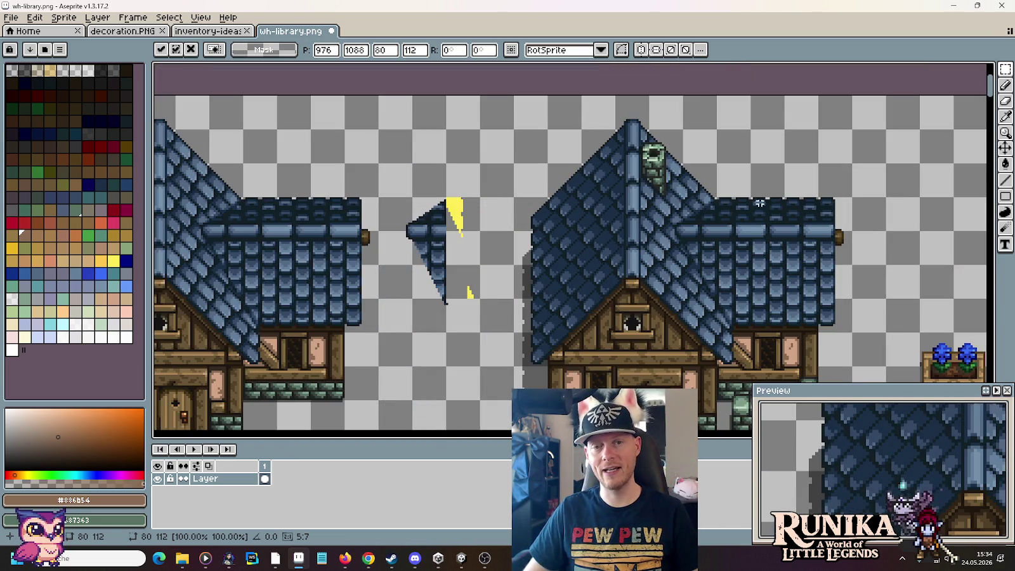
{"action": "left_click_drag", "start_coordinate": [641, 162], "coordinate": [755, 340]}
{"action": "key", "text": "ctrl+d"}
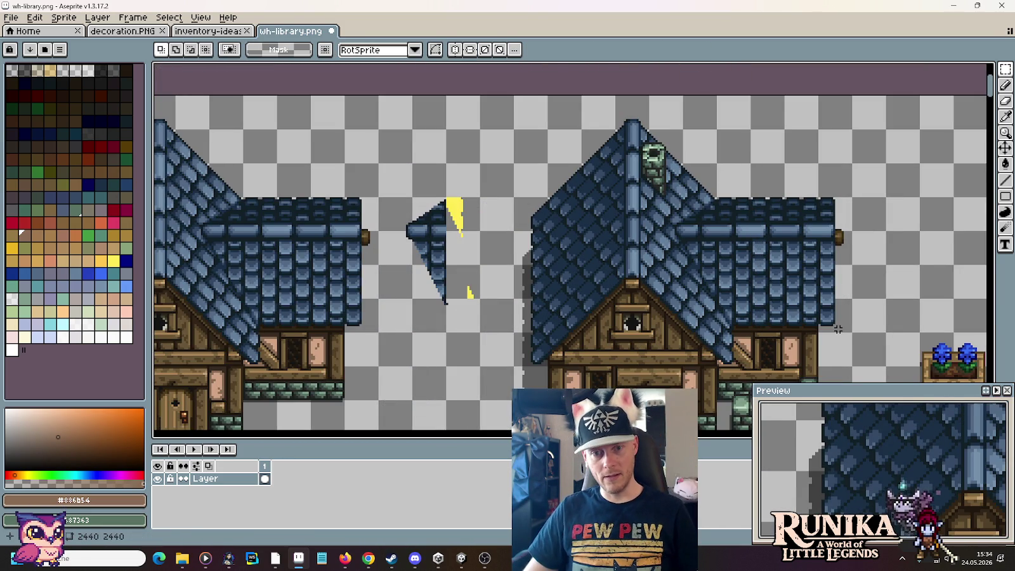
Step: Zoom around the sheet to inspect the finished gabled blue-shingle houses
{"action": "scroll", "coordinate": [730, 298], "scroll_direction": "down", "scroll_amount": 3}
{"action": "scroll", "coordinate": [719, 297], "scroll_direction": "down", "scroll_amount": 2}
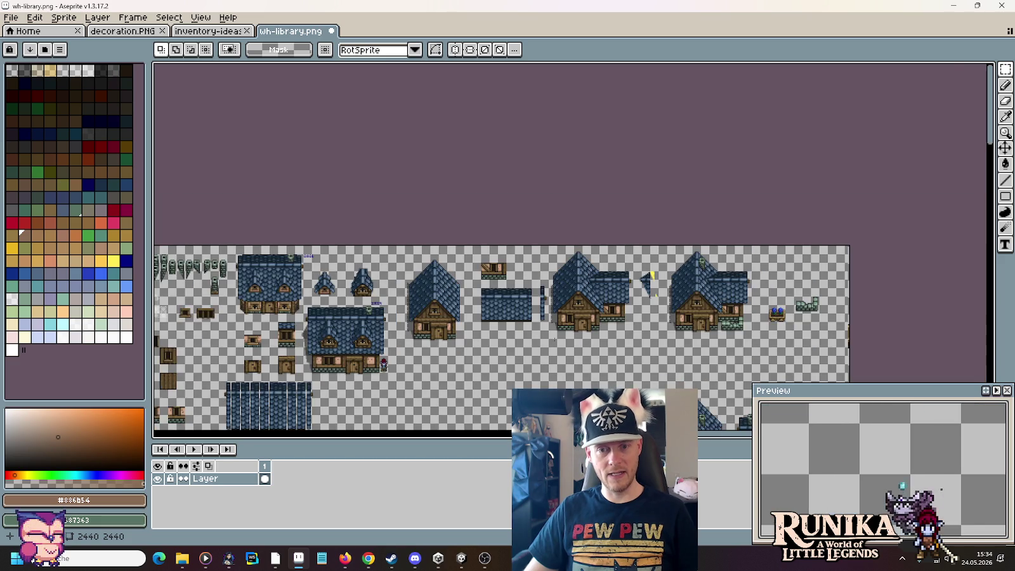
{"action": "scroll", "coordinate": [719, 297], "scroll_direction": "up", "scroll_amount": 1}
{"action": "scroll", "coordinate": [756, 82], "scroll_direction": "down", "scroll_amount": 2}
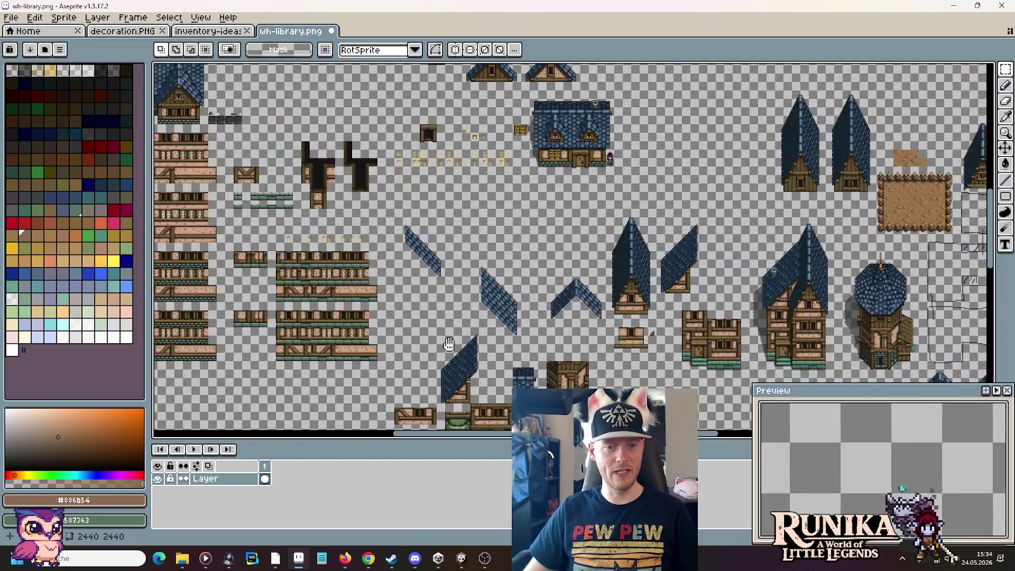
{"action": "scroll", "coordinate": [525, 358], "scroll_direction": "up", "scroll_amount": 2}
{"action": "scroll", "coordinate": [525, 358], "scroll_direction": "up", "scroll_amount": 1}
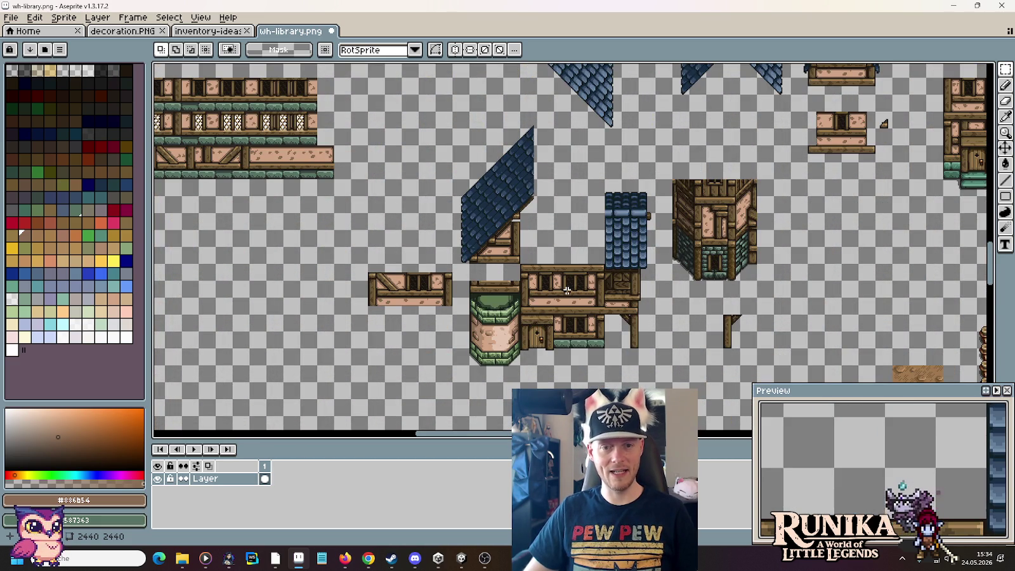
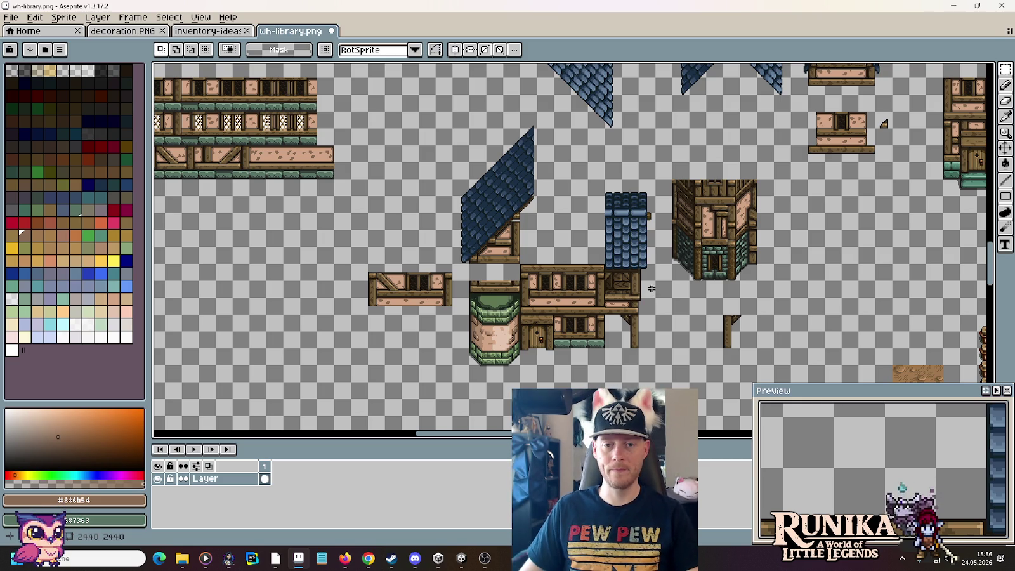
Step: Cut the narrow blue-tiled tower piece from the sheet and paste it back as a floating copy
{"action": "scroll", "coordinate": [630, 266], "scroll_direction": "up", "scroll_amount": 1}
{"action": "scroll", "coordinate": [576, 271], "scroll_direction": "up", "scroll_amount": 1}
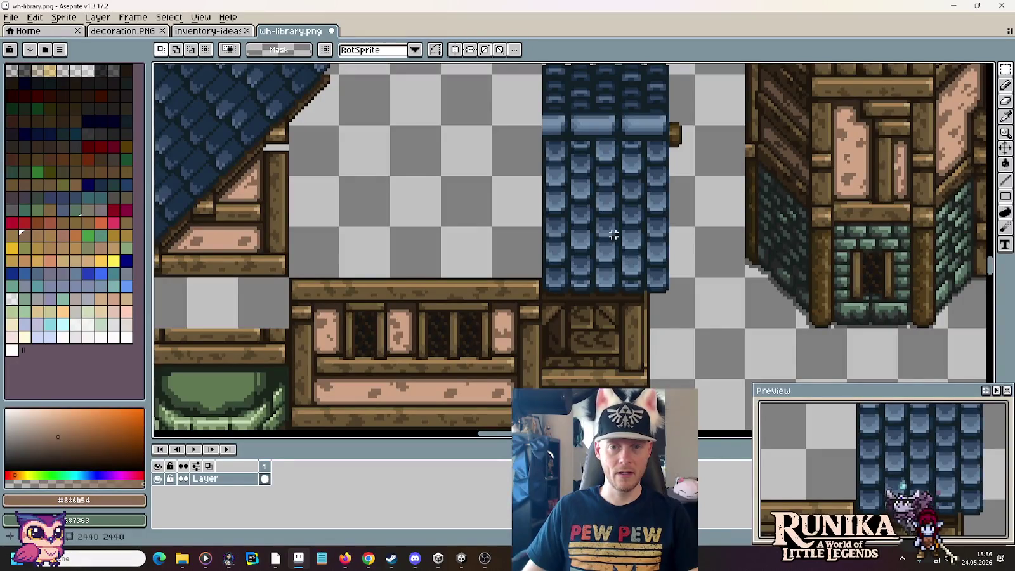
{"action": "scroll", "coordinate": [616, 234], "scroll_direction": "down", "scroll_amount": 1}
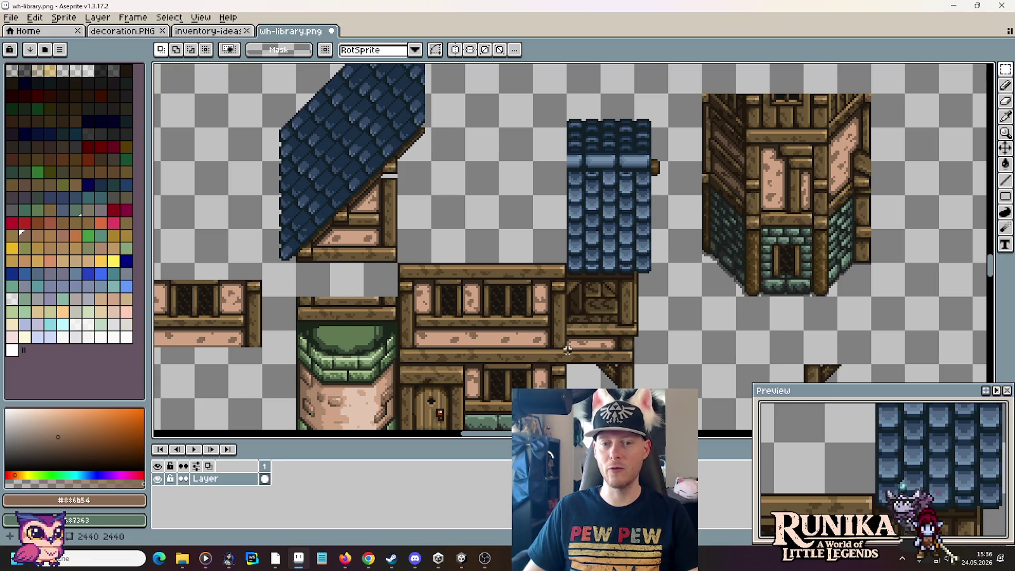
{"action": "scroll", "coordinate": [495, 207], "scroll_direction": "down", "scroll_amount": 5}
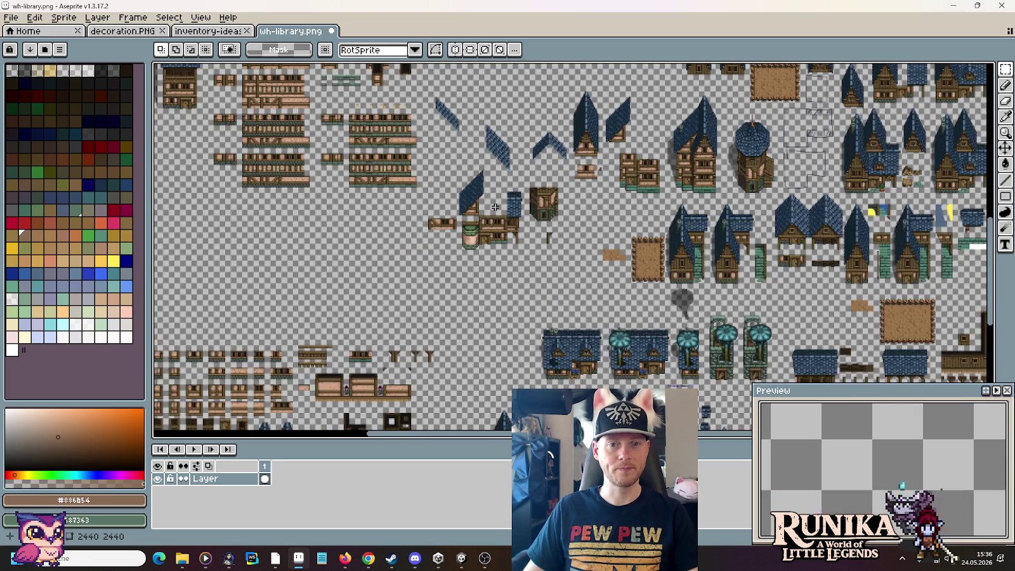
{"action": "scroll", "coordinate": [501, 173], "scroll_direction": "up", "scroll_amount": 3}
{"action": "scroll", "coordinate": [500, 173], "scroll_direction": "up", "scroll_amount": 1}
{"action": "scroll", "coordinate": [501, 174], "scroll_direction": "down", "scroll_amount": 1}
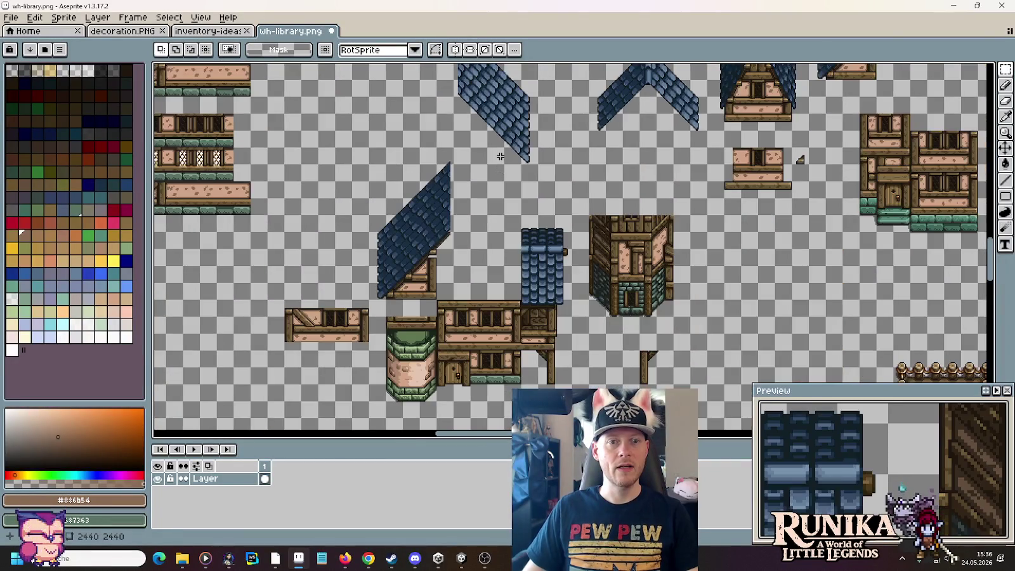
{"action": "scroll", "coordinate": [522, 310], "scroll_direction": "up", "scroll_amount": 1}
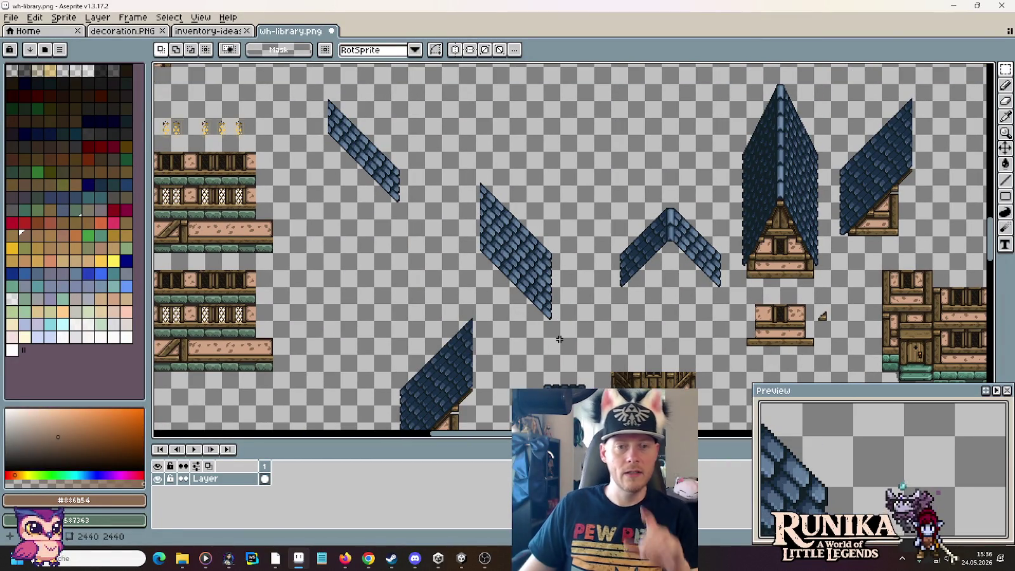
{"action": "left_click_drag", "start_coordinate": [558, 322], "coordinate": [547, 138]}
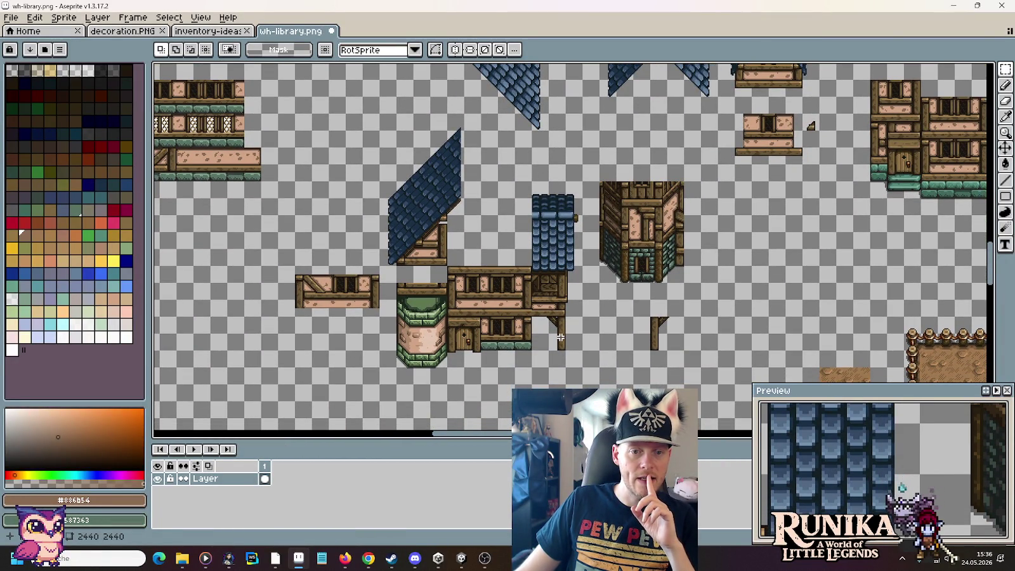
{"action": "mouse_move", "coordinate": [582, 366]}
{"action": "left_mouse_down"}
{"action": "mouse_move", "coordinate": [554, 185]}
{"action": "mouse_move", "coordinate": [528, 374]}
{"action": "left_mouse_up"}
{"action": "key", "text": "Delete"}
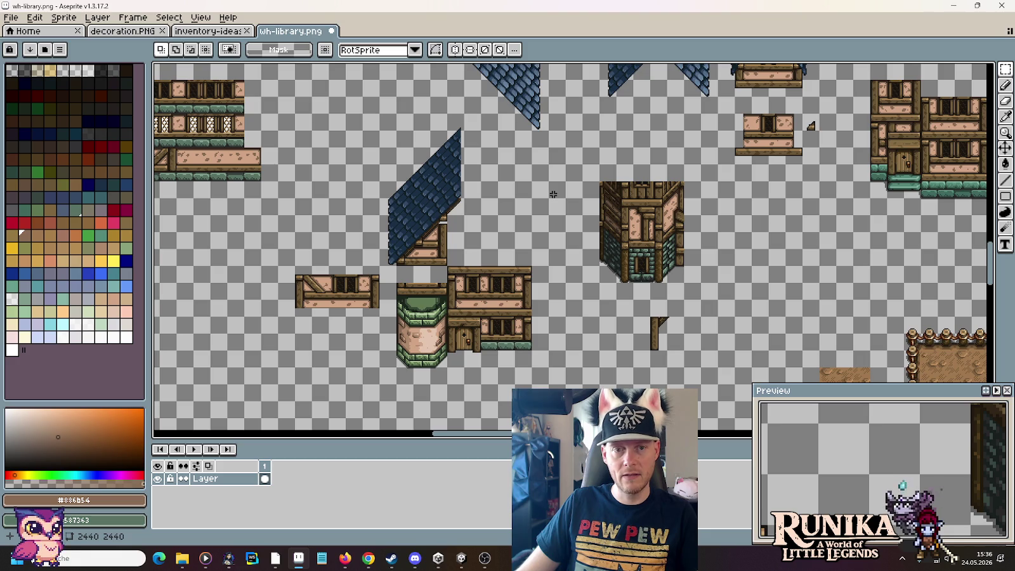
{"action": "key", "text": "ctrl+v"}
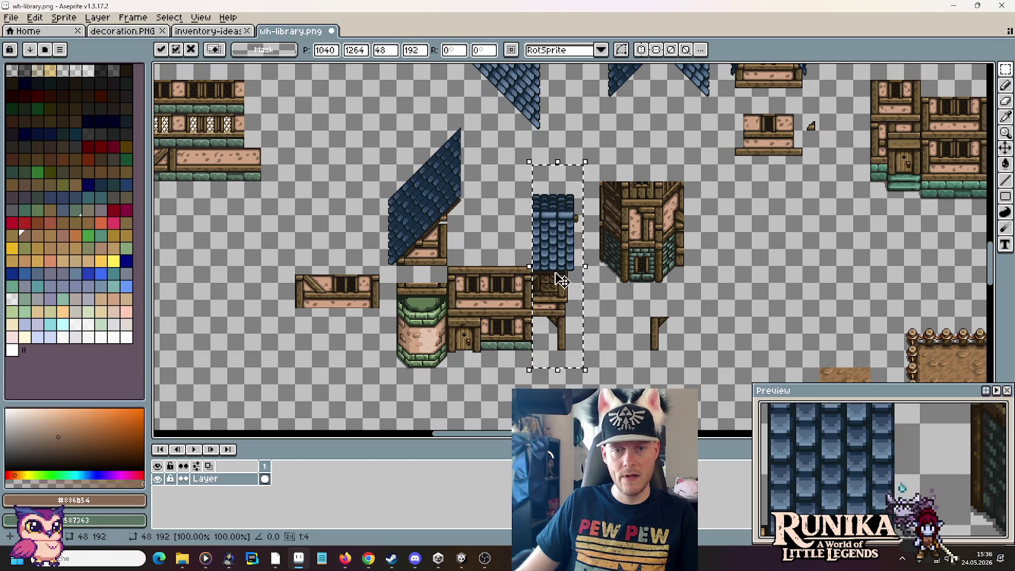
Step: Shift the tower right, drop the right roof slope beside the left one, and select the roofed house
{"action": "left_click_drag", "start_coordinate": [557, 281], "coordinate": [746, 281]}
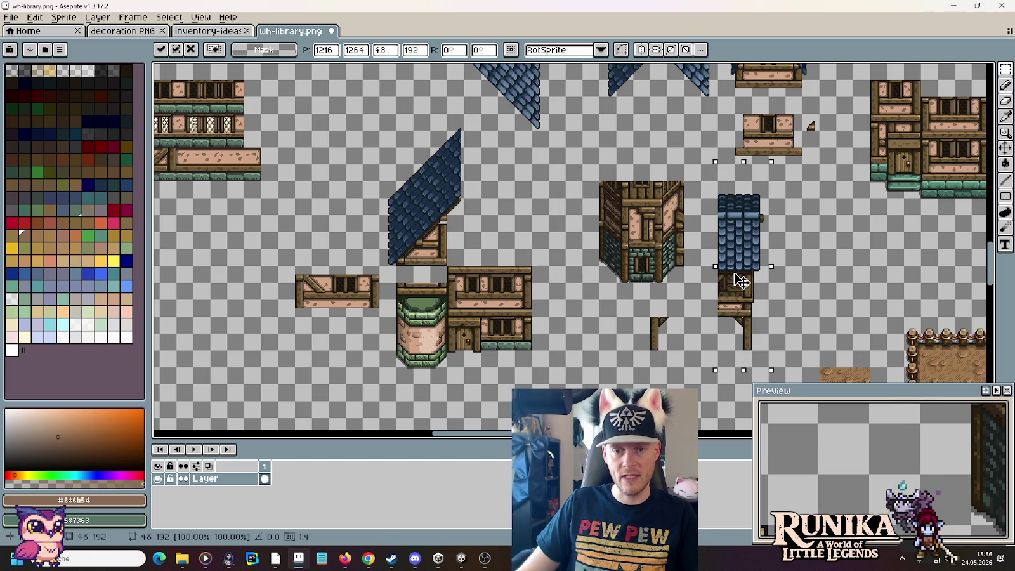
{"action": "scroll", "coordinate": [746, 281], "scroll_direction": "up", "scroll_amount": 5}
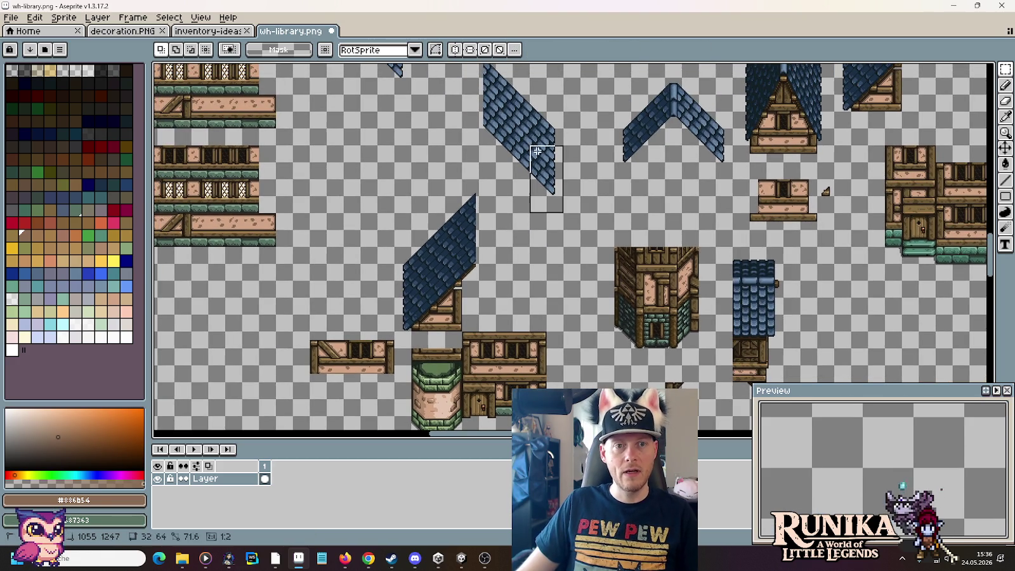
{"action": "left_click_drag", "start_coordinate": [563, 268], "coordinate": [490, 87]}
{"action": "left_click_drag", "start_coordinate": [506, 146], "coordinate": [505, 281]}
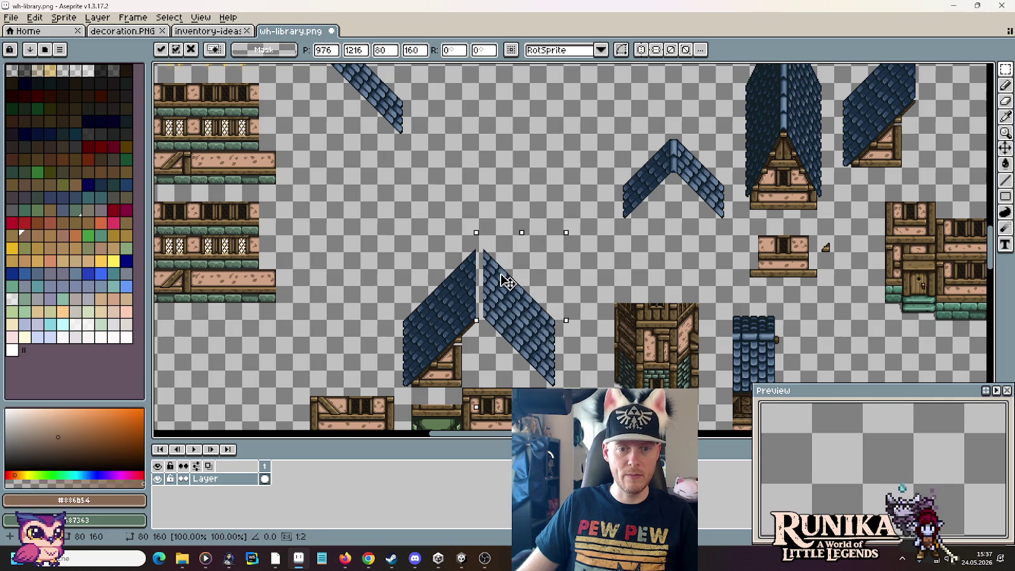
{"action": "scroll", "coordinate": [506, 281], "scroll_direction": "down", "scroll_amount": 3}
{"action": "scroll", "coordinate": [444, 241], "scroll_direction": "down", "scroll_amount": 2}
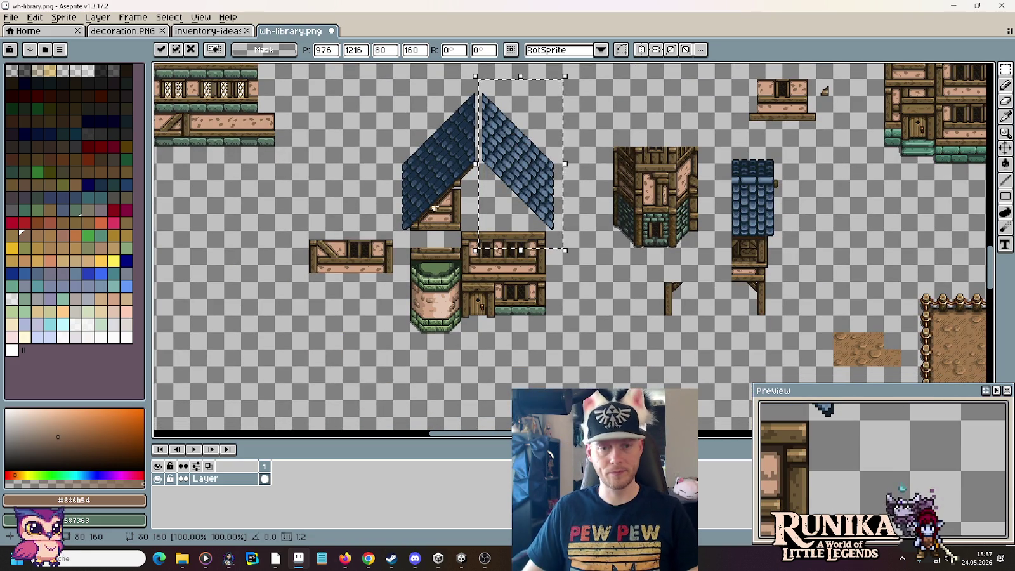
{"action": "left_click", "coordinate": [397, 174]}
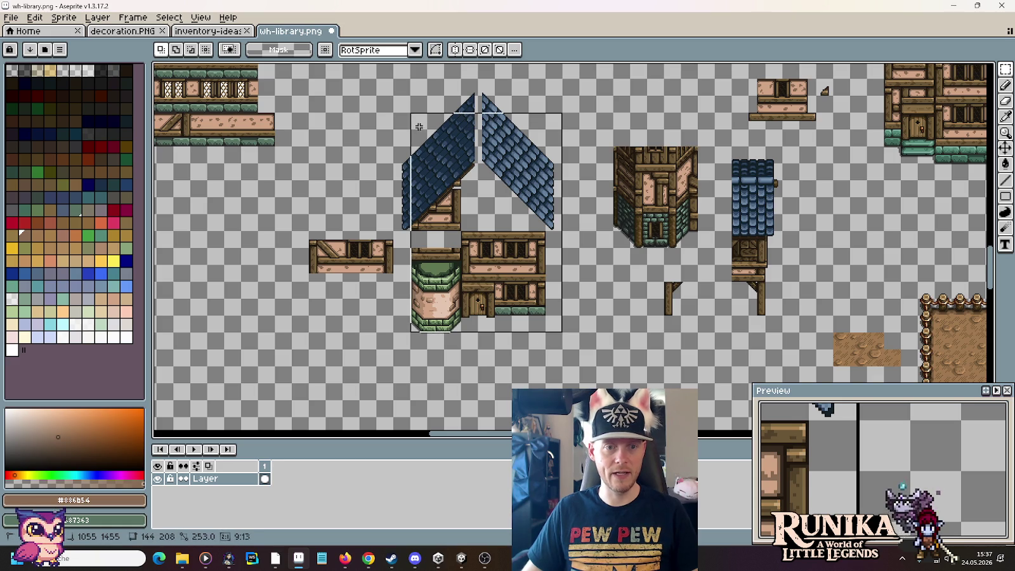
{"action": "left_click_drag", "start_coordinate": [558, 325], "coordinate": [391, 76]}
Step: Place a copy of the roofed house further left and look over the large blue roof tiles
{"action": "scroll", "coordinate": [456, 191], "scroll_direction": "down", "scroll_amount": 1}
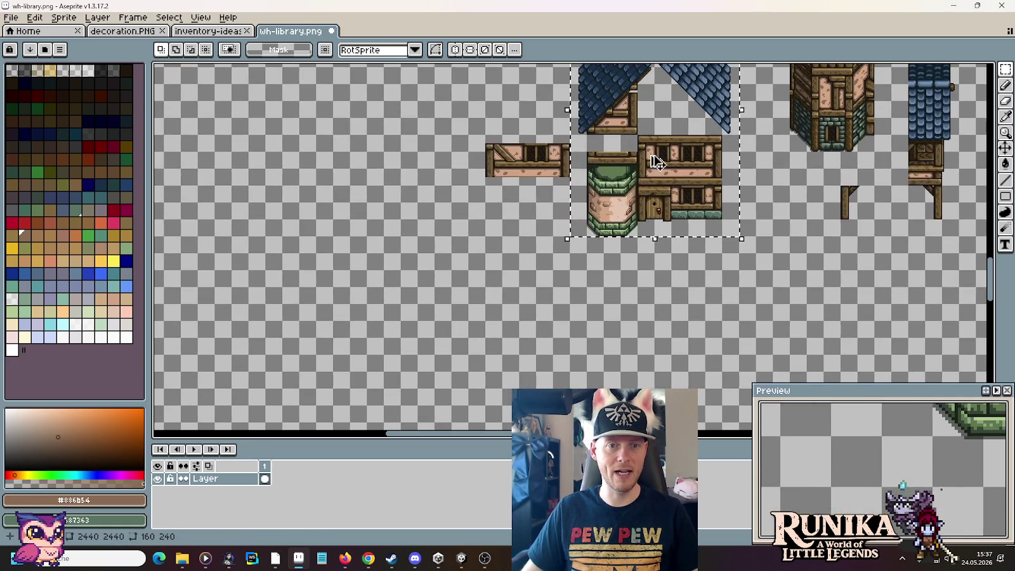
{"action": "left_click_drag", "start_coordinate": [664, 217], "coordinate": [324, 274]}
{"action": "scroll", "coordinate": [451, 278], "scroll_direction": "down", "scroll_amount": 1}
{"action": "mouse_move", "coordinate": [504, 223]}
{"action": "left_mouse_down"}
{"action": "mouse_move", "coordinate": [582, 196]}
{"action": "mouse_move", "coordinate": [529, 354]}
{"action": "mouse_move", "coordinate": [528, 236]}
{"action": "left_mouse_up"}
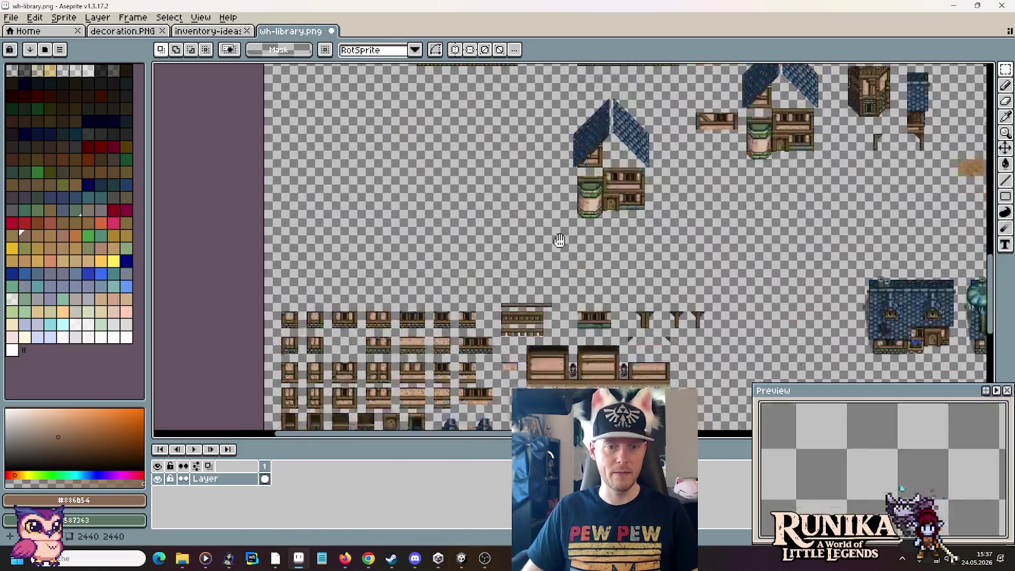
{"action": "left_click_drag", "start_coordinate": [458, 305], "coordinate": [533, 213]}
{"action": "scroll", "coordinate": [533, 214], "scroll_direction": "up", "scroll_amount": 2}
{"action": "mouse_move", "coordinate": [413, 280]}
{"action": "left_mouse_down"}
{"action": "mouse_move", "coordinate": [542, 305]}
{"action": "mouse_move", "coordinate": [403, 198]}
{"action": "mouse_move", "coordinate": [482, 317]}
{"action": "left_mouse_up"}
{"action": "scroll", "coordinate": [416, 214], "scroll_direction": "down", "scroll_amount": 2}
{"action": "scroll", "coordinate": [585, 211], "scroll_direction": "up", "scroll_amount": 2}
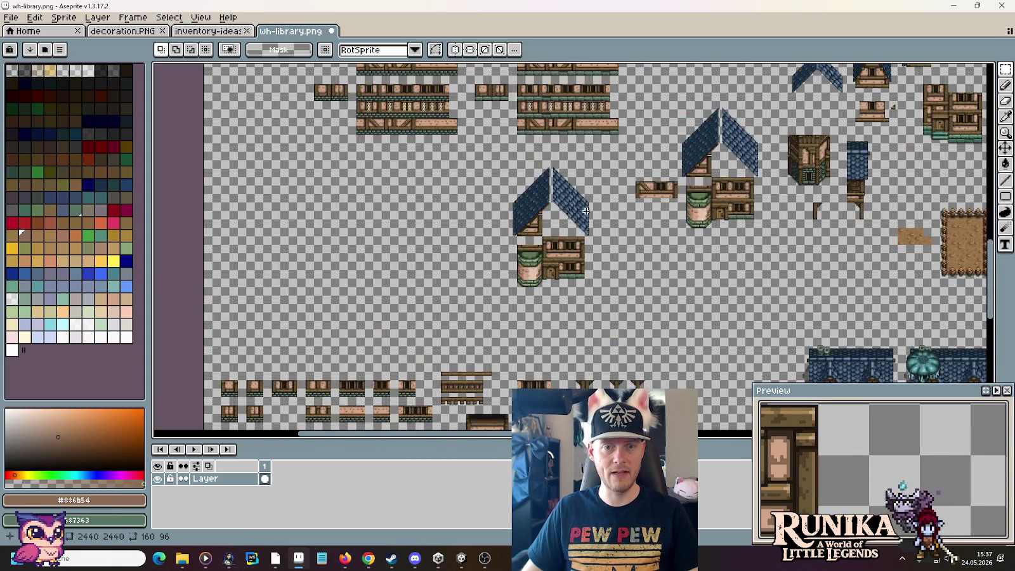
{"action": "scroll", "coordinate": [585, 211], "scroll_direction": "up", "scroll_amount": 2}
Step: Delete the copy's two roof slopes and paste the wide blue-tiled roof above it
{"action": "left_click_drag", "start_coordinate": [600, 252], "coordinate": [420, 110]}
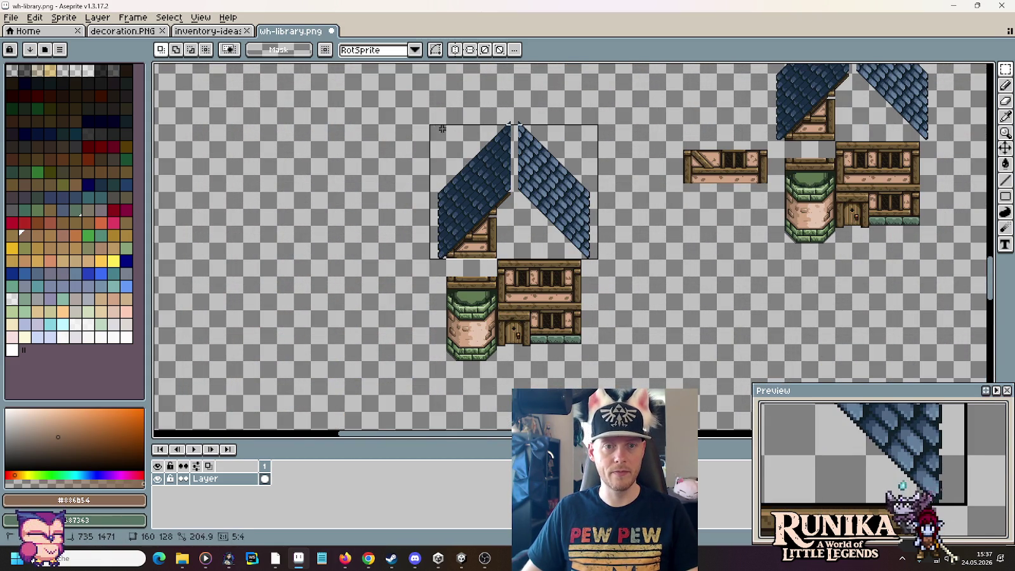
{"action": "key", "text": "Delete"}
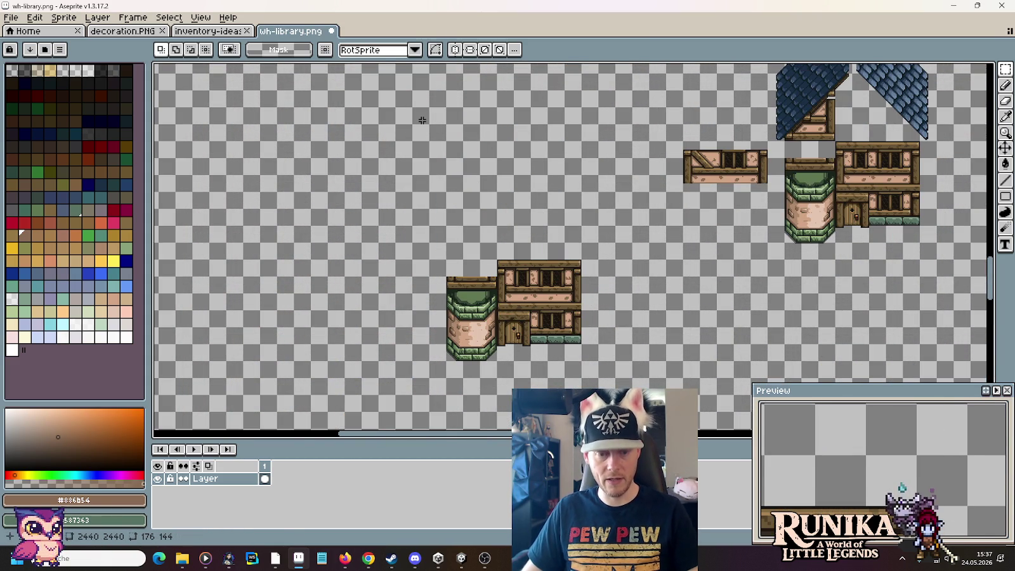
{"action": "key", "text": "ctrl+v"}
{"action": "mouse_move", "coordinate": [231, 251]}
{"action": "left_mouse_down"}
{"action": "mouse_move", "coordinate": [535, 199]}
{"action": "mouse_move", "coordinate": [571, 97]}
{"action": "mouse_move", "coordinate": [590, 125]}
{"action": "mouse_move", "coordinate": [584, 149]}
{"action": "left_mouse_up"}
{"action": "scroll", "coordinate": [558, 202], "scroll_direction": "up", "scroll_amount": 2}
{"action": "scroll", "coordinate": [559, 201], "scroll_direction": "up", "scroll_amount": 2}
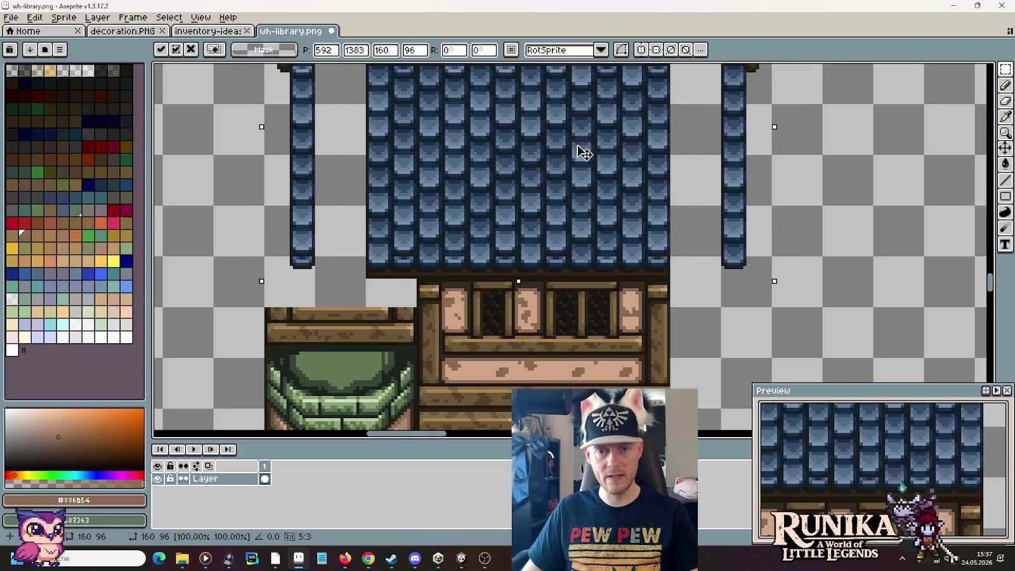
Step: Drop the pasted roof and move its right side strip in against the roof
{"action": "left_click", "coordinate": [827, 276]}
{"action": "scroll", "coordinate": [830, 216], "scroll_direction": "down", "scroll_amount": 1}
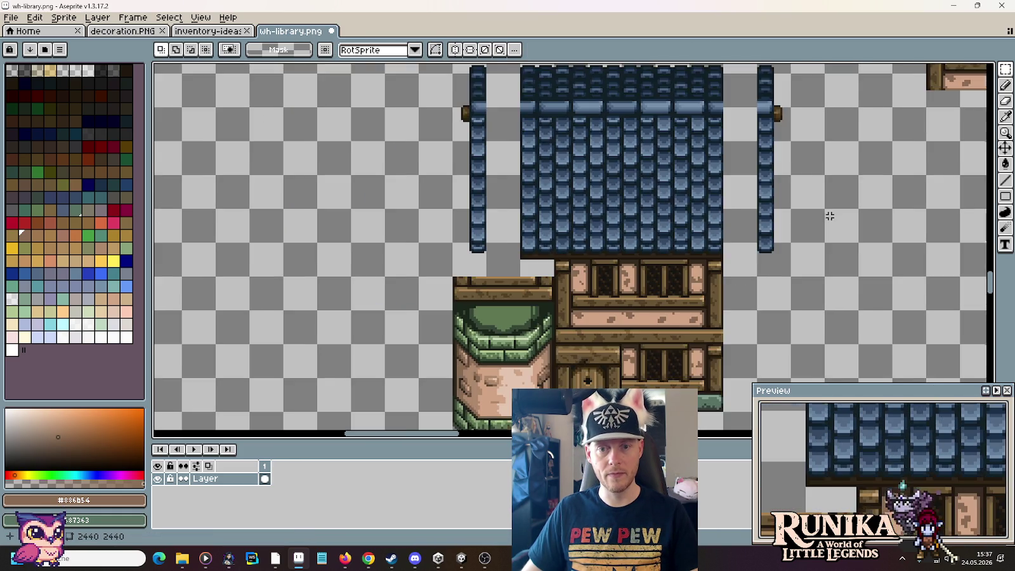
{"action": "left_click_drag", "start_coordinate": [830, 217], "coordinate": [820, 288]}
{"action": "left_click_drag", "start_coordinate": [748, 357], "coordinate": [787, 116]}
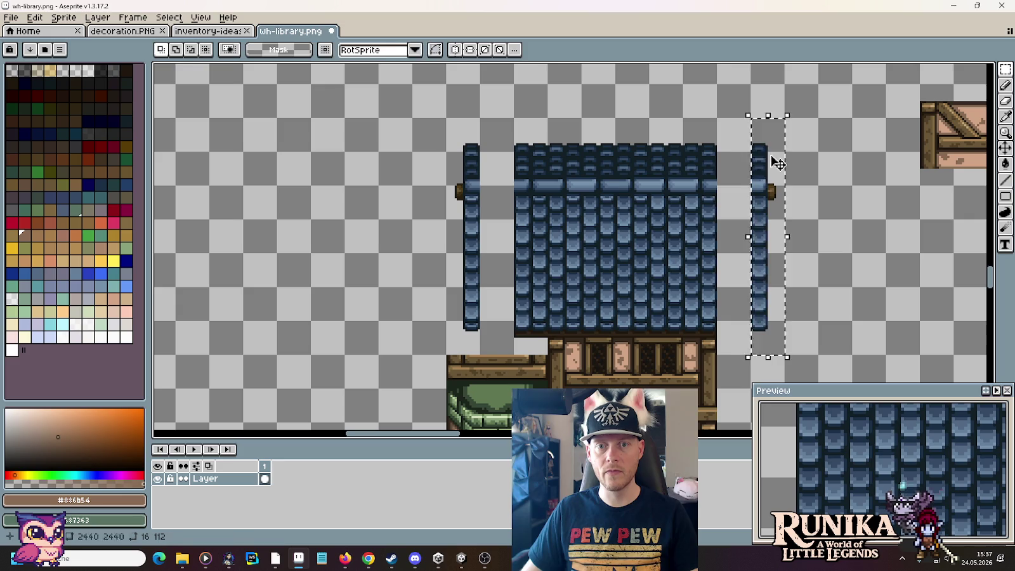
{"action": "left_click_drag", "start_coordinate": [777, 163], "coordinate": [744, 163]}
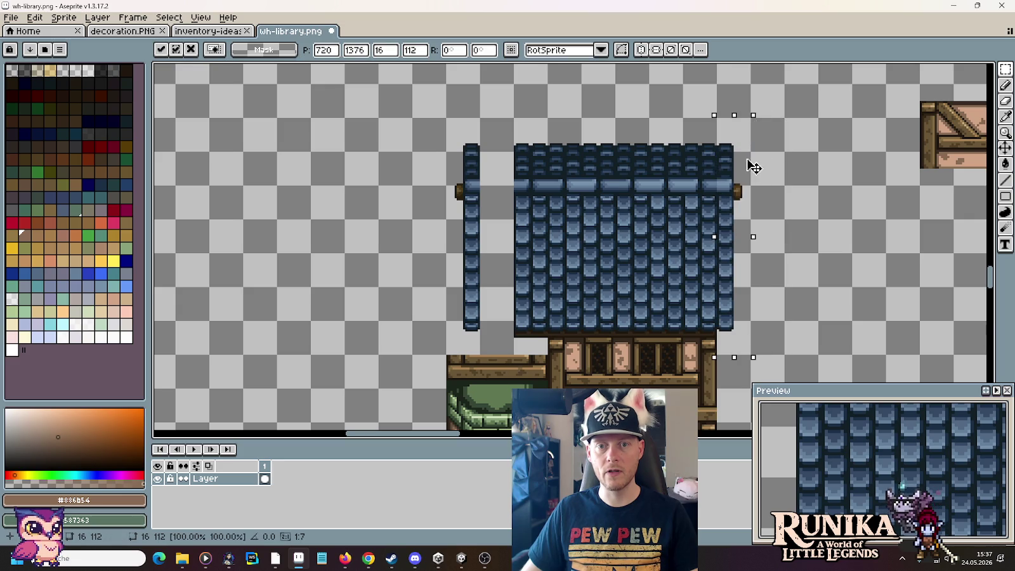
{"action": "left_click", "coordinate": [487, 299]}
Step: Shift the roof's left side strip further left and reselect the roof's left part
{"action": "left_click_drag", "start_coordinate": [480, 355], "coordinate": [446, 118]}
{"action": "left_click_drag", "start_coordinate": [468, 170], "coordinate": [435, 170]}
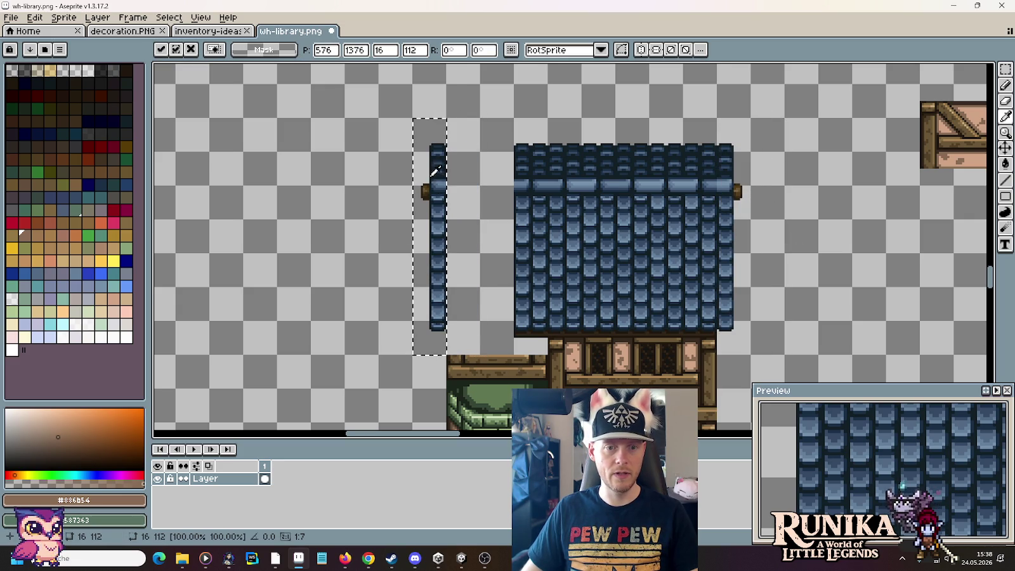
{"action": "left_click", "coordinate": [524, 331]}
{"action": "left_click_drag", "start_coordinate": [523, 331], "coordinate": [579, 184]}
{"action": "left_click", "coordinate": [595, 146]}
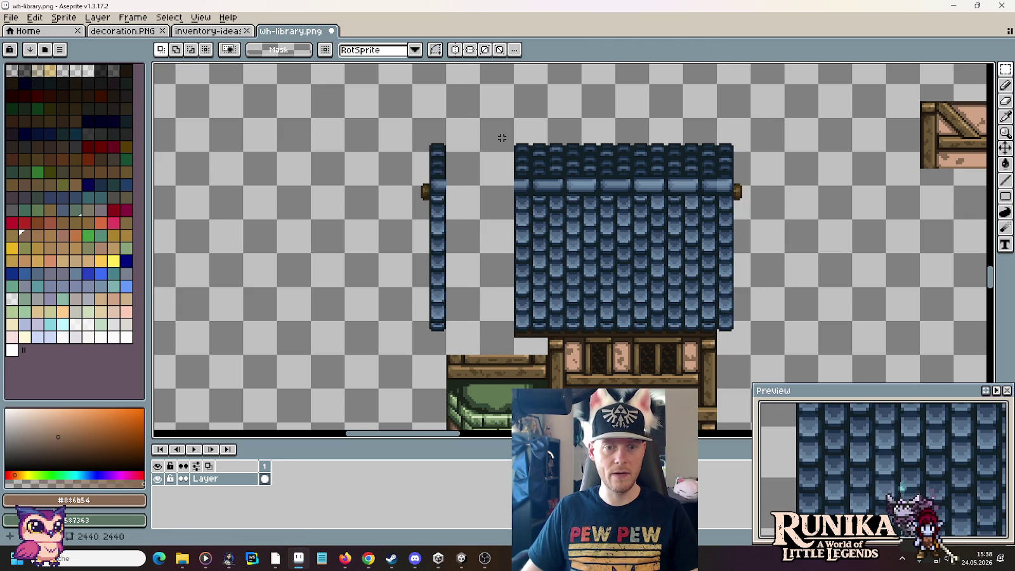
{"action": "left_click_drag", "start_coordinate": [481, 119], "coordinate": [574, 322]}
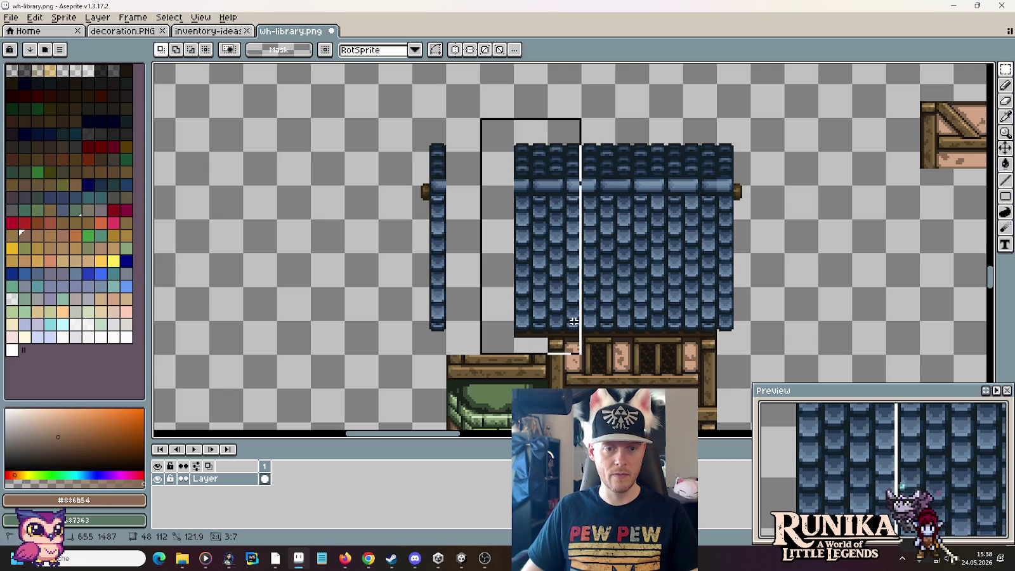
{"action": "left_click_drag", "start_coordinate": [574, 324], "coordinate": [595, 317]}
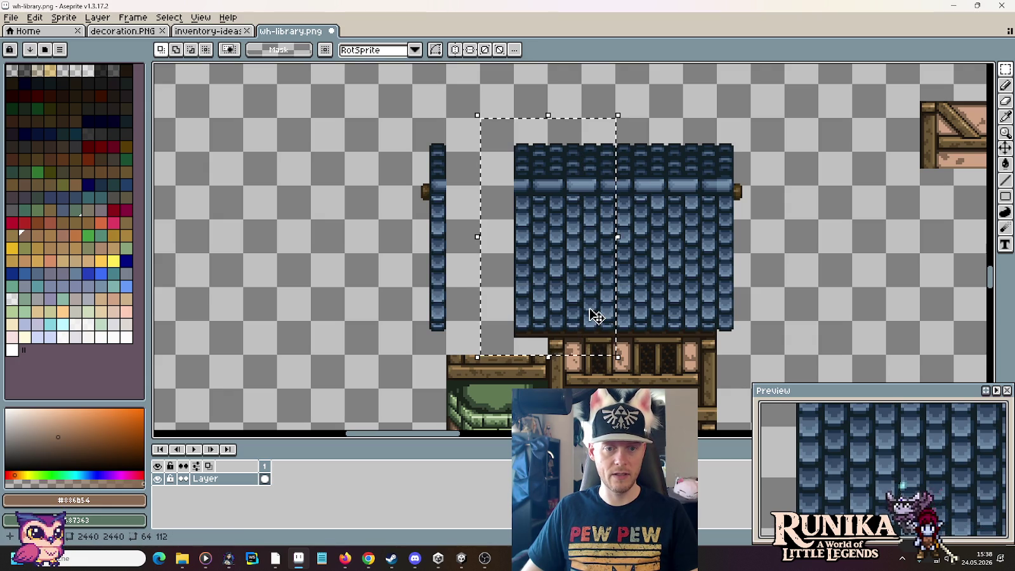
{"action": "left_click", "coordinate": [655, 320]}
{"action": "left_click_drag", "start_coordinate": [583, 356], "coordinate": [512, 117]}
{"action": "left_click", "coordinate": [543, 203]}
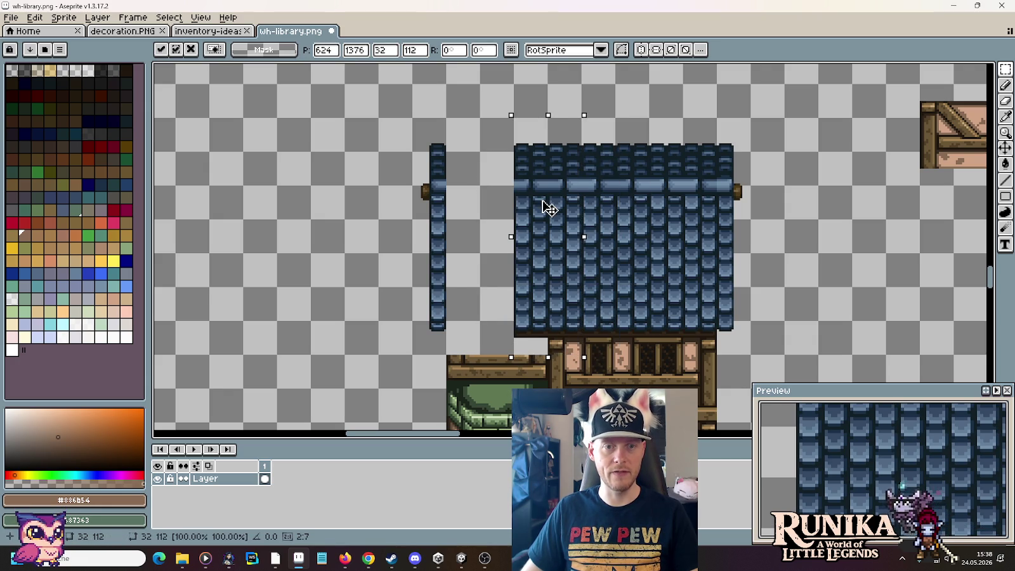
{"action": "left_click", "coordinate": [630, 322]}
Step: Copy a middle column of roof tiles leftward to fill the gap in the roof
{"action": "left_click_drag", "start_coordinate": [628, 340], "coordinate": [656, 136]}
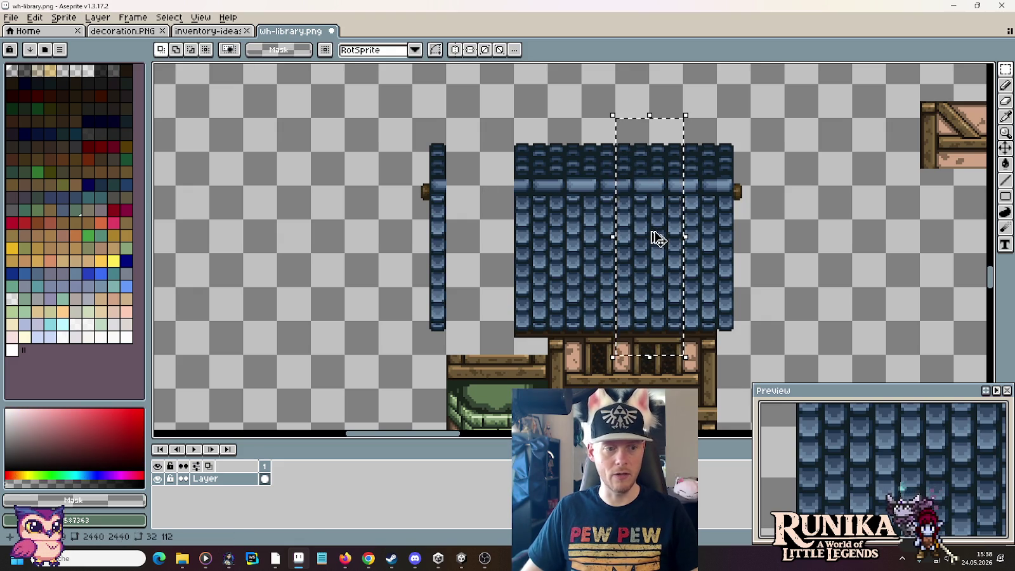
{"action": "left_click_drag", "start_coordinate": [658, 239], "coordinate": [495, 227]}
{"action": "left_click", "coordinate": [483, 366]}
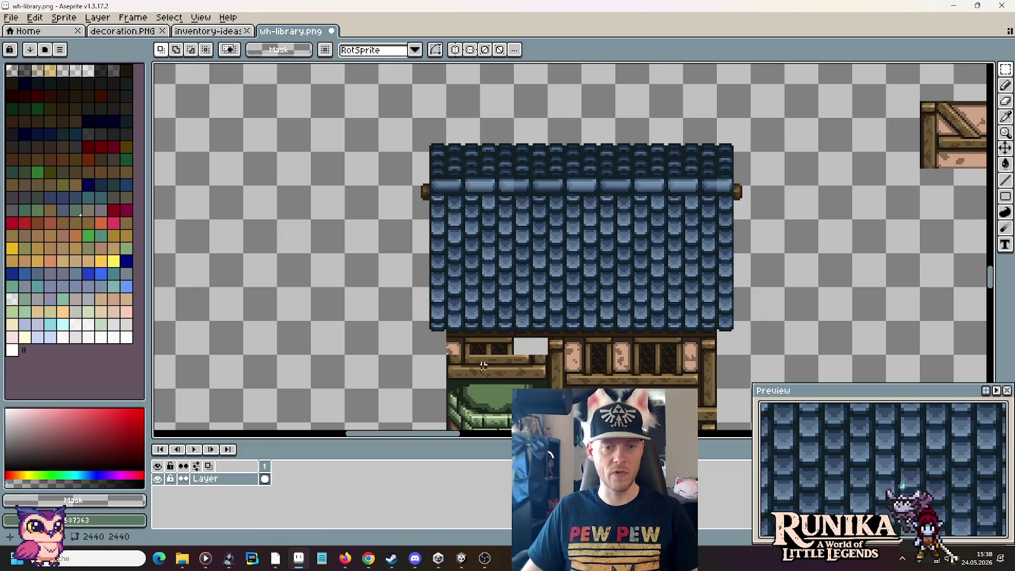
{"action": "scroll", "coordinate": [499, 328], "scroll_direction": "down", "scroll_amount": 5}
{"action": "scroll", "coordinate": [539, 254], "scroll_direction": "down", "scroll_amount": 2}
{"action": "scroll", "coordinate": [557, 199], "scroll_direction": "up", "scroll_amount": 3}
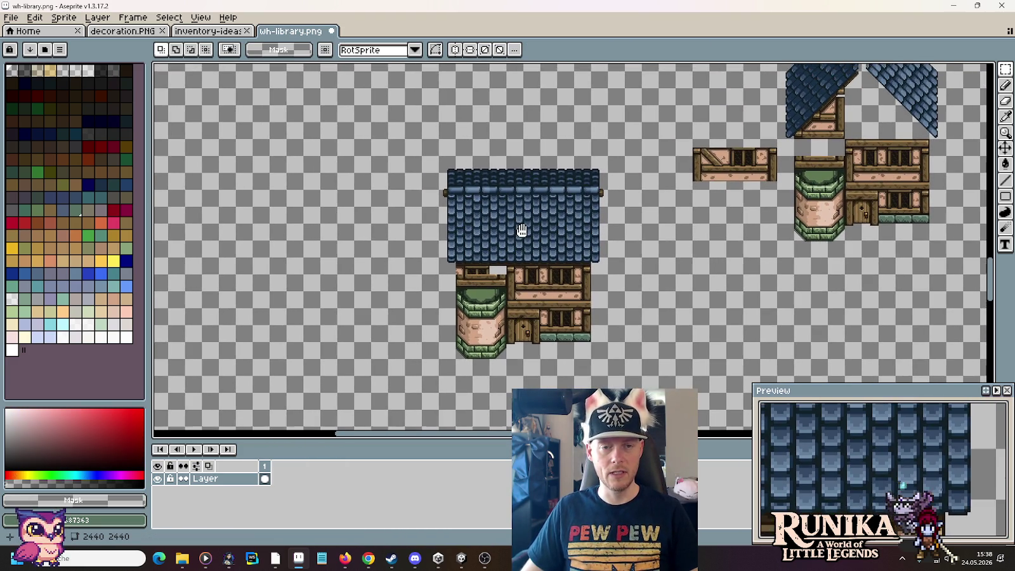
{"action": "scroll", "coordinate": [528, 217], "scroll_direction": "up", "scroll_amount": 2}
{"action": "scroll", "coordinate": [528, 217], "scroll_direction": "right", "scroll_amount": 3}
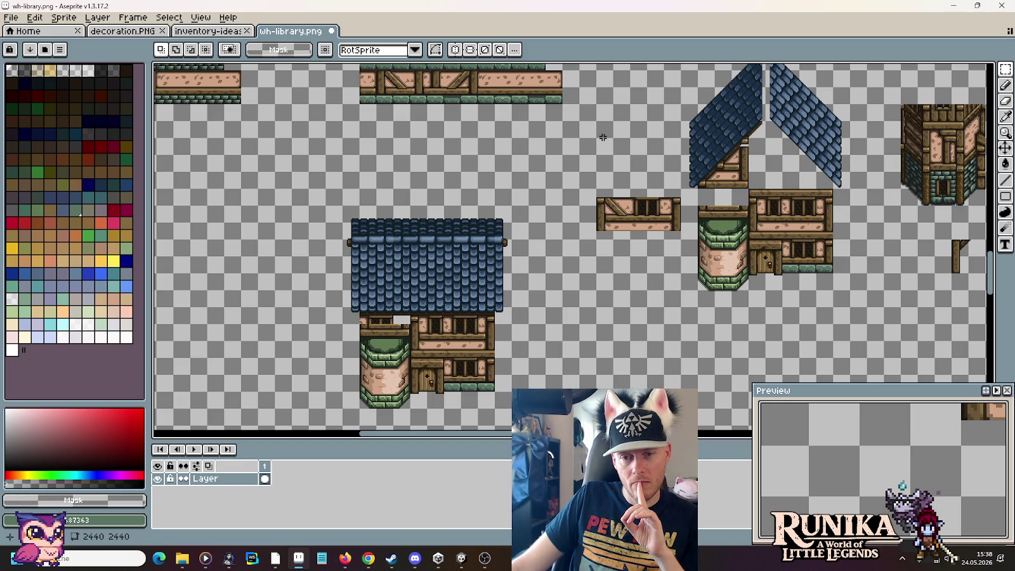
{"action": "scroll", "coordinate": [662, 143], "scroll_direction": "right", "scroll_amount": 1}
Step: Join the narrow post-supported wing onto the house's right side, commit it, and deselect
{"action": "scroll", "coordinate": [662, 142], "scroll_direction": "right", "scroll_amount": 3}
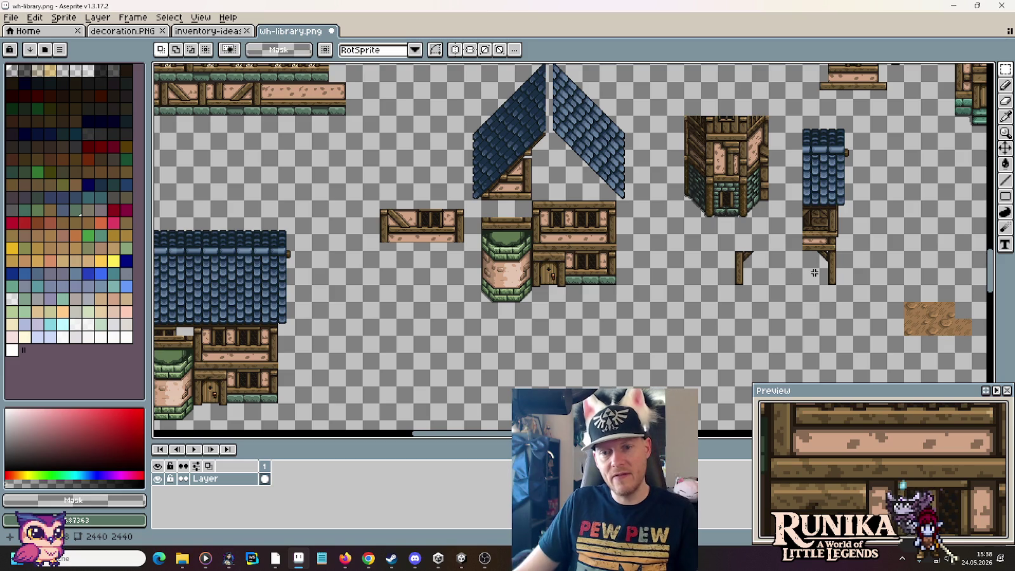
{"action": "left_click_drag", "start_coordinate": [853, 287], "coordinate": [800, 112]}
{"action": "left_click_drag", "start_coordinate": [833, 171], "coordinate": [343, 306]}
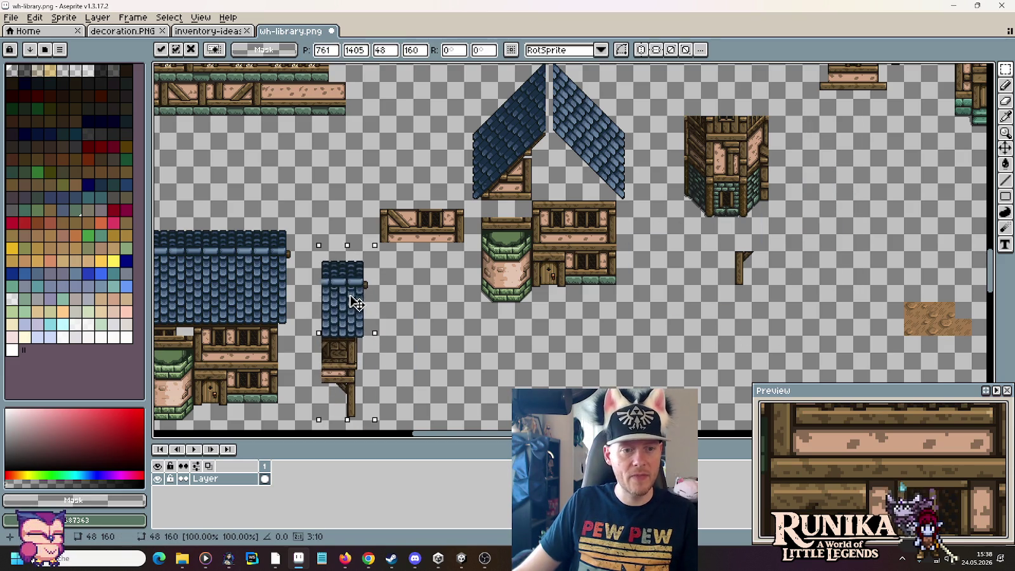
{"action": "scroll", "coordinate": [343, 306], "scroll_direction": "left", "scroll_amount": 3}
{"action": "mouse_move", "coordinate": [341, 148]}
{"action": "left_mouse_down"}
{"action": "mouse_move", "coordinate": [397, 273]}
{"action": "mouse_move", "coordinate": [528, 387]}
{"action": "mouse_move", "coordinate": [507, 376]}
{"action": "mouse_move", "coordinate": [518, 377]}
{"action": "left_mouse_up"}
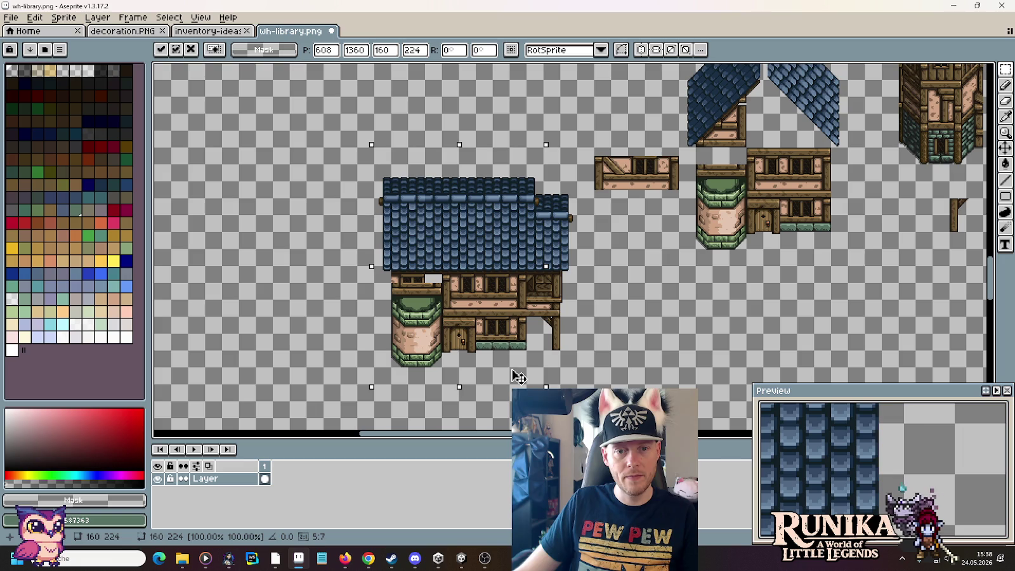
{"action": "key", "text": "Return"}
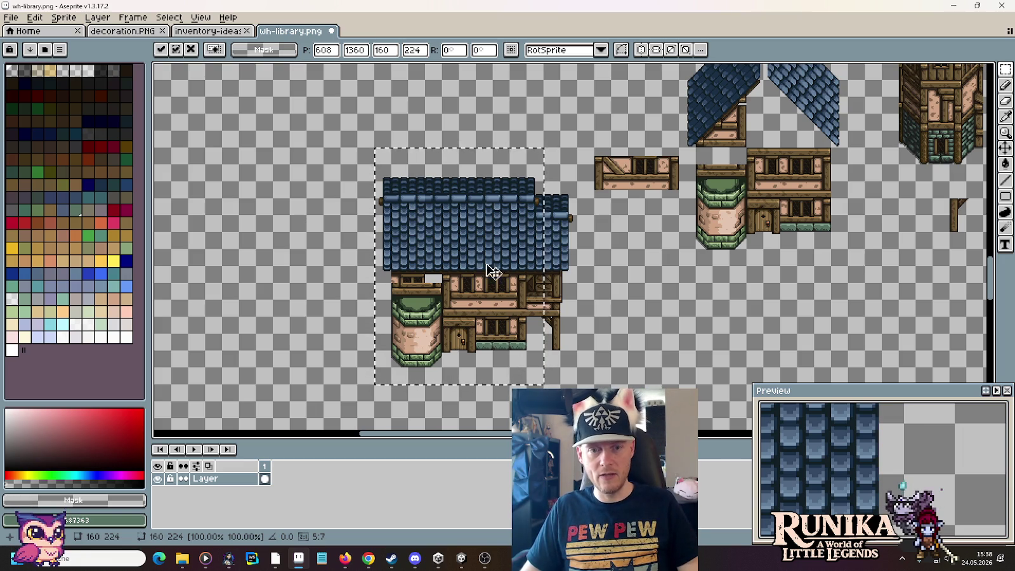
{"action": "key", "text": "ctrl+d"}
{"action": "left_click_drag", "start_coordinate": [807, 266], "coordinate": [581, 181]}
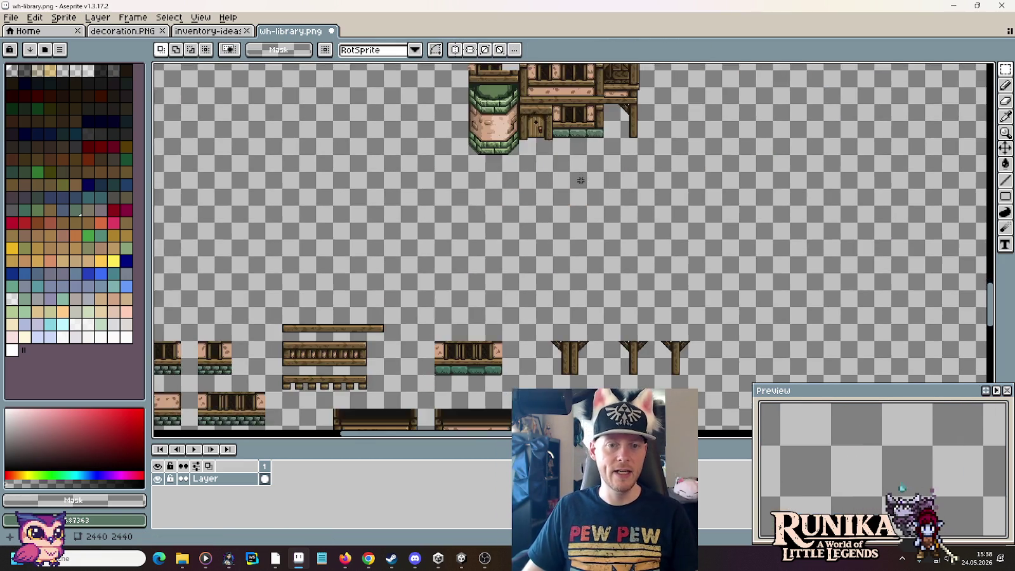
Step: Copy a dormer tile, paste it onto the centre of the blue roof, and commit it
{"action": "scroll", "coordinate": [580, 181], "scroll_direction": "down", "scroll_amount": 2}
{"action": "scroll", "coordinate": [489, 261], "scroll_direction": "up", "scroll_amount": 2}
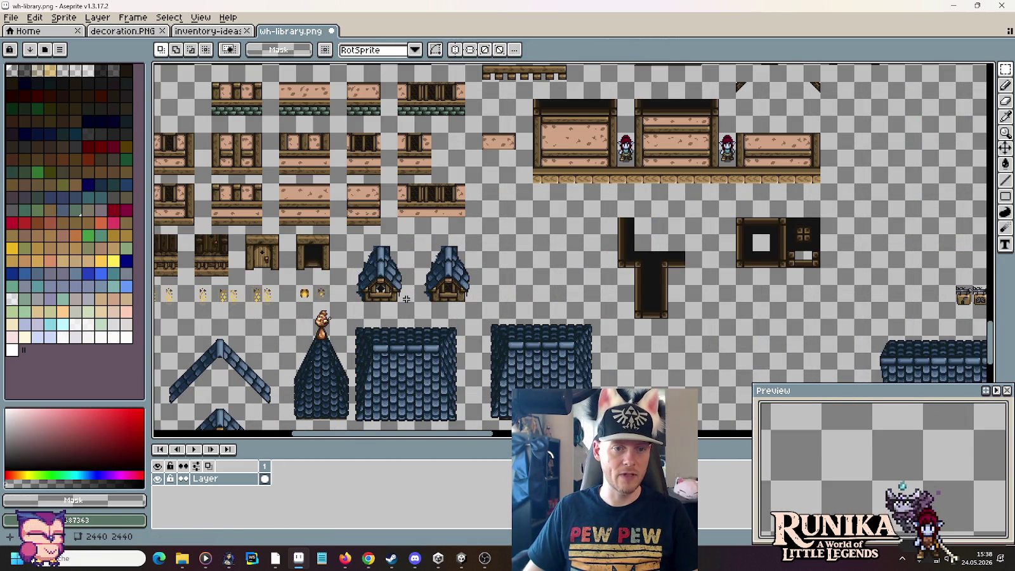
{"action": "mouse_move", "coordinate": [406, 299]}
{"action": "left_mouse_down"}
{"action": "mouse_move", "coordinate": [359, 245]}
{"action": "mouse_move", "coordinate": [672, 72]}
{"action": "mouse_move", "coordinate": [743, 193]}
{"action": "mouse_move", "coordinate": [787, 192]}
{"action": "left_mouse_up"}
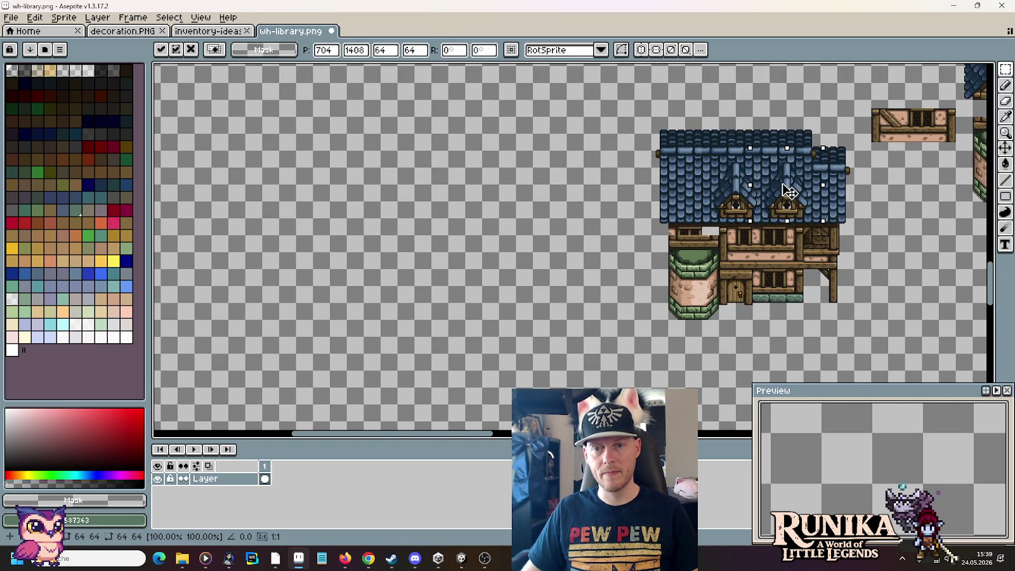
{"action": "key", "text": "Escape"}
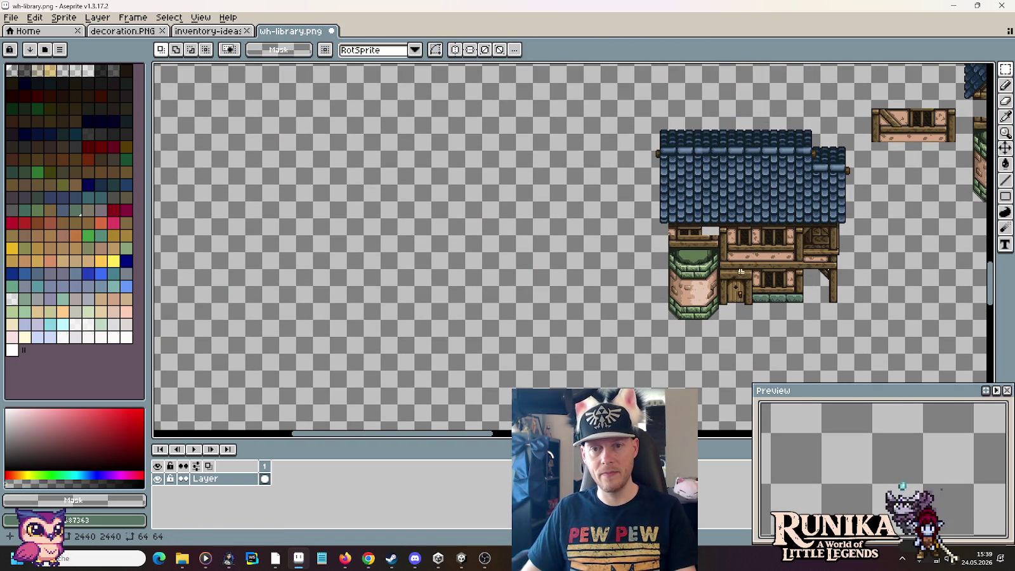
{"action": "scroll", "coordinate": [455, 354], "scroll_direction": "down", "scroll_amount": 5}
{"action": "key", "text": "ctrl+c"}
{"action": "key", "text": "ctrl+v"}
{"action": "left_click_drag", "start_coordinate": [454, 354], "coordinate": [844, 195]}
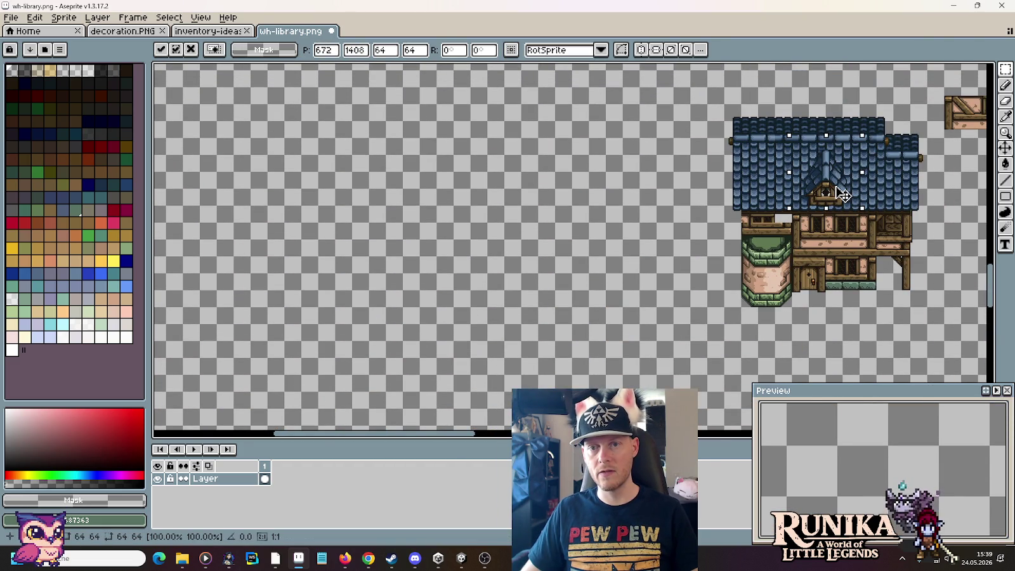
{"action": "key", "text": "Return"}
{"action": "left_click_drag", "start_coordinate": [676, 299], "coordinate": [378, 363]}
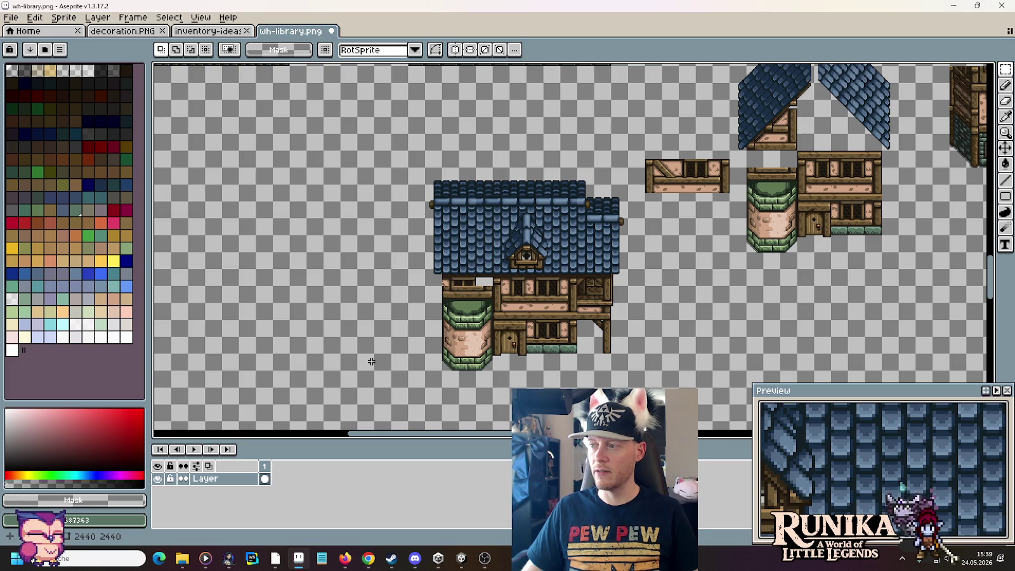
{"action": "scroll", "coordinate": [372, 361], "scroll_direction": "down", "scroll_amount": 2}
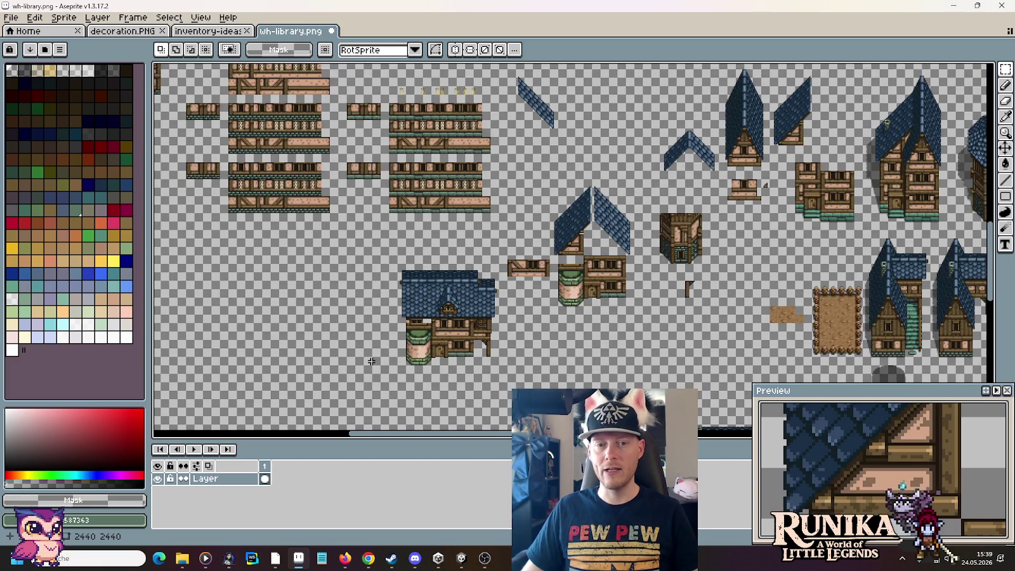
Step: Pan across the sheet to bring the reference house sprites into view
{"action": "left_click_drag", "start_coordinate": [342, 332], "coordinate": [465, 373]}
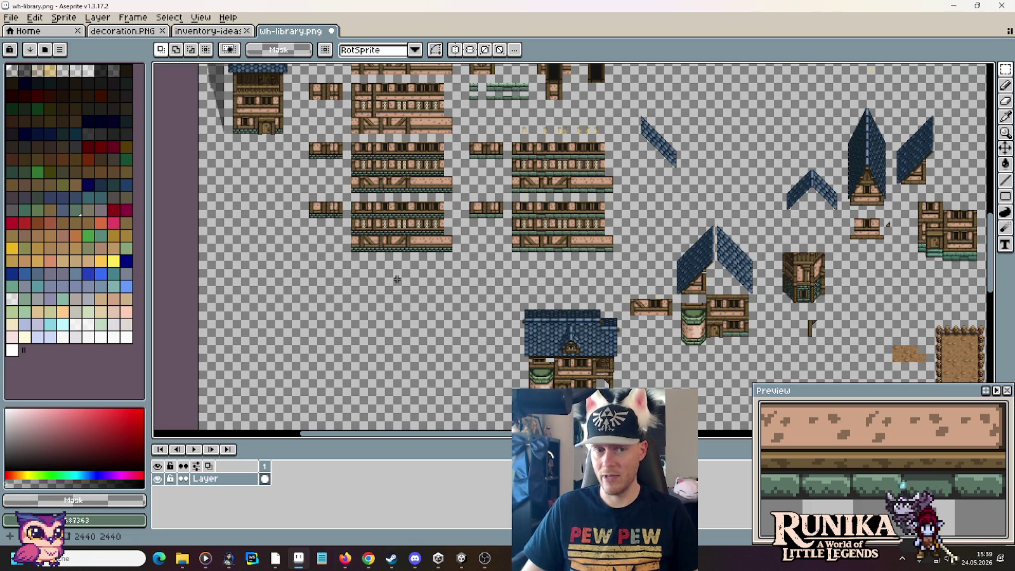
{"action": "left_click_drag", "start_coordinate": [396, 277], "coordinate": [452, 347]}
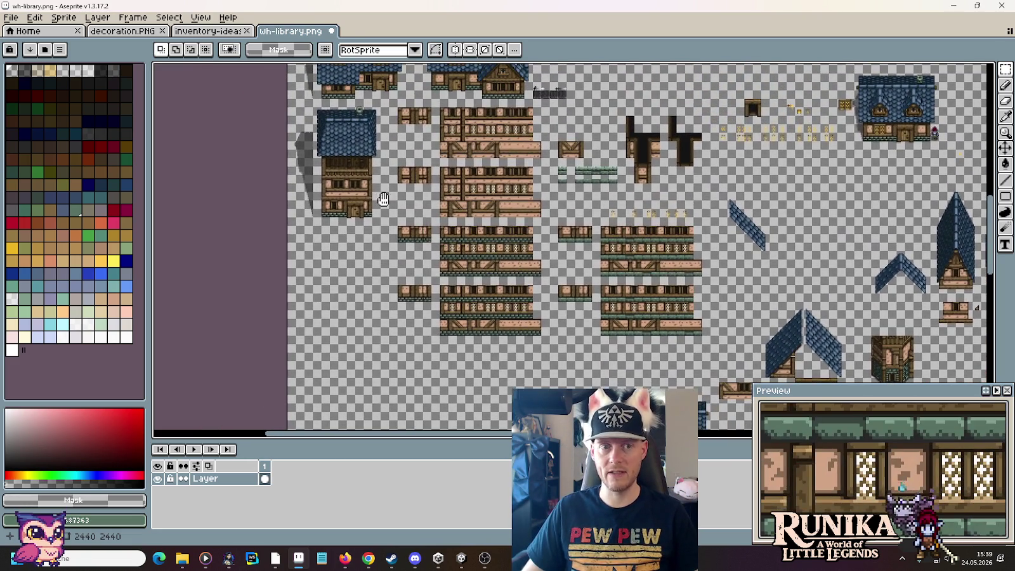
{"action": "left_click_drag", "start_coordinate": [358, 186], "coordinate": [416, 256]}
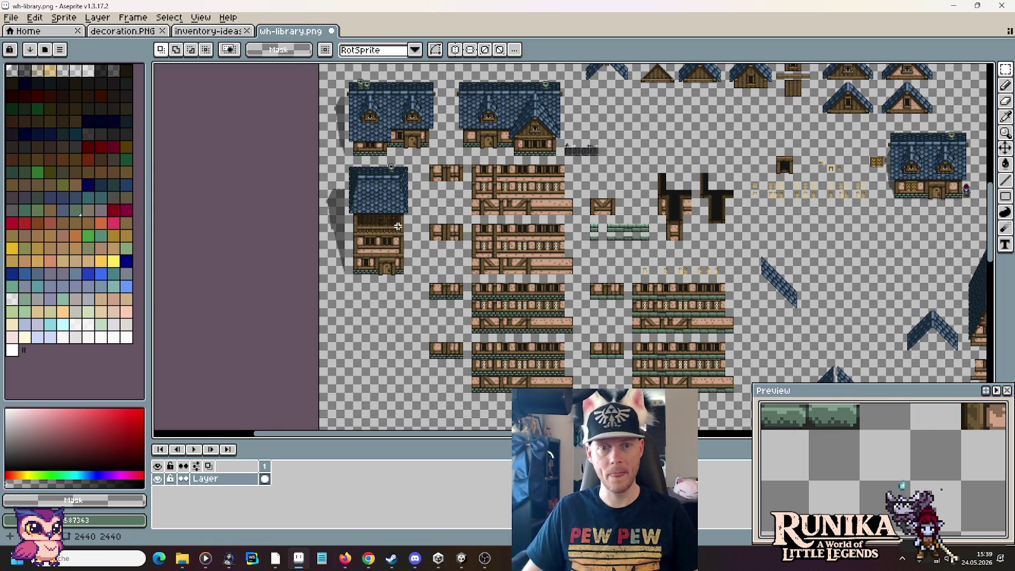
{"action": "scroll", "coordinate": [398, 226], "scroll_direction": "up", "scroll_amount": 1}
{"action": "left_click_drag", "start_coordinate": [416, 199], "coordinate": [424, 361]}
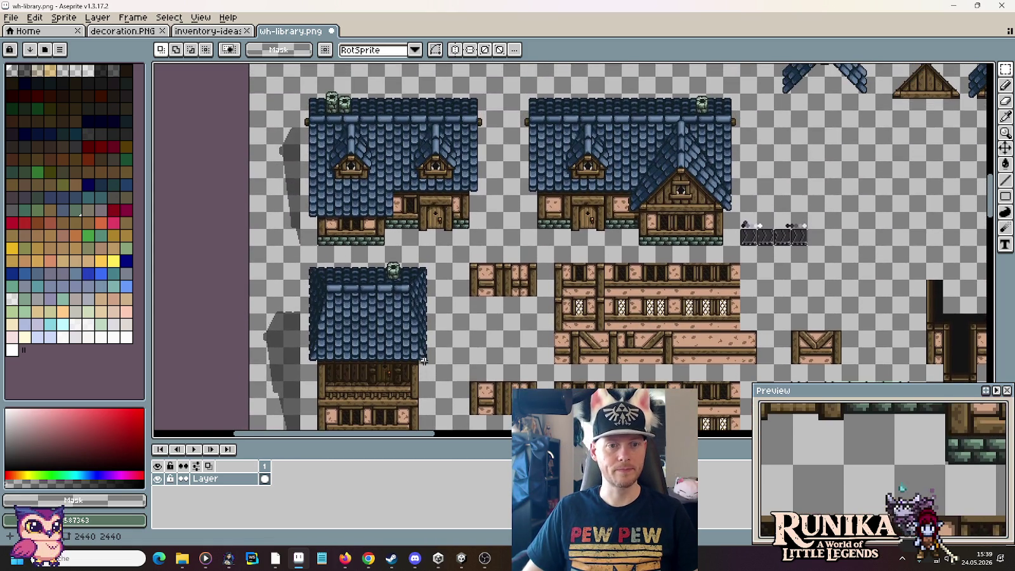
{"action": "scroll", "coordinate": [481, 197], "scroll_direction": "up", "scroll_amount": 1}
{"action": "scroll", "coordinate": [481, 198], "scroll_direction": "down", "scroll_amount": 1}
{"action": "scroll", "coordinate": [506, 171], "scroll_direction": "up", "scroll_amount": 2}
{"action": "scroll", "coordinate": [505, 171], "scroll_direction": "up", "scroll_amount": 3}
{"action": "scroll", "coordinate": [506, 170], "scroll_direction": "down", "scroll_amount": 2}
Step: Bring the roof tiles into view and marquee-select the square blue roof piece
{"action": "left_click_drag", "start_coordinate": [506, 170], "coordinate": [480, 360]}
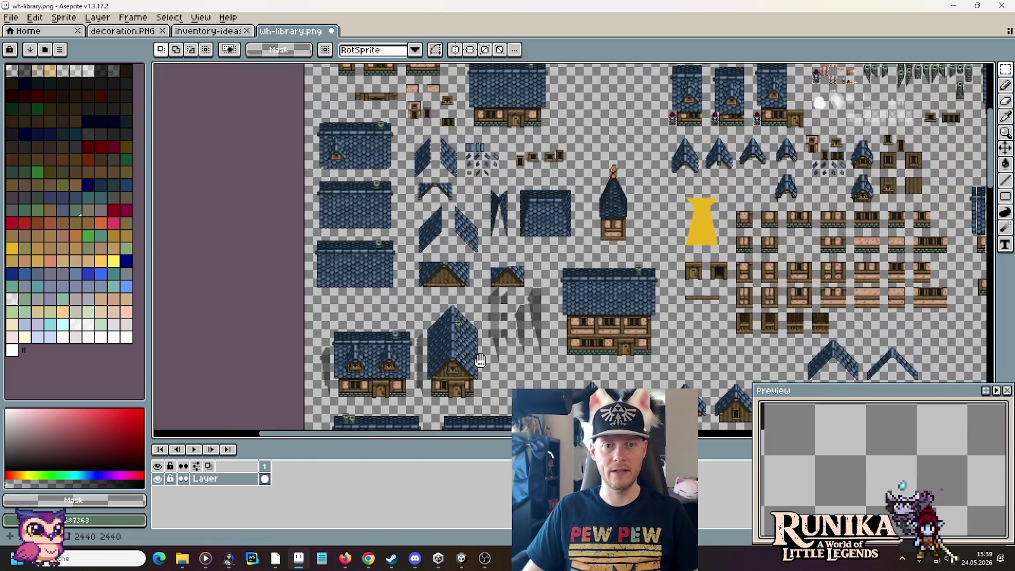
{"action": "scroll", "coordinate": [548, 179], "scroll_direction": "up", "scroll_amount": 1}
{"action": "scroll", "coordinate": [571, 270], "scroll_direction": "down", "scroll_amount": 2}
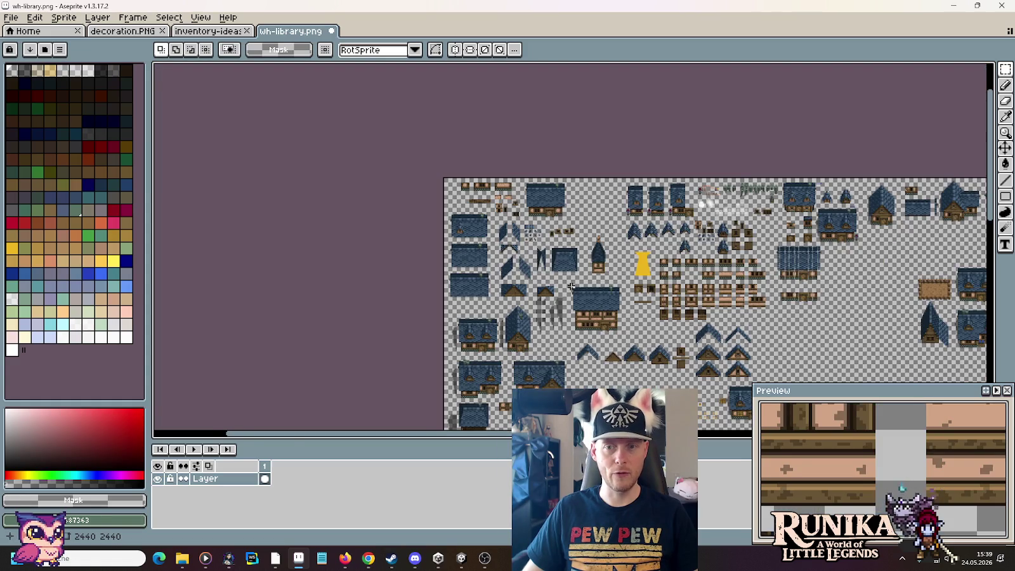
{"action": "scroll", "coordinate": [571, 287], "scroll_direction": "up", "scroll_amount": 4}
{"action": "left_click_drag", "start_coordinate": [562, 199], "coordinate": [571, 432]}
{"action": "left_click_drag", "start_coordinate": [655, 404], "coordinate": [413, 162]}
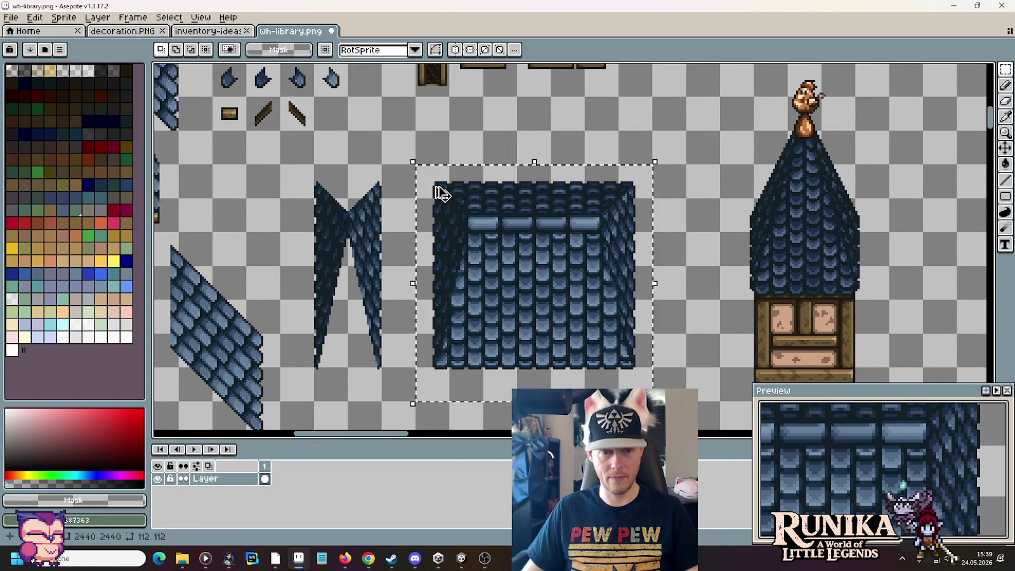
{"action": "scroll", "coordinate": [438, 193], "scroll_direction": "down", "scroll_amount": 3}
{"action": "scroll", "coordinate": [438, 192], "scroll_direction": "down", "scroll_amount": 1}
{"action": "scroll", "coordinate": [488, 289], "scroll_direction": "up", "scroll_amount": 1}
{"action": "scroll", "coordinate": [488, 289], "scroll_direction": "up", "scroll_amount": 1}
{"action": "scroll", "coordinate": [493, 295], "scroll_direction": "up", "scroll_amount": 1}
{"action": "scroll", "coordinate": [673, 190], "scroll_direction": "right", "scroll_amount": 3}
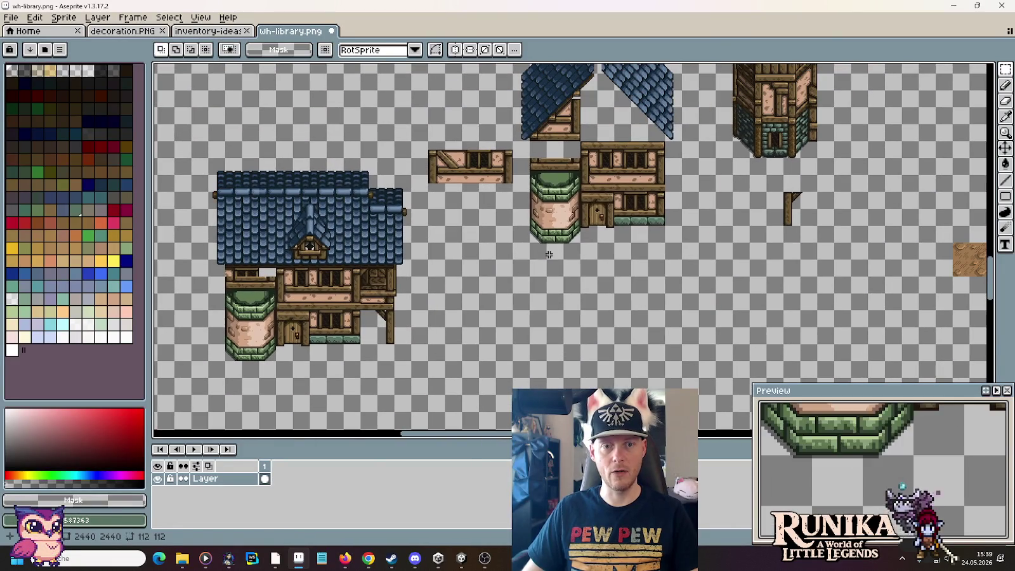
{"action": "key", "text": "ctrl+v"}
{"action": "left_click_drag", "start_coordinate": [584, 263], "coordinate": [716, 302]}
{"action": "left_click", "coordinate": [613, 267]}
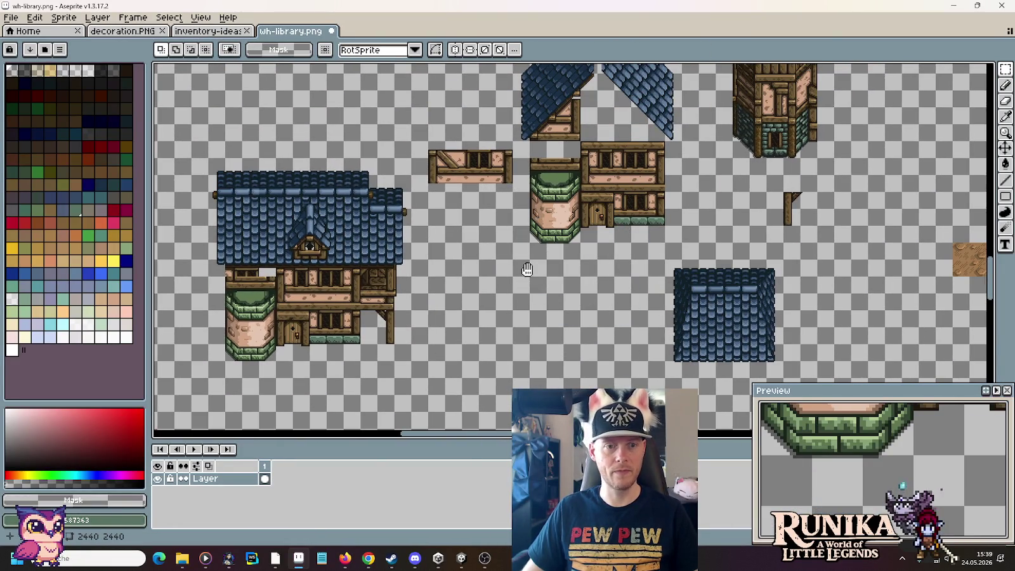
{"action": "left_click_drag", "start_coordinate": [527, 269], "coordinate": [667, 297]}
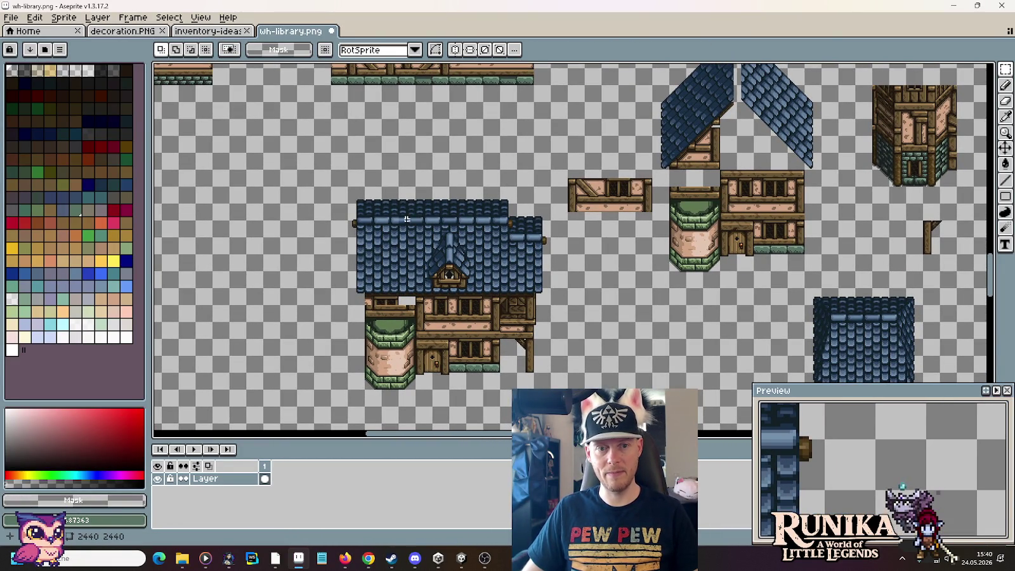
{"action": "left_click_drag", "start_coordinate": [552, 388], "coordinate": [532, 319]}
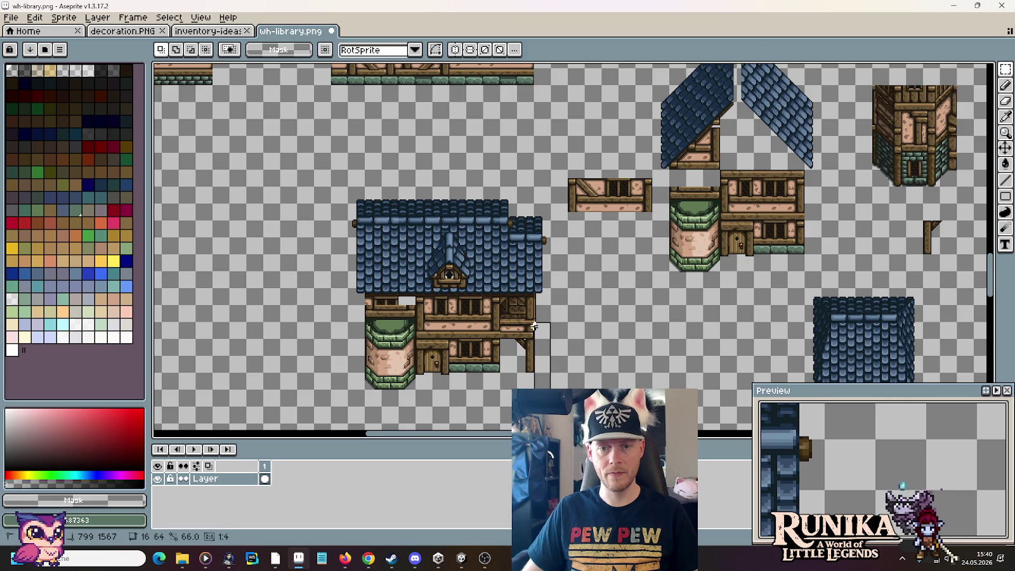
{"action": "left_click_drag", "start_coordinate": [670, 279], "coordinate": [403, 388]}
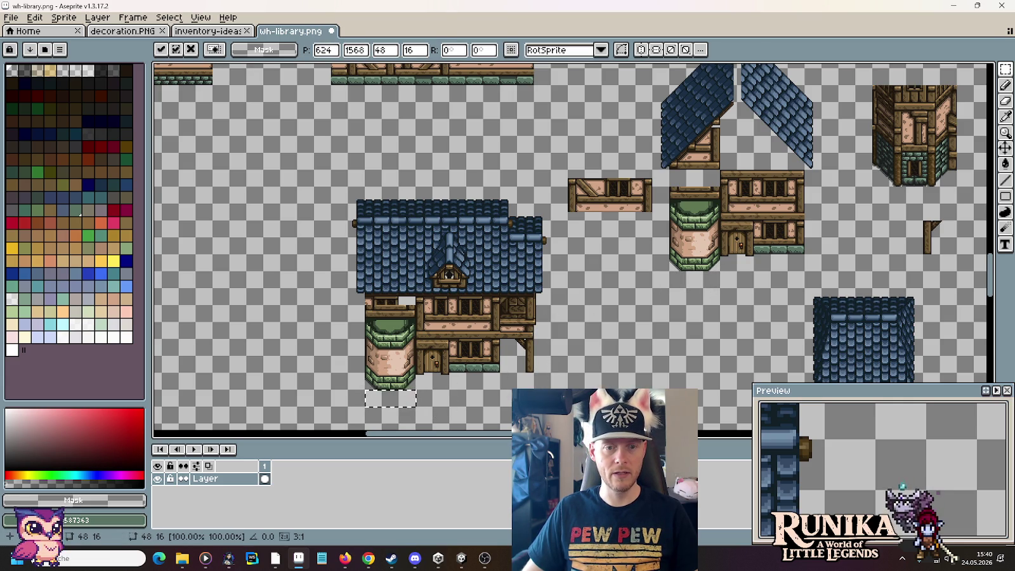
{"action": "mouse_move", "coordinate": [352, 186]}
{"action": "left_mouse_down"}
{"action": "mouse_move", "coordinate": [543, 362]}
{"action": "mouse_move", "coordinate": [788, 286]}
{"action": "left_mouse_up"}
{"action": "left_click_drag", "start_coordinate": [677, 223], "coordinate": [267, 224]}
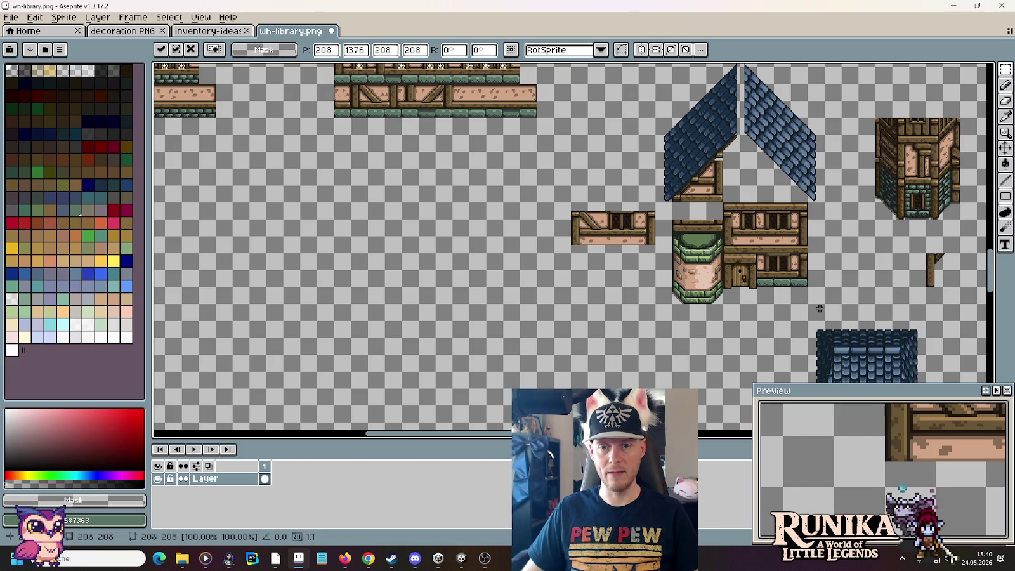
{"action": "key", "text": "Return"}
{"action": "scroll", "coordinate": [819, 308], "scroll_direction": "up", "scroll_amount": 2}
{"action": "mouse_move", "coordinate": [824, 373]}
{"action": "left_mouse_down"}
{"action": "mouse_move", "coordinate": [662, 113]}
{"action": "mouse_move", "coordinate": [620, 73]}
{"action": "mouse_move", "coordinate": [493, 215]}
{"action": "left_mouse_up"}
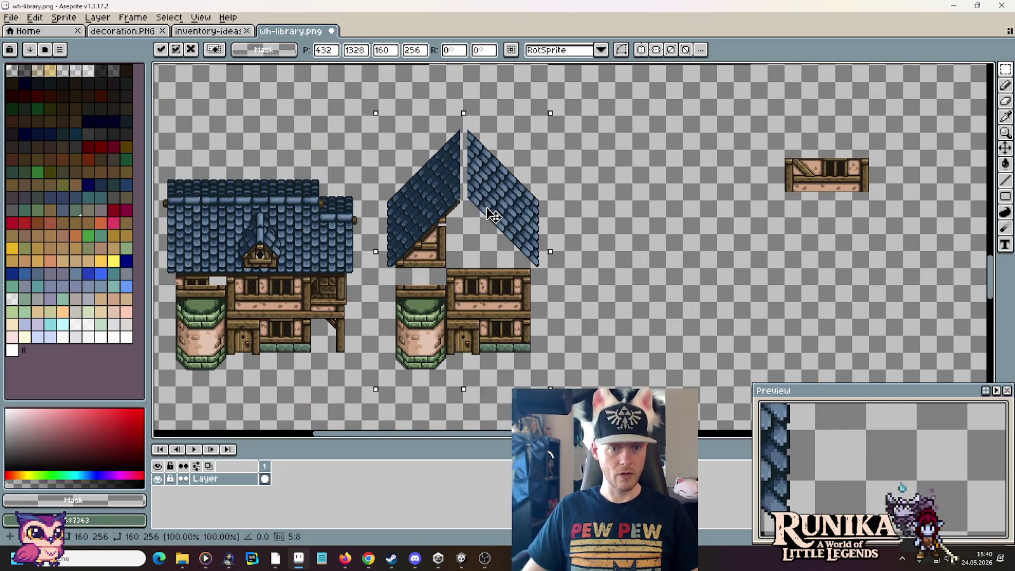
{"action": "scroll", "coordinate": [670, 243], "scroll_direction": "right", "scroll_amount": 5}
{"action": "key", "text": "Return"}
{"action": "left_click_drag", "start_coordinate": [497, 139], "coordinate": [620, 224]}
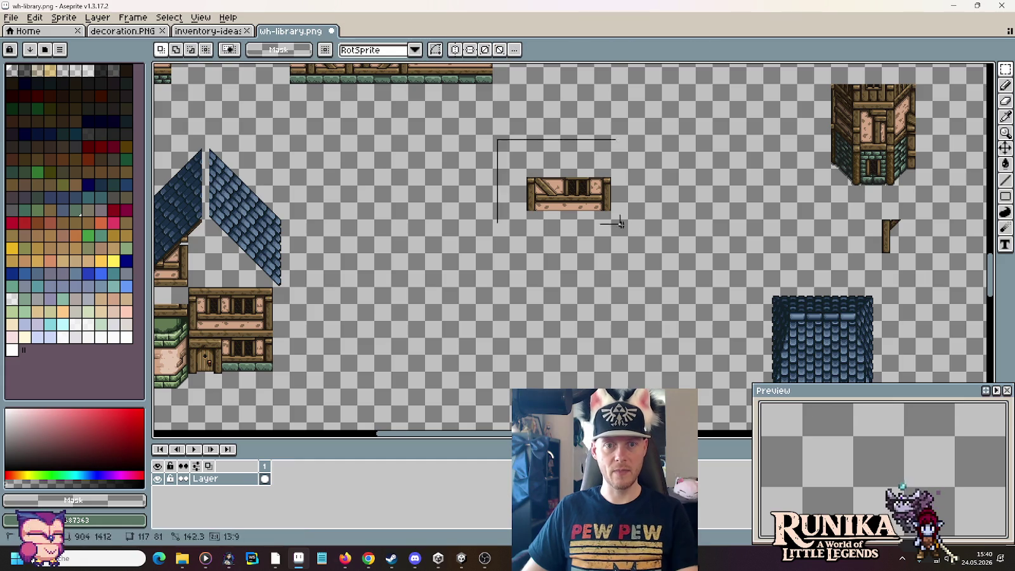
{"action": "key", "text": "ctrl+x"}
{"action": "mouse_move", "coordinate": [685, 292]}
{"action": "left_mouse_down"}
{"action": "mouse_move", "coordinate": [409, 369]}
{"action": "mouse_move", "coordinate": [483, 429]}
{"action": "mouse_move", "coordinate": [907, 214]}
{"action": "left_mouse_up"}
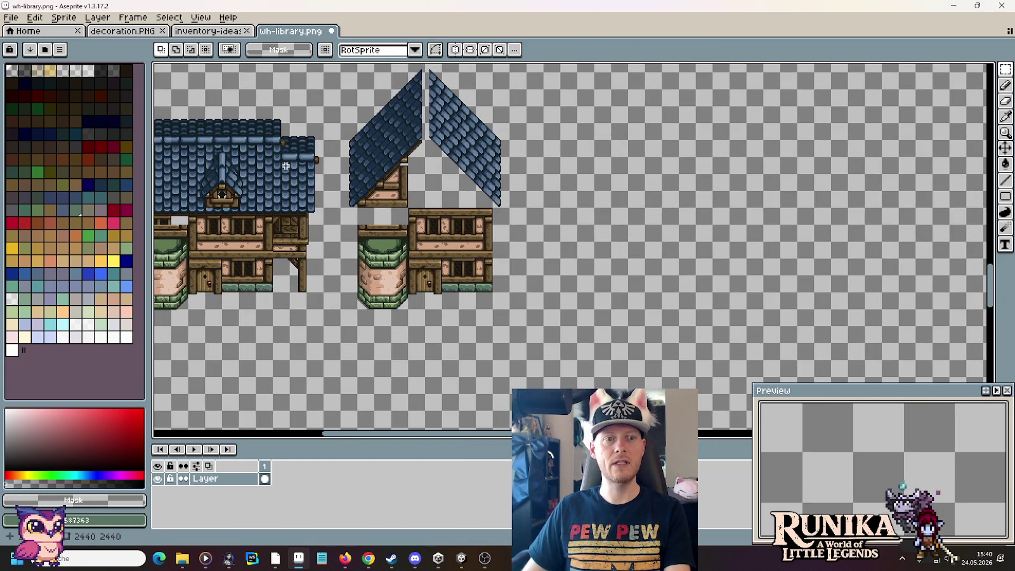
{"action": "left_click_drag", "start_coordinate": [663, 144], "coordinate": [537, 215]}
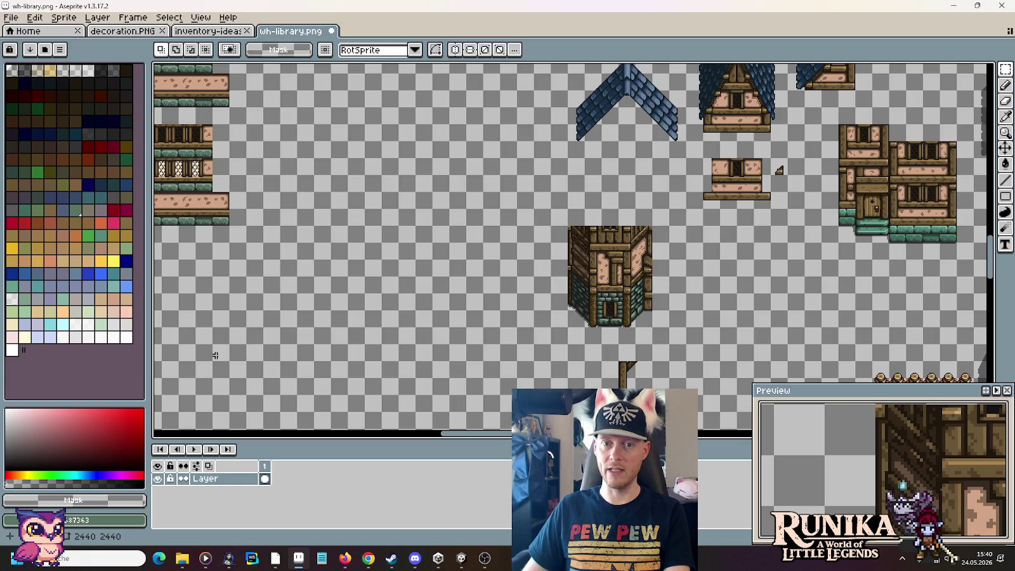
{"action": "key", "text": "ctrl+z"}
{"action": "key", "text": "ctrl+z"}
{"action": "key", "text": "ctrl+z"}
{"action": "key", "text": "ctrl+z"}
{"action": "key", "text": "ctrl+z"}
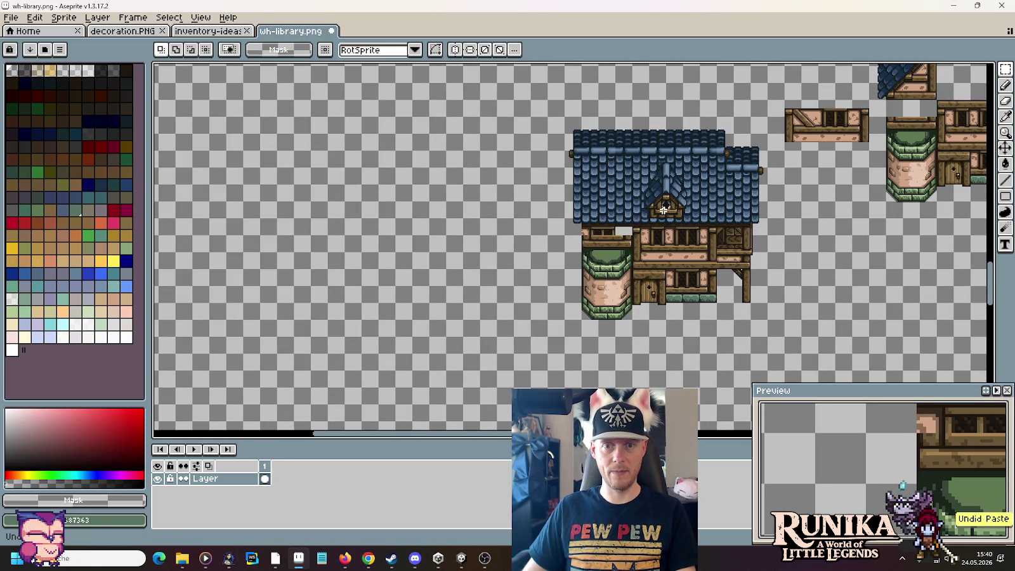
Step: Undo recent edits and copy the narrow blue-roofed wing piece up and to the right
{"action": "key", "text": "ctrl+z"}
{"action": "key", "text": "ctrl+z"}
{"action": "key", "text": "ctrl+z"}
{"action": "left_click_drag", "start_coordinate": [727, 222], "coordinate": [560, 270]}
{"action": "key", "text": "ctrl+z"}
{"action": "key", "text": "ctrl+z"}
{"action": "key", "text": "ctrl+z"}
{"action": "key", "text": "ctrl+z"}
{"action": "left_click_drag", "start_coordinate": [628, 257], "coordinate": [764, 225]}
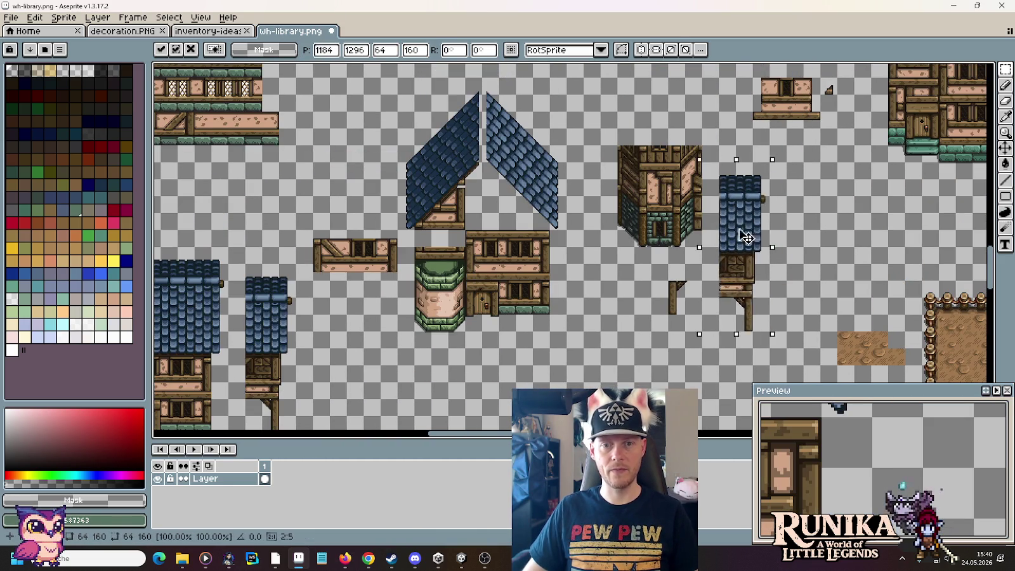
{"action": "key", "text": "Return"}
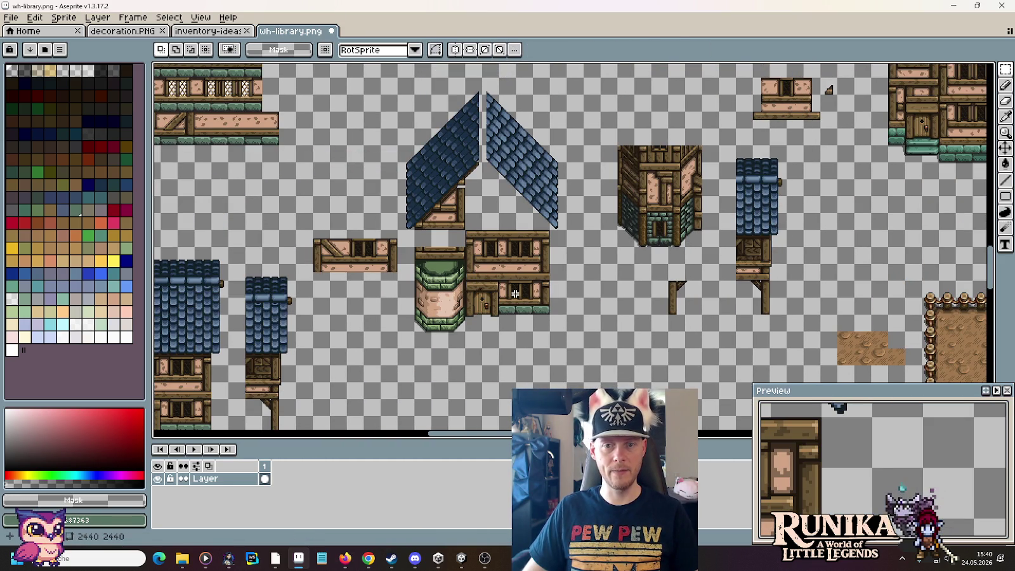
Step: Move the blue-roofed house right until it meets the side wing and commit it
{"action": "left_click_drag", "start_coordinate": [435, 328], "coordinate": [864, 208]}
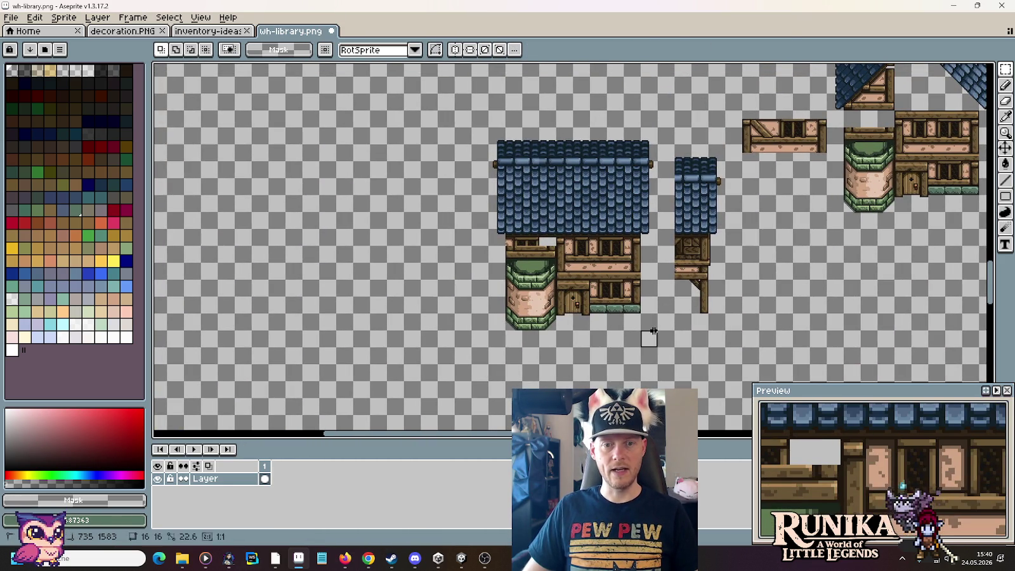
{"action": "left_click_drag", "start_coordinate": [658, 347], "coordinate": [473, 112]}
{"action": "mouse_move", "coordinate": [558, 207]}
{"action": "left_mouse_down"}
{"action": "mouse_move", "coordinate": [609, 206]}
{"action": "mouse_move", "coordinate": [610, 220]}
{"action": "mouse_move", "coordinate": [626, 220]}
{"action": "left_mouse_up"}
{"action": "mouse_move", "coordinate": [907, 216]}
{"action": "left_mouse_down"}
{"action": "mouse_move", "coordinate": [839, 222]}
{"action": "mouse_move", "coordinate": [848, 241]}
{"action": "left_mouse_up"}
{"action": "key", "text": "Return"}
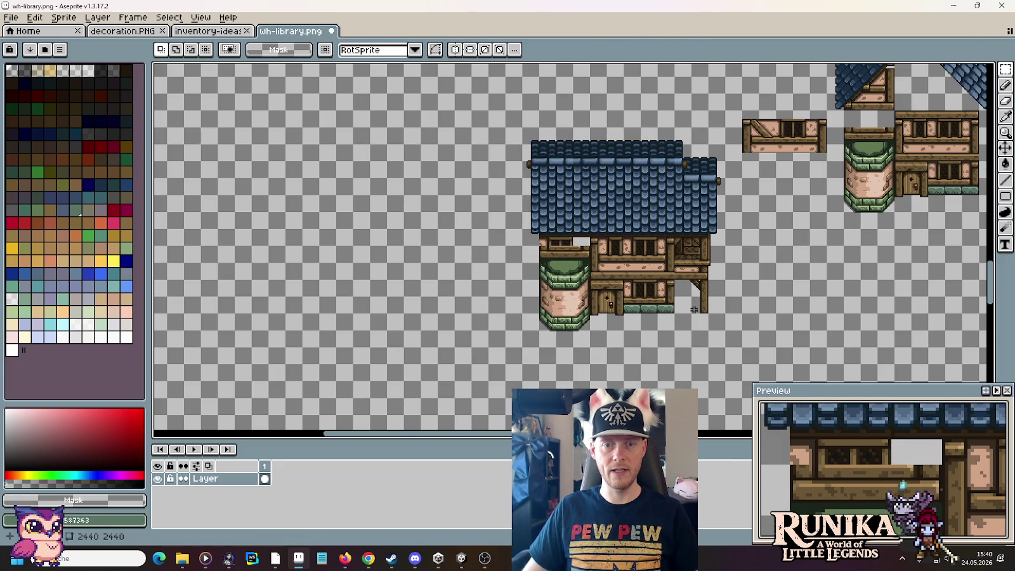
{"action": "scroll", "coordinate": [693, 309], "scroll_direction": "down", "scroll_amount": 2}
{"action": "scroll", "coordinate": [564, 217], "scroll_direction": "up", "scroll_amount": 2}
{"action": "scroll", "coordinate": [564, 216], "scroll_direction": "down", "scroll_amount": 1}
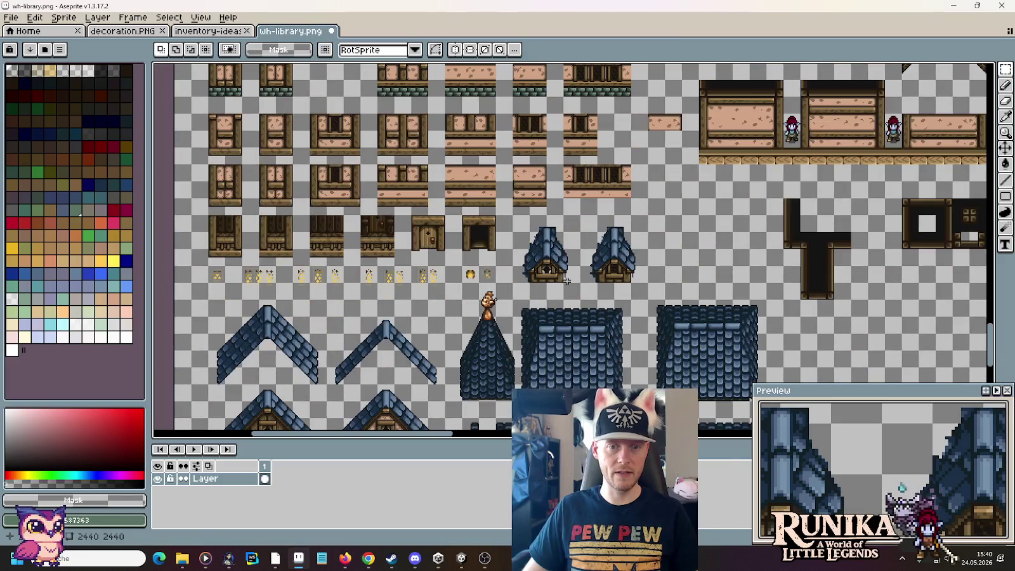
Step: Place the dormer on the roof and move the finished house left and slightly up
{"action": "mouse_move", "coordinate": [522, 223]}
{"action": "left_mouse_down"}
{"action": "mouse_move", "coordinate": [574, 281]}
{"action": "mouse_move", "coordinate": [991, 361]}
{"action": "mouse_move", "coordinate": [729, 331]}
{"action": "left_mouse_up"}
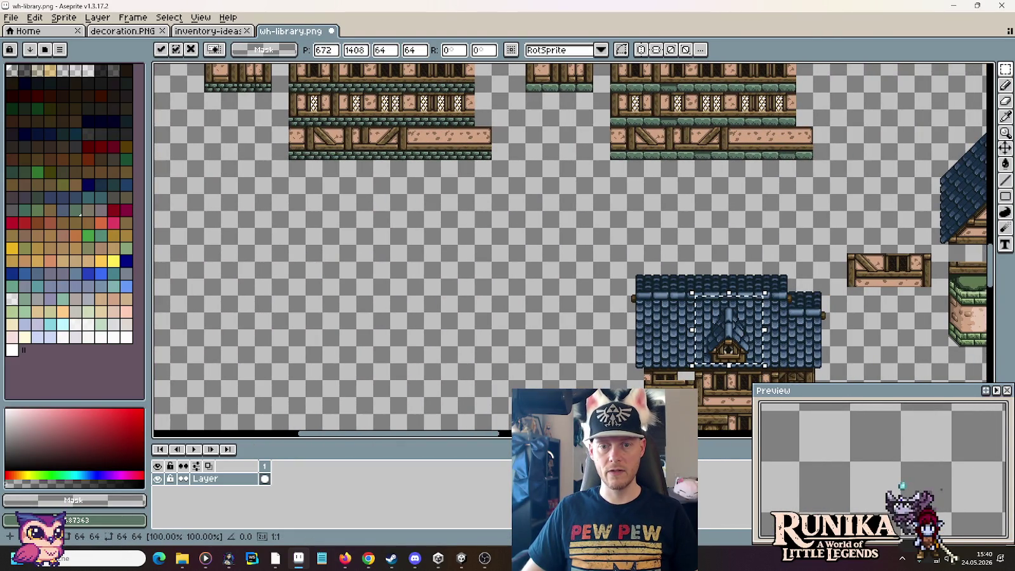
{"action": "scroll", "coordinate": [544, 164], "scroll_direction": "down", "scroll_amount": 5}
{"action": "scroll", "coordinate": [545, 163], "scroll_direction": "right", "scroll_amount": 4}
{"action": "left_click_drag", "start_coordinate": [508, 127], "coordinate": [714, 344]}
{"action": "left_click_drag", "start_coordinate": [635, 273], "coordinate": [256, 334]}
{"action": "scroll", "coordinate": [504, 373], "scroll_direction": "up", "scroll_amount": 2}
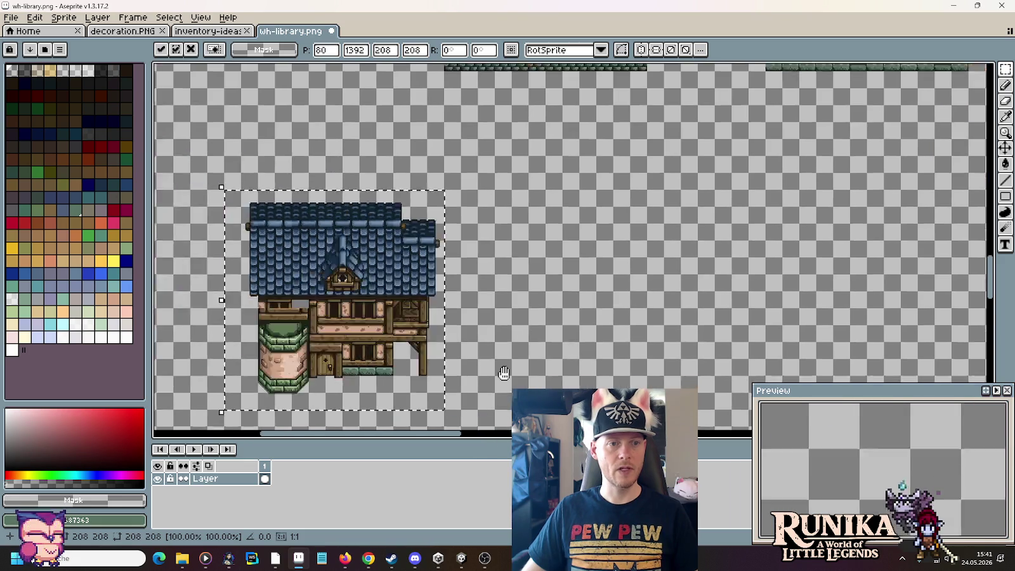
{"action": "scroll", "coordinate": [504, 373], "scroll_direction": "left", "scroll_amount": 3}
{"action": "left_click_drag", "start_coordinate": [507, 356], "coordinate": [508, 304]}
Step: Move the unroofed house parts beside the finished house and commit their position
{"action": "scroll", "coordinate": [560, 268], "scroll_direction": "right", "scroll_amount": 6}
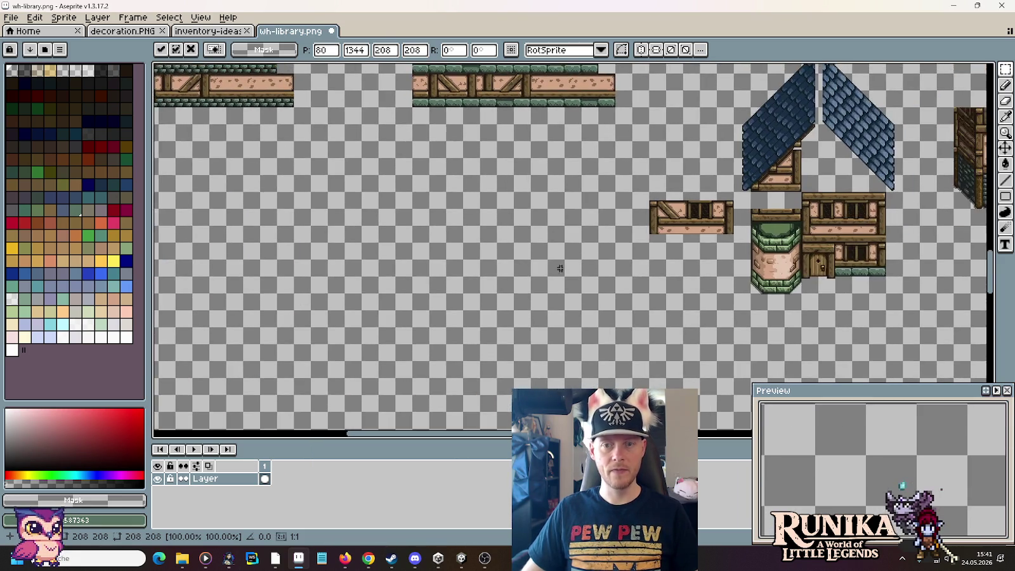
{"action": "scroll", "coordinate": [560, 269], "scroll_direction": "right", "scroll_amount": 3}
{"action": "scroll", "coordinate": [762, 300], "scroll_direction": "up", "scroll_amount": 1}
{"action": "left_click_drag", "start_coordinate": [787, 341], "coordinate": [615, 67]}
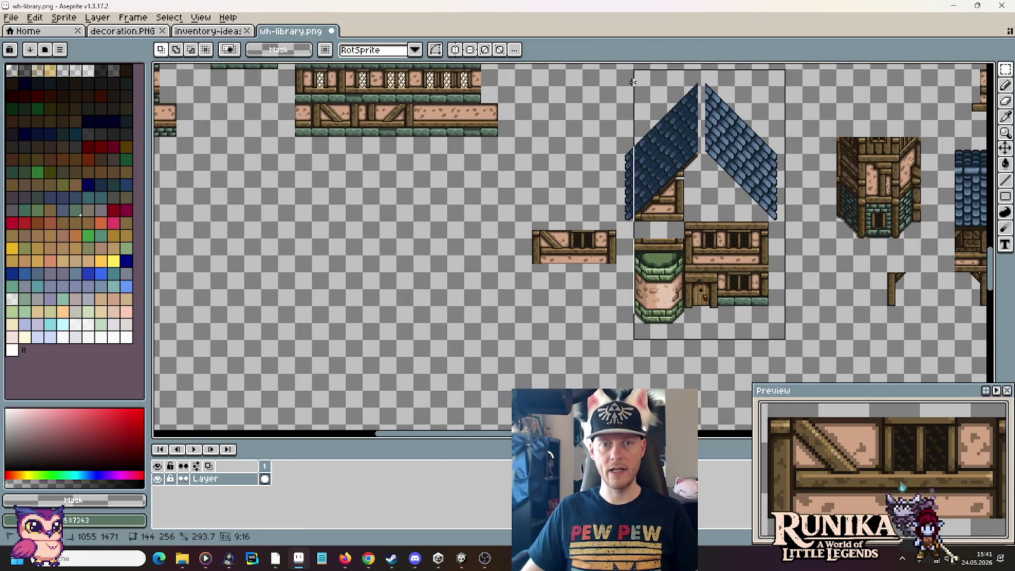
{"action": "mouse_move", "coordinate": [736, 222]}
{"action": "left_mouse_down"}
{"action": "mouse_move", "coordinate": [632, 178]}
{"action": "mouse_move", "coordinate": [634, 161]}
{"action": "left_mouse_up"}
{"action": "scroll", "coordinate": [632, 178], "scroll_direction": "left", "scroll_amount": 5}
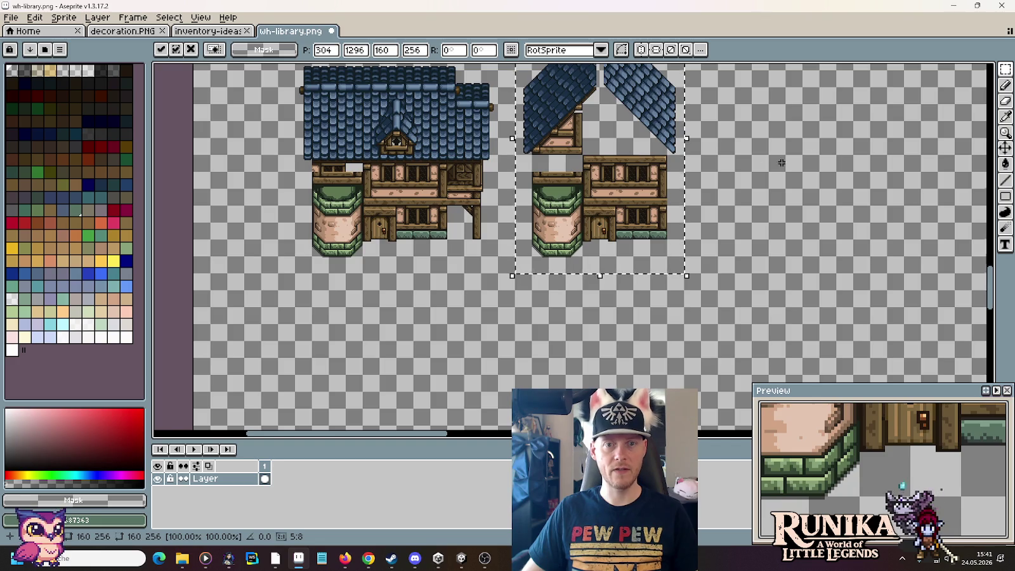
{"action": "scroll", "coordinate": [782, 163], "scroll_direction": "up", "scroll_amount": 3}
{"action": "scroll", "coordinate": [782, 163], "scroll_direction": "right", "scroll_amount": 5}
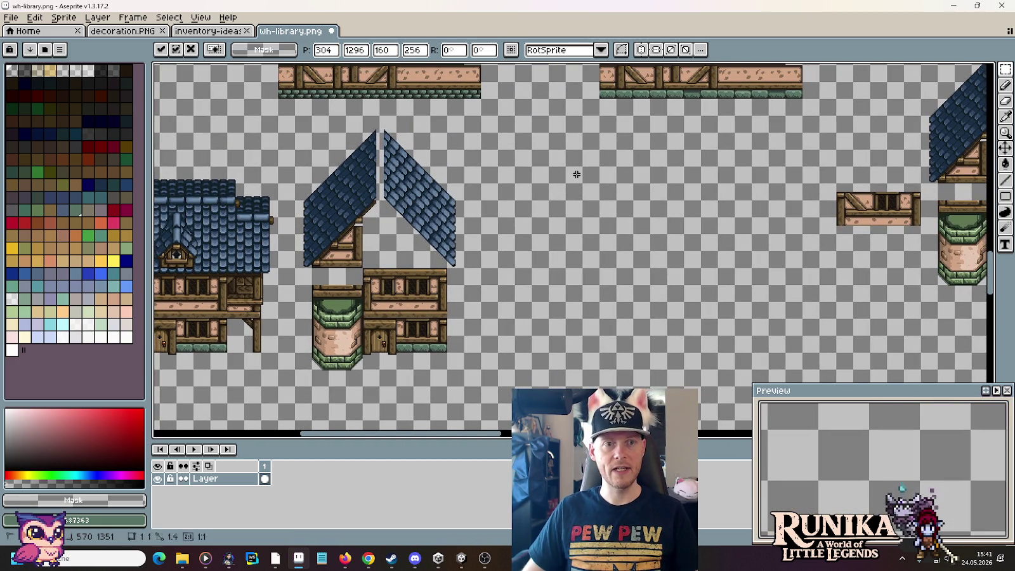
{"action": "key", "text": "Return"}
Step: Delete the small leftover wall tile and place a copy of the roof and tower further left
{"action": "left_click_drag", "start_coordinate": [704, 303], "coordinate": [489, 322]}
{"action": "left_click_drag", "start_coordinate": [559, 173], "coordinate": [674, 287]}
{"action": "key", "text": "Delete"}
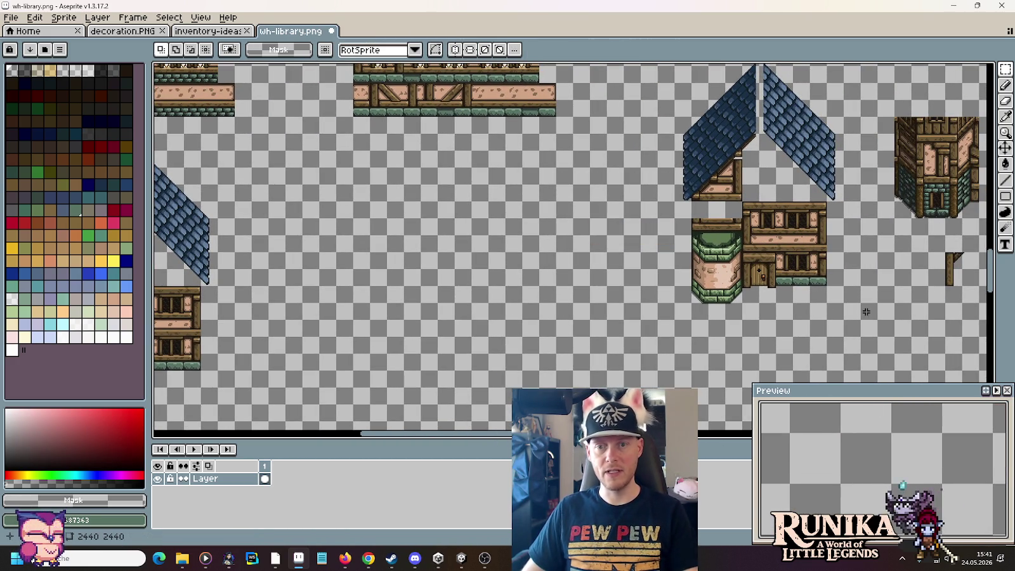
{"action": "left_click_drag", "start_coordinate": [858, 314], "coordinate": [687, 94]}
{"action": "left_click_drag", "start_coordinate": [760, 225], "coordinate": [338, 312]}
{"action": "left_click", "coordinate": [571, 343]}
Step: Duplicate the tower tile to the left and commit the copy
{"action": "mouse_move", "coordinate": [571, 343]}
{"action": "left_mouse_down"}
{"action": "mouse_move", "coordinate": [798, 241]}
{"action": "mouse_move", "coordinate": [713, 76]}
{"action": "left_mouse_up"}
{"action": "mouse_move", "coordinate": [736, 190]}
{"action": "left_mouse_down"}
{"action": "mouse_move", "coordinate": [532, 254]}
{"action": "mouse_move", "coordinate": [532, 225]}
{"action": "left_mouse_up"}
{"action": "key", "text": "Return"}
{"action": "mouse_move", "coordinate": [432, 323]}
{"action": "left_mouse_down"}
{"action": "mouse_move", "coordinate": [428, 147]}
{"action": "mouse_move", "coordinate": [517, 266]}
{"action": "mouse_move", "coordinate": [423, 147]}
{"action": "left_mouse_up"}
{"action": "scroll", "coordinate": [517, 266], "scroll_direction": "up", "scroll_amount": 1}
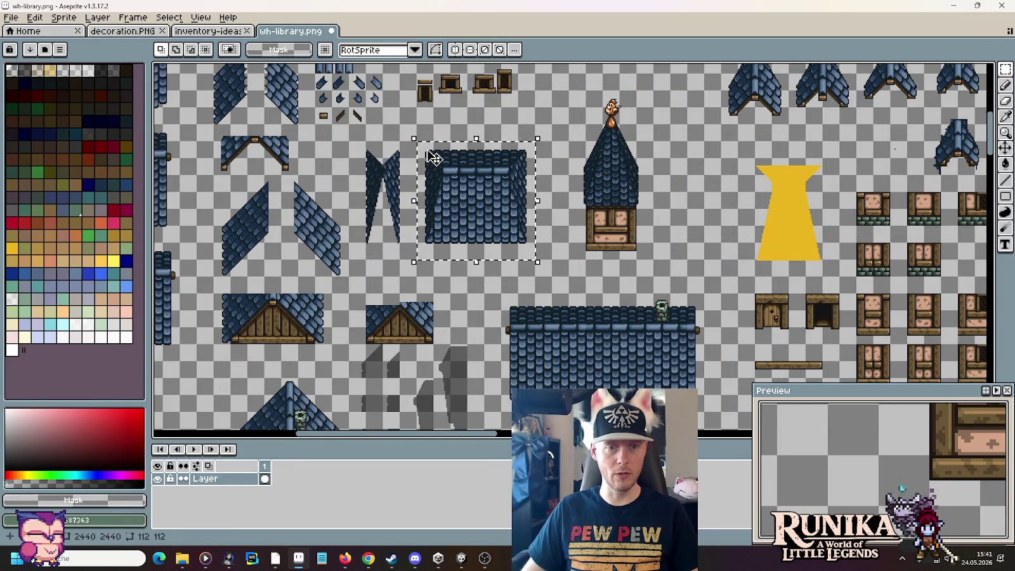
Step: Paste the flat blue roof tile above the middle house base
{"action": "scroll", "coordinate": [434, 159], "scroll_direction": "down", "scroll_amount": 3}
{"action": "scroll", "coordinate": [428, 286], "scroll_direction": "up", "scroll_amount": 1}
{"action": "scroll", "coordinate": [427, 318], "scroll_direction": "up", "scroll_amount": 2}
{"action": "left_click_drag", "start_coordinate": [574, 310], "coordinate": [423, 173]}
{"action": "key", "text": "Delete"}
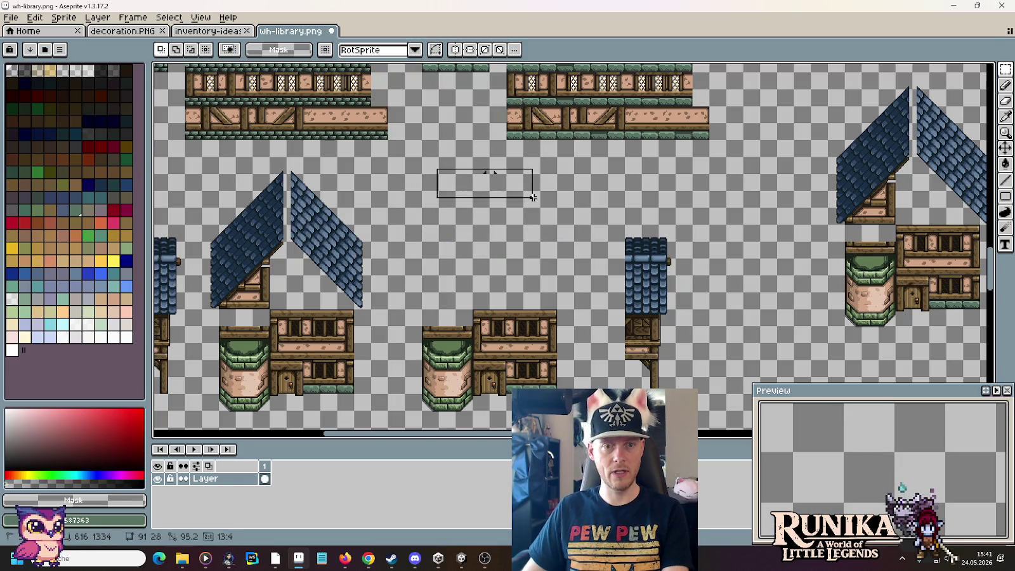
{"action": "key", "text": "ctrl+v"}
{"action": "mouse_move", "coordinate": [385, 242]}
{"action": "left_mouse_down"}
{"action": "mouse_move", "coordinate": [523, 260]}
{"action": "mouse_move", "coordinate": [536, 251]}
{"action": "left_mouse_up"}
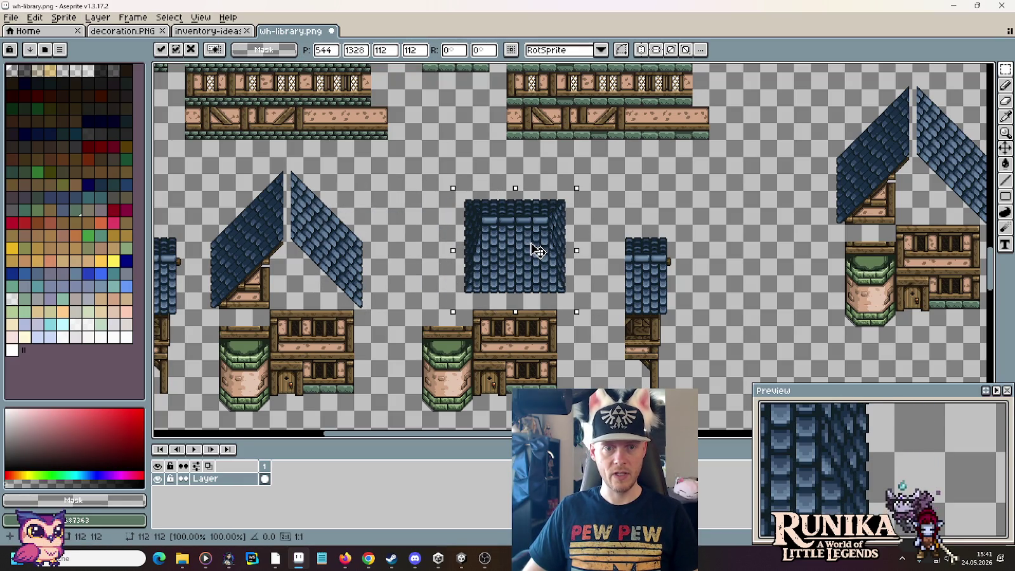
{"action": "key", "text": "Return"}
Step: Widen the pasted roof by shifting its left part outward
{"action": "scroll", "coordinate": [443, 234], "scroll_direction": "up", "scroll_amount": 2}
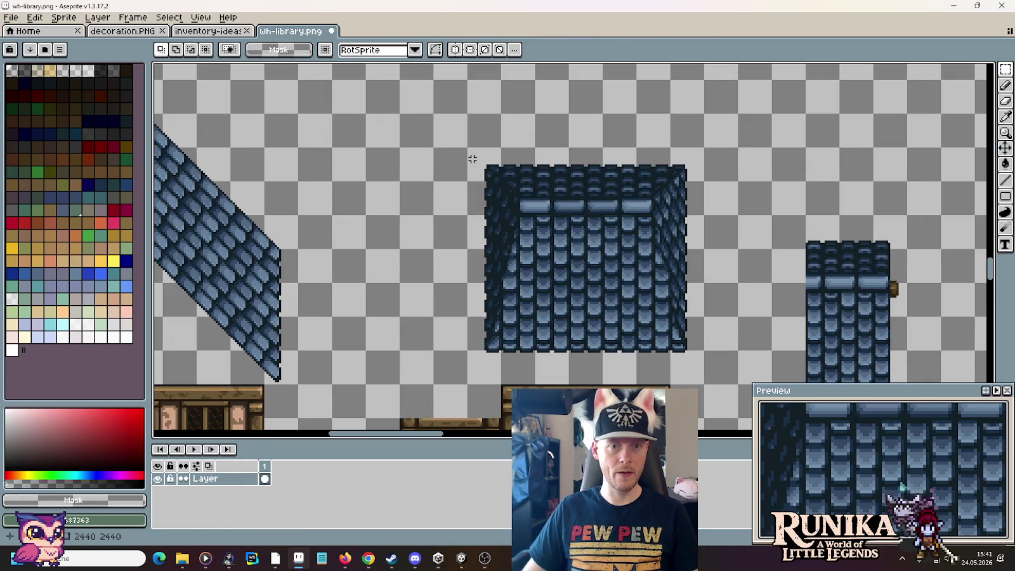
{"action": "left_click_drag", "start_coordinate": [472, 159], "coordinate": [638, 352]}
{"action": "left_click_drag", "start_coordinate": [616, 317], "coordinate": [705, 242]}
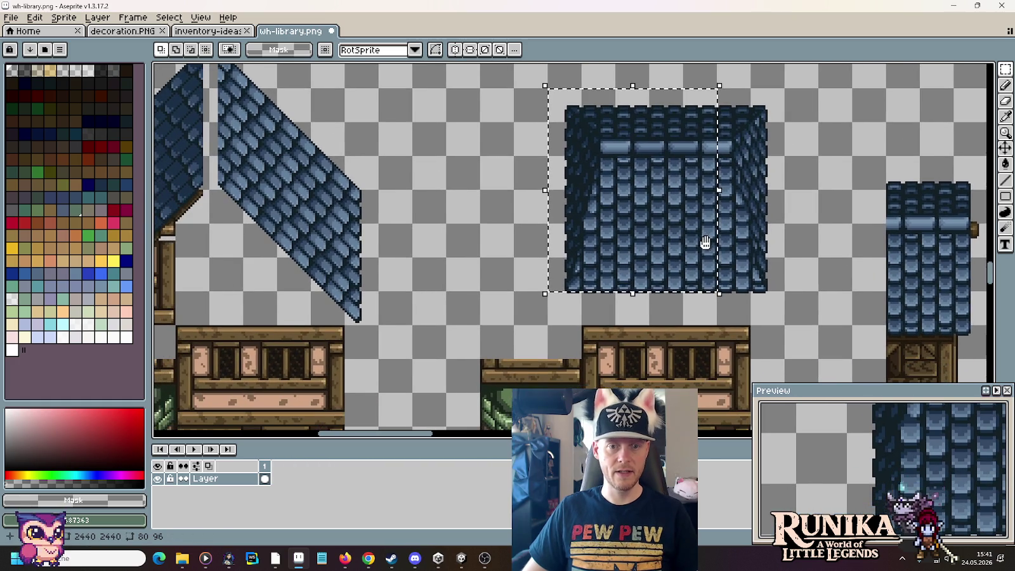
{"action": "left_click_drag", "start_coordinate": [653, 220], "coordinate": [550, 215]}
{"action": "left_click", "coordinate": [667, 220]}
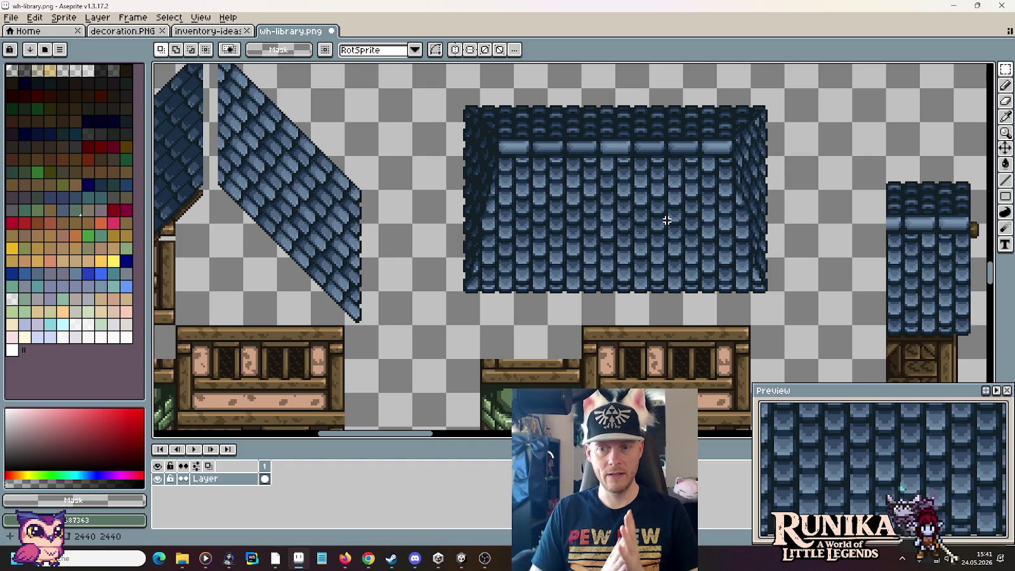
Step: Select the thin dark beam running under the roof
{"action": "scroll", "coordinate": [666, 220], "scroll_direction": "down", "scroll_amount": 2}
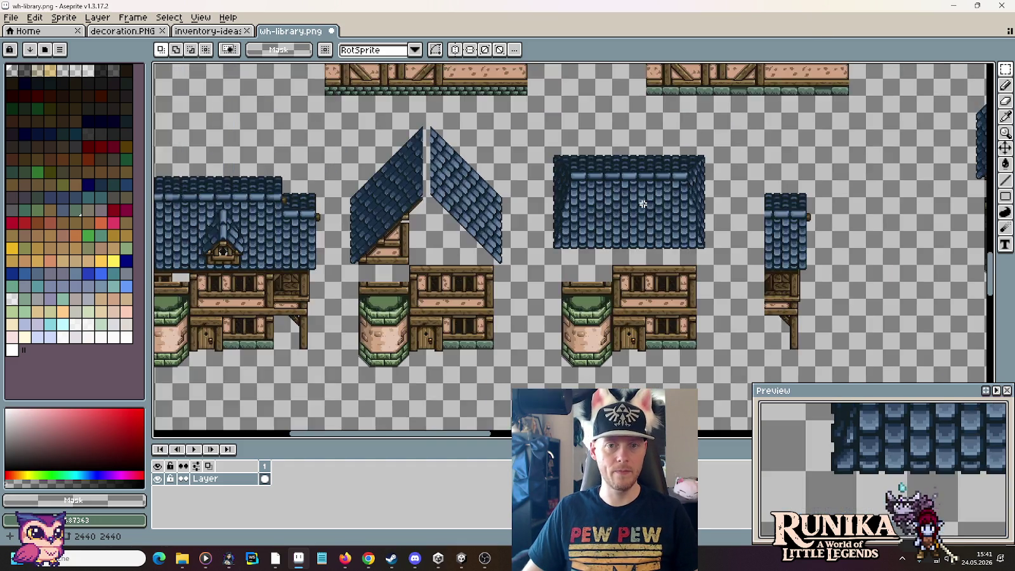
{"action": "scroll", "coordinate": [643, 203], "scroll_direction": "down", "scroll_amount": 2}
{"action": "scroll", "coordinate": [489, 236], "scroll_direction": "up", "scroll_amount": 2}
{"action": "scroll", "coordinate": [460, 238], "scroll_direction": "up", "scroll_amount": 1}
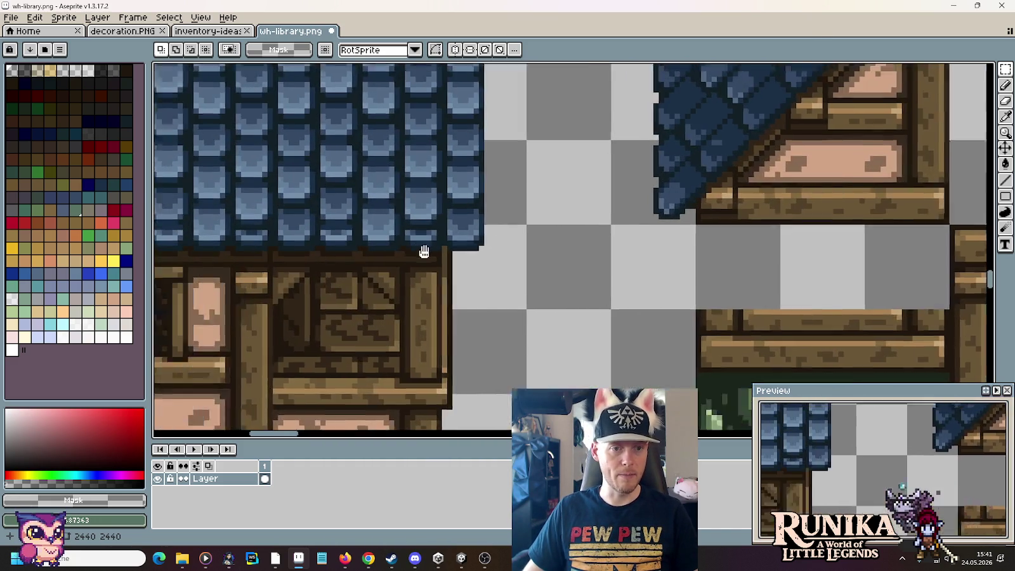
{"action": "scroll", "coordinate": [424, 254], "scroll_direction": "up", "scroll_amount": 1}
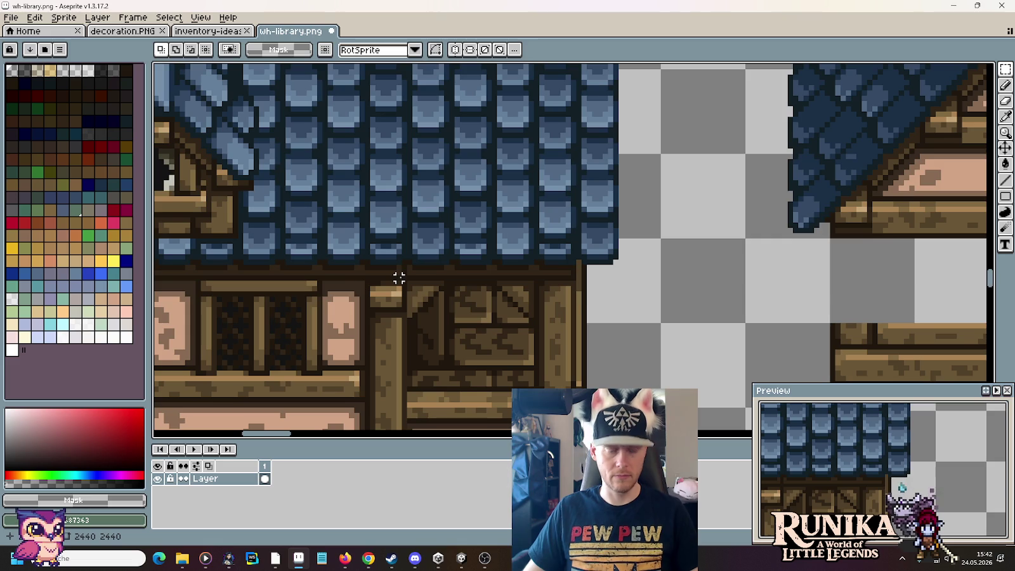
{"action": "scroll", "coordinate": [387, 277], "scroll_direction": "up", "scroll_amount": 2}
{"action": "scroll", "coordinate": [374, 276], "scroll_direction": "up", "scroll_amount": 1}
{"action": "scroll", "coordinate": [375, 276], "scroll_direction": "up", "scroll_amount": 1}
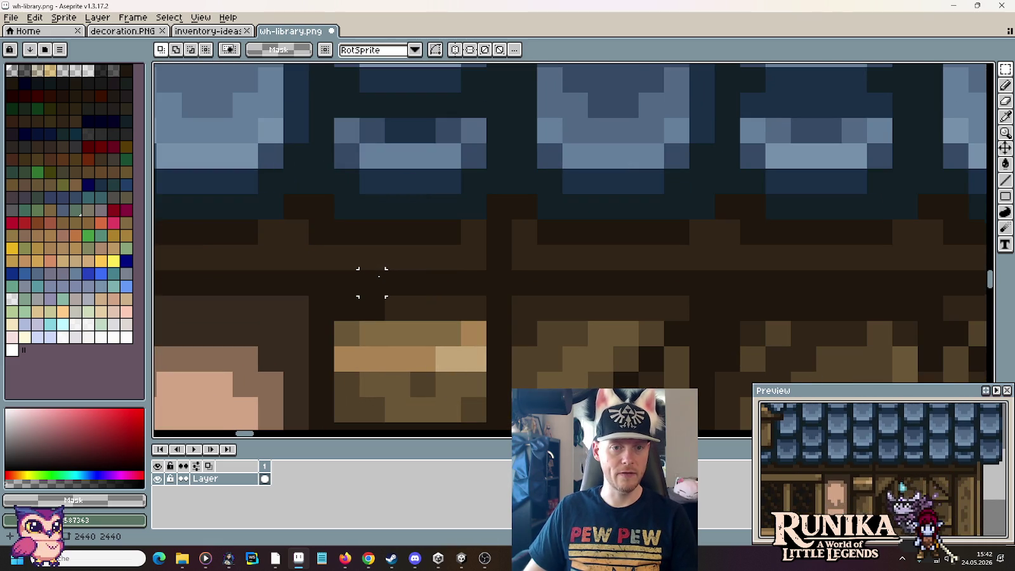
{"action": "scroll", "coordinate": [377, 279], "scroll_direction": "down", "scroll_amount": 2}
{"action": "scroll", "coordinate": [378, 279], "scroll_direction": "down", "scroll_amount": 2}
{"action": "left_click_drag", "start_coordinate": [381, 276], "coordinate": [634, 290]}
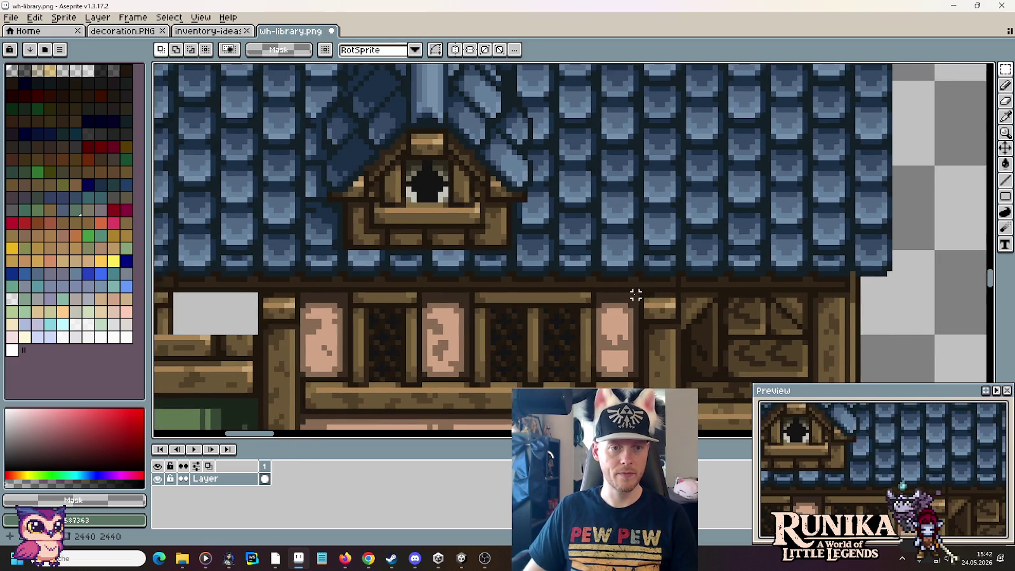
{"action": "scroll", "coordinate": [642, 305], "scroll_direction": "up", "scroll_amount": 3}
{"action": "left_click_drag", "start_coordinate": [759, 272], "coordinate": [167, 215]}
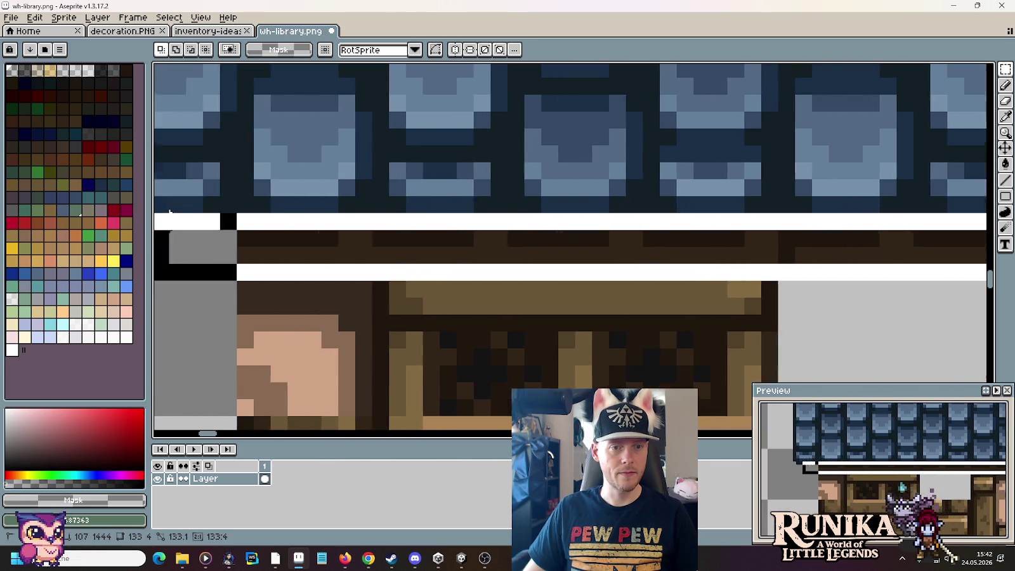
{"action": "mouse_move", "coordinate": [166, 215]}
{"action": "left_mouse_down"}
{"action": "mouse_move", "coordinate": [660, 273]}
{"action": "mouse_move", "coordinate": [456, 214]}
{"action": "left_mouse_up"}
Step: Raise the wide roof block and reposition the thin dark beam strip
{"action": "scroll", "coordinate": [472, 231], "scroll_direction": "down", "scroll_amount": 5}
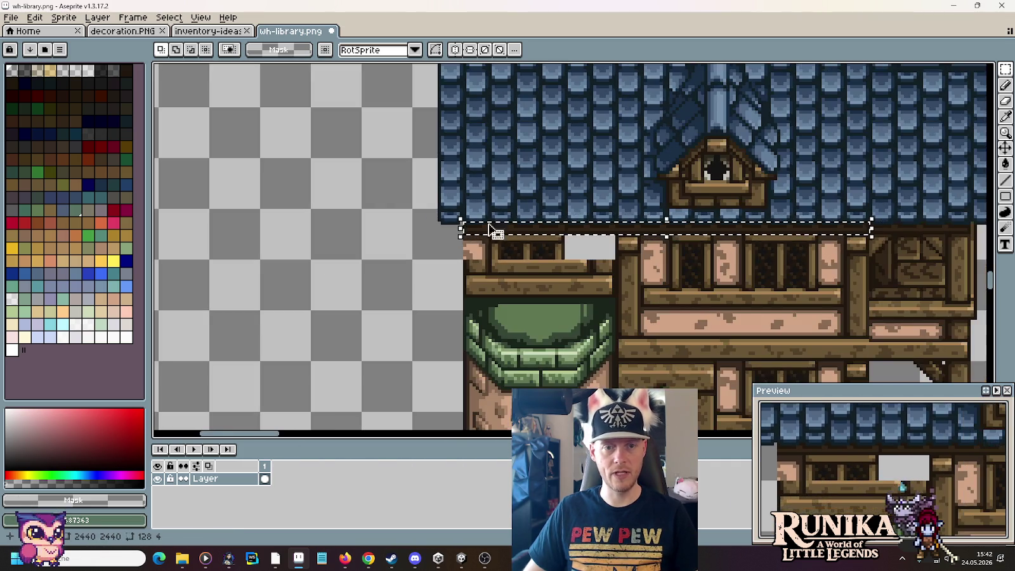
{"action": "scroll", "coordinate": [634, 190], "scroll_direction": "right", "scroll_amount": 3}
{"action": "scroll", "coordinate": [811, 168], "scroll_direction": "down", "scroll_amount": 1}
{"action": "scroll", "coordinate": [811, 168], "scroll_direction": "down", "scroll_amount": 2}
{"action": "scroll", "coordinate": [748, 171], "scroll_direction": "up", "scroll_amount": 1}
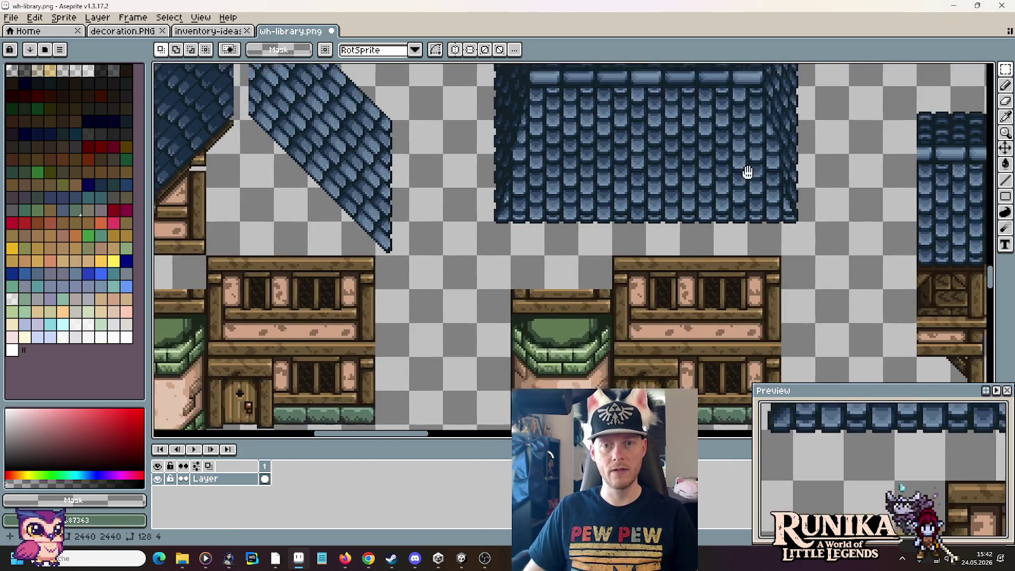
{"action": "scroll", "coordinate": [770, 303], "scroll_direction": "up", "scroll_amount": 2}
{"action": "left_click_drag", "start_coordinate": [755, 335], "coordinate": [434, 85]}
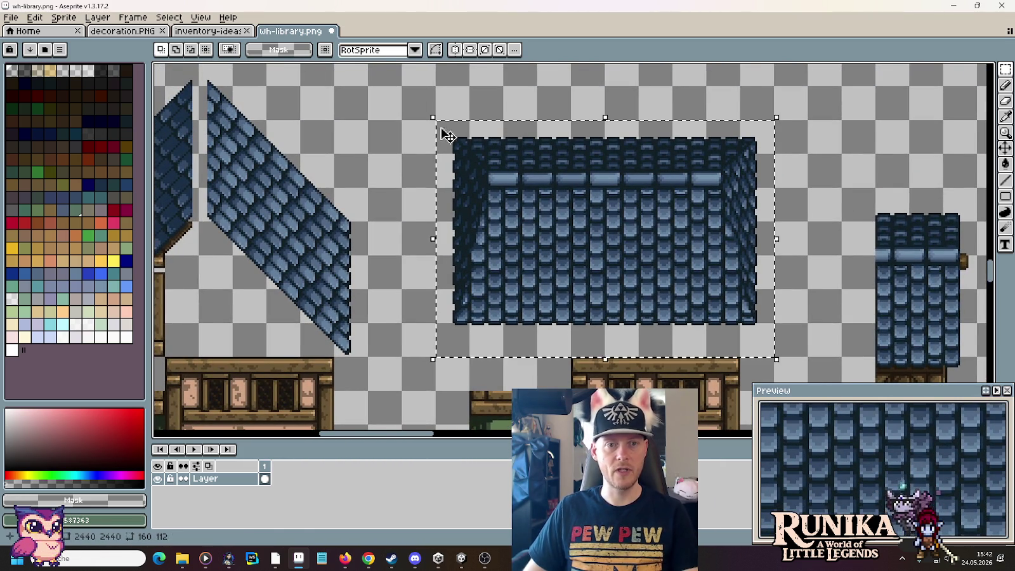
{"action": "left_click_drag", "start_coordinate": [512, 181], "coordinate": [515, 146]}
{"action": "mouse_move", "coordinate": [433, 365]}
{"action": "left_mouse_down"}
{"action": "mouse_move", "coordinate": [708, 375]}
{"action": "mouse_move", "coordinate": [759, 283]}
{"action": "mouse_move", "coordinate": [751, 348]}
{"action": "left_mouse_up"}
{"action": "scroll", "coordinate": [707, 372], "scroll_direction": "up", "scroll_amount": 1}
{"action": "scroll", "coordinate": [730, 373], "scroll_direction": "up", "scroll_amount": 1}
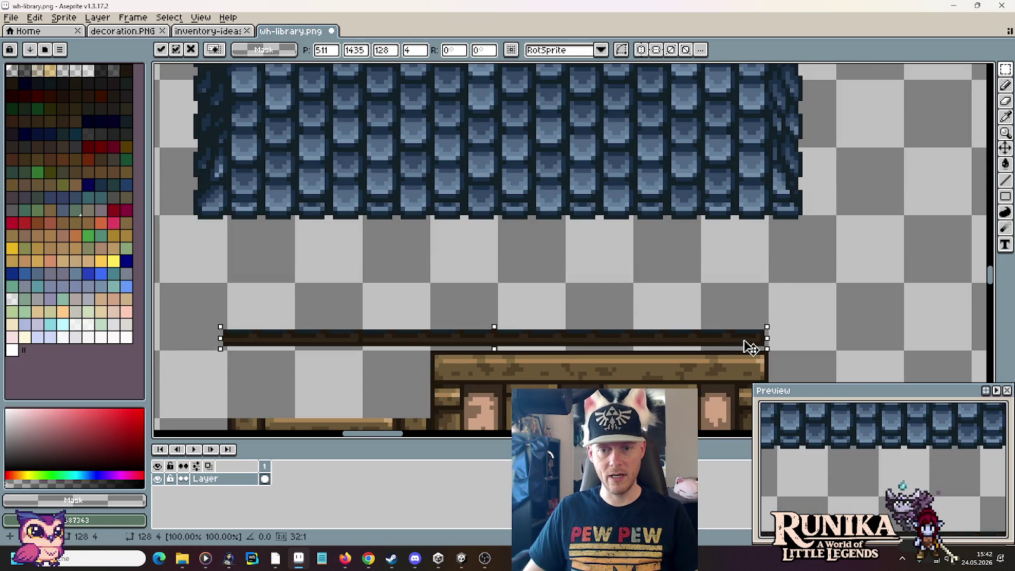
{"action": "left_click", "coordinate": [734, 299]}
Step: With the pencil, pick the dark and darker browns from the beam
{"action": "scroll", "coordinate": [596, 261], "scroll_direction": "up", "scroll_amount": 1}
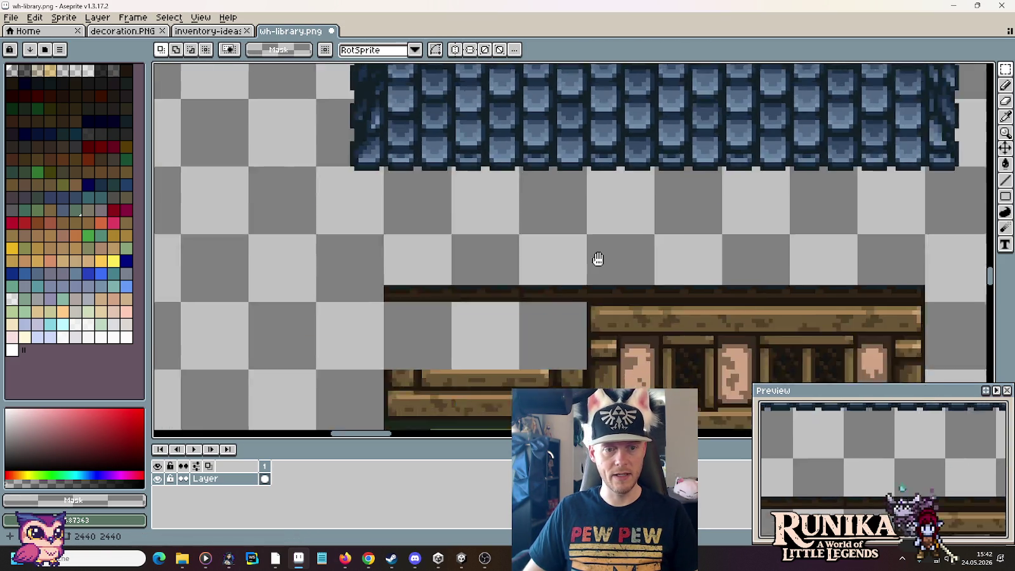
{"action": "scroll", "coordinate": [604, 270], "scroll_direction": "up", "scroll_amount": 1}
{"action": "scroll", "coordinate": [609, 285], "scroll_direction": "up", "scroll_amount": 1}
{"action": "scroll", "coordinate": [682, 235], "scroll_direction": "up", "scroll_amount": 1}
{"action": "scroll", "coordinate": [691, 253], "scroll_direction": "down", "scroll_amount": 1}
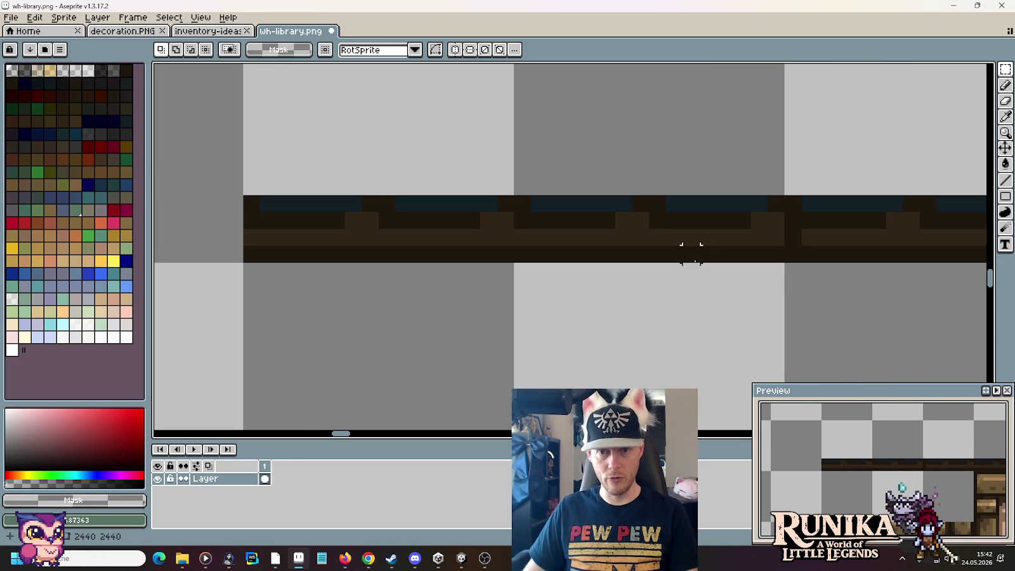
{"action": "key", "text": "b"}
{"action": "left_click", "coordinate": [791, 238], "text": "alt"}
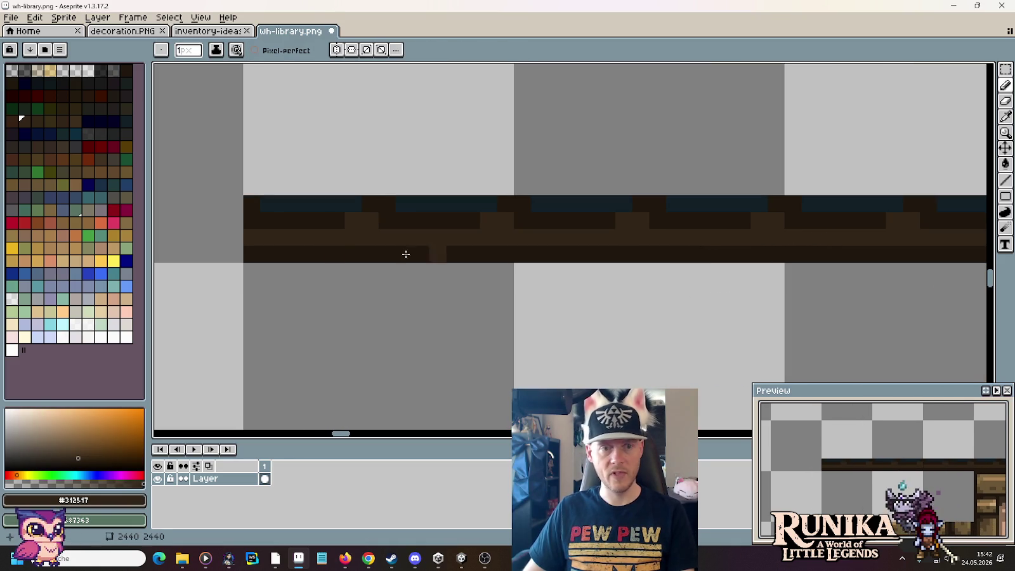
{"action": "left_click", "coordinate": [286, 213], "text": "alt"}
{"action": "scroll", "coordinate": [330, 287], "scroll_direction": "down", "scroll_amount": 4}
{"action": "scroll", "coordinate": [341, 284], "scroll_direction": "down", "scroll_amount": 2}
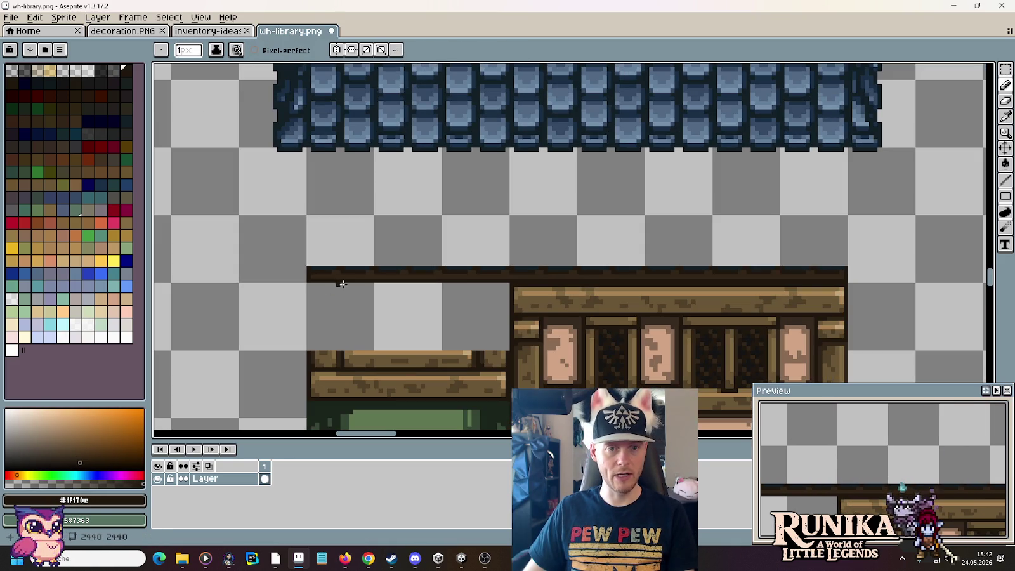
{"action": "mouse_move", "coordinate": [527, 173]}
{"action": "left_mouse_down"}
{"action": "mouse_move", "coordinate": [510, 195]}
{"action": "mouse_move", "coordinate": [532, 215]}
{"action": "left_mouse_up"}
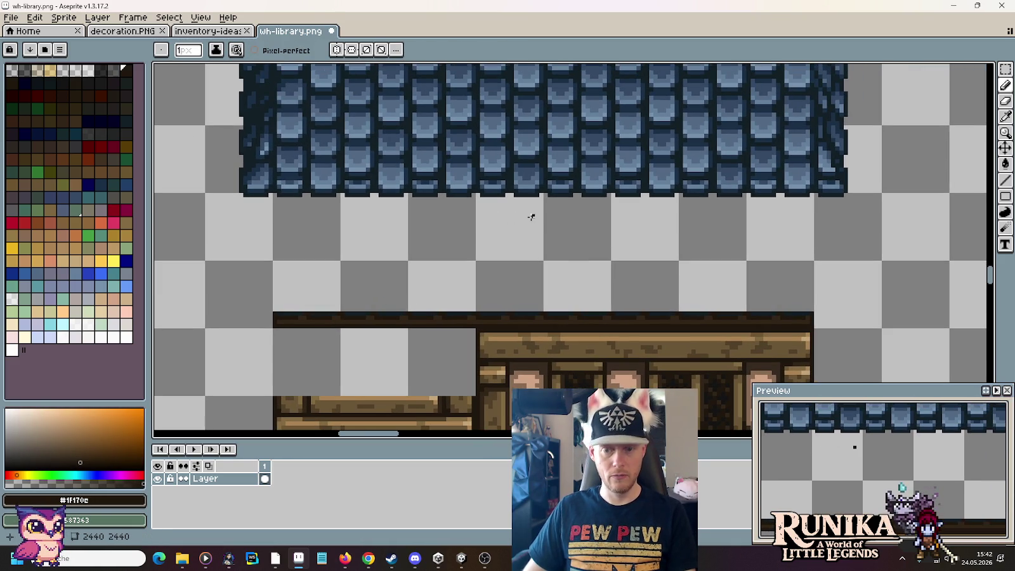
Step: Marquee-select the blue tiled roof block
{"action": "key", "text": "m"}
{"action": "left_click_drag", "start_coordinate": [761, 145], "coordinate": [759, 267]}
{"action": "mouse_move", "coordinate": [878, 373]}
{"action": "left_mouse_down"}
{"action": "mouse_move", "coordinate": [811, 243]}
{"action": "mouse_move", "coordinate": [339, 124]}
{"action": "mouse_move", "coordinate": [199, 119]}
{"action": "left_mouse_up"}
{"action": "left_click_drag", "start_coordinate": [304, 202], "coordinate": [396, 70]}
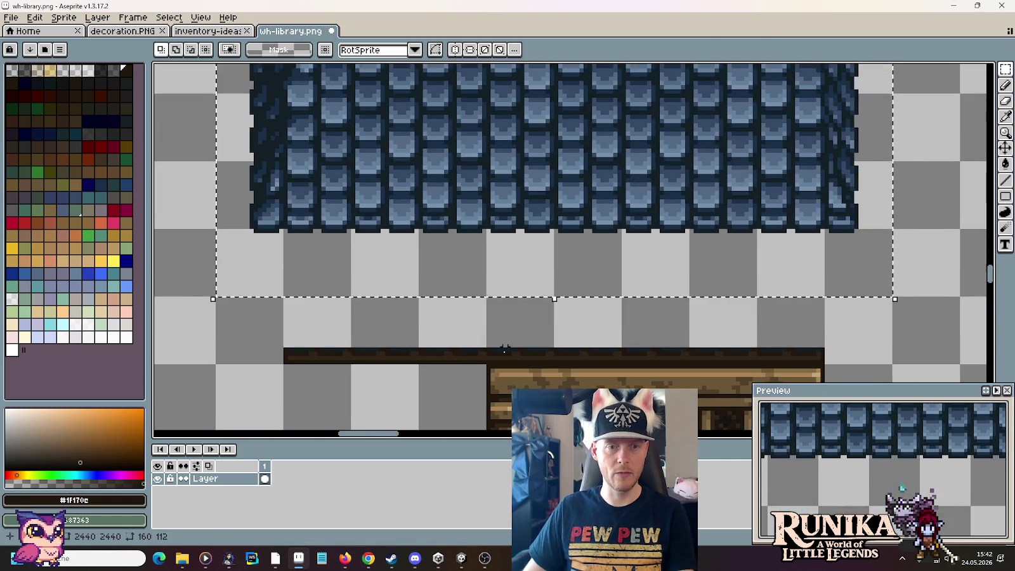
{"action": "scroll", "coordinate": [584, 131], "scroll_direction": "up", "scroll_amount": 2}
{"action": "scroll", "coordinate": [584, 132], "scroll_direction": "up", "scroll_amount": 2}
Step: Lower the selected roof a few pixels toward the wall and commit it
{"action": "left_click_drag", "start_coordinate": [585, 132], "coordinate": [507, 345]}
{"action": "key", "text": "ctrl+v"}
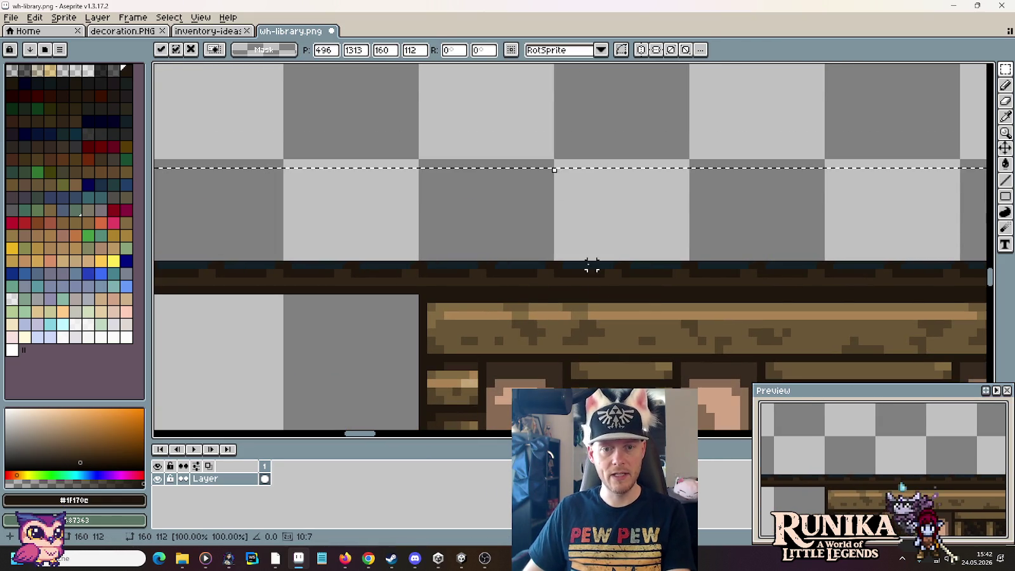
{"action": "key", "text": "Down"}
{"action": "key", "text": "Down"}
{"action": "key", "text": "Down"}
{"action": "key", "text": "Down"}
{"action": "key", "text": "Down"}
{"action": "key", "text": "Down"}
{"action": "scroll", "coordinate": [587, 274], "scroll_direction": "up", "scroll_amount": 2}
{"action": "key", "text": "Down"}
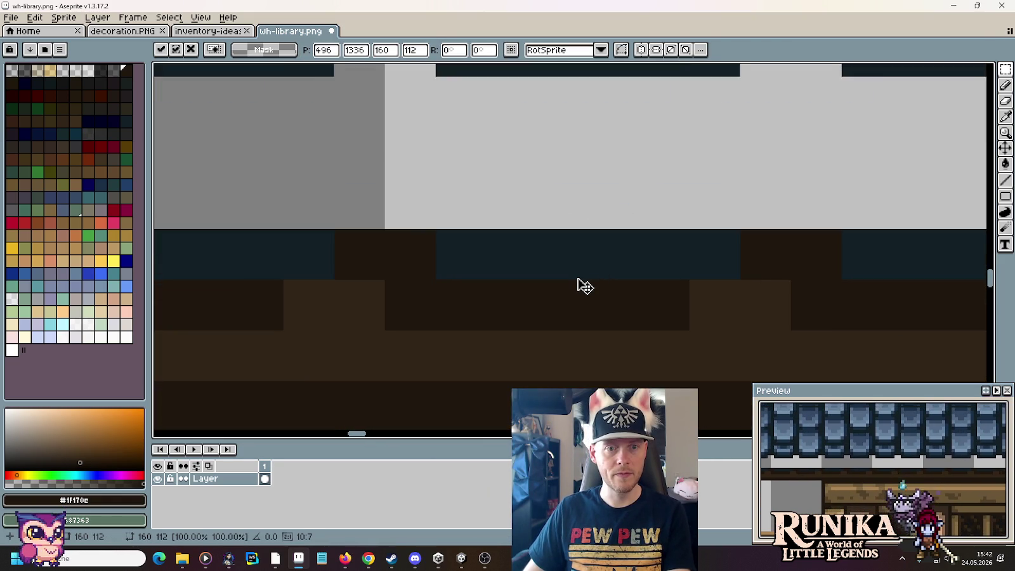
{"action": "key", "text": "Down"}
{"action": "key", "text": "Down"}
{"action": "key", "text": "Down"}
{"action": "key", "text": "Down"}
{"action": "key", "text": "Down"}
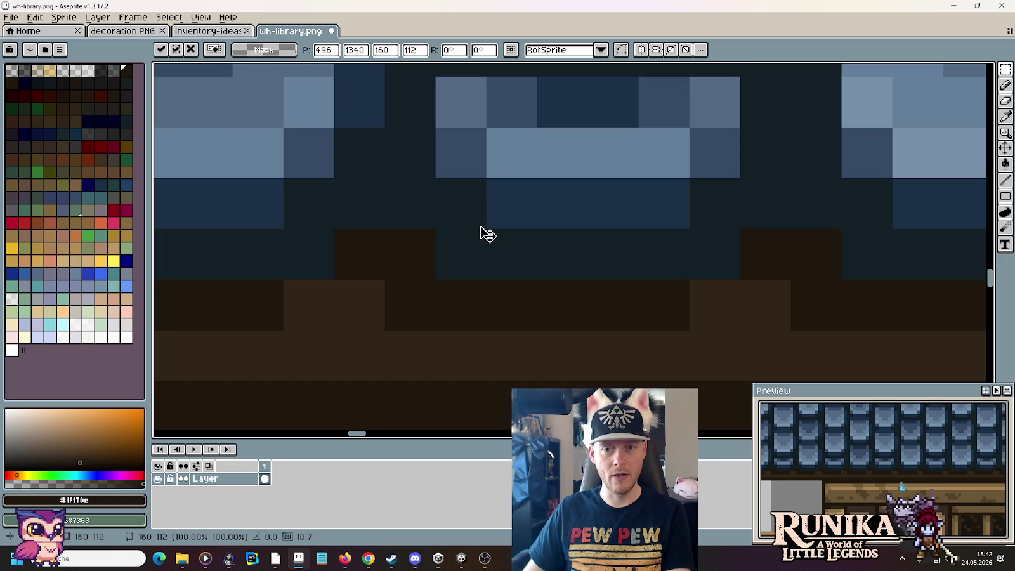
{"action": "scroll", "coordinate": [482, 231], "scroll_direction": "down", "scroll_amount": 1}
{"action": "scroll", "coordinate": [482, 232], "scroll_direction": "down", "scroll_amount": 1}
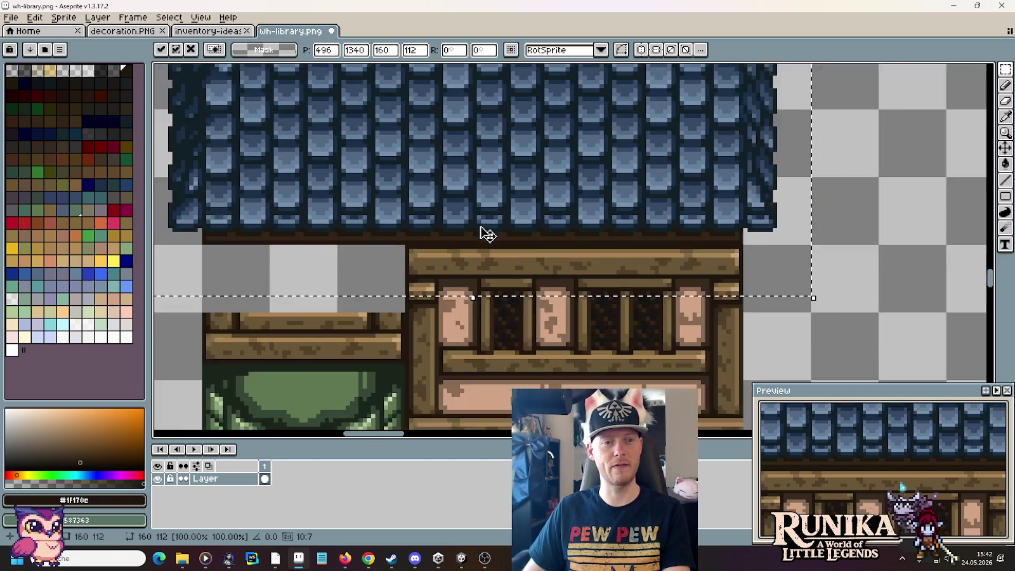
{"action": "scroll", "coordinate": [482, 232], "scroll_direction": "down", "scroll_amount": 1}
{"action": "key", "text": "Return"}
Step: Nudge the roof down one more pixel onto the wall and deselect
{"action": "mouse_move", "coordinate": [675, 248]}
{"action": "left_mouse_down"}
{"action": "mouse_move", "coordinate": [752, 324]}
{"action": "mouse_move", "coordinate": [411, 155]}
{"action": "left_mouse_up"}
{"action": "scroll", "coordinate": [503, 143], "scroll_direction": "up", "scroll_amount": 1}
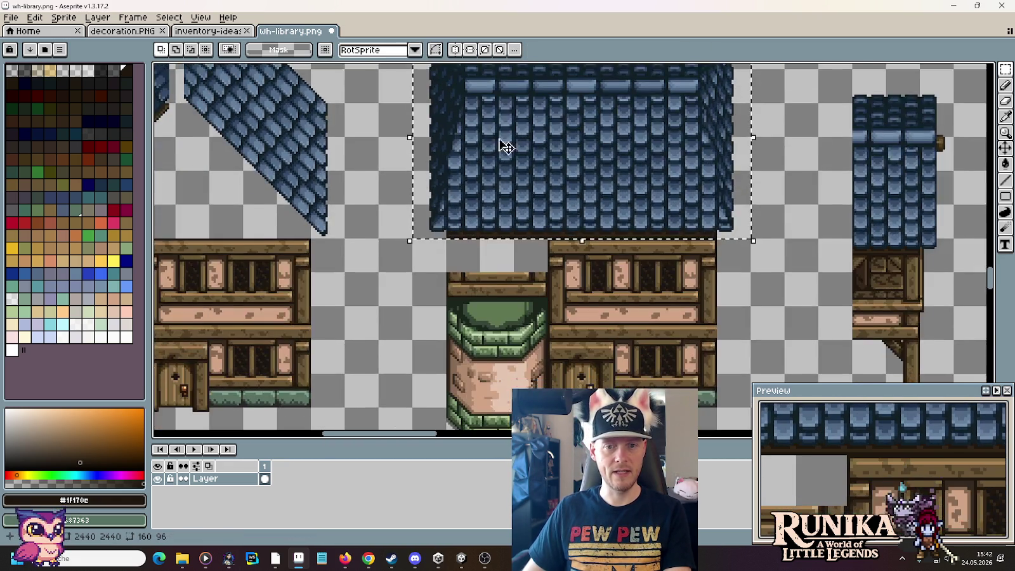
{"action": "scroll", "coordinate": [543, 215], "scroll_direction": "up", "scroll_amount": 1}
{"action": "key", "text": "Down"}
{"action": "key", "text": "Down"}
{"action": "key", "text": "Down"}
{"action": "key", "text": "Down"}
{"action": "key", "text": "Down"}
{"action": "key", "text": "Down"}
{"action": "key", "text": "Down"}
{"action": "key", "text": "Down"}
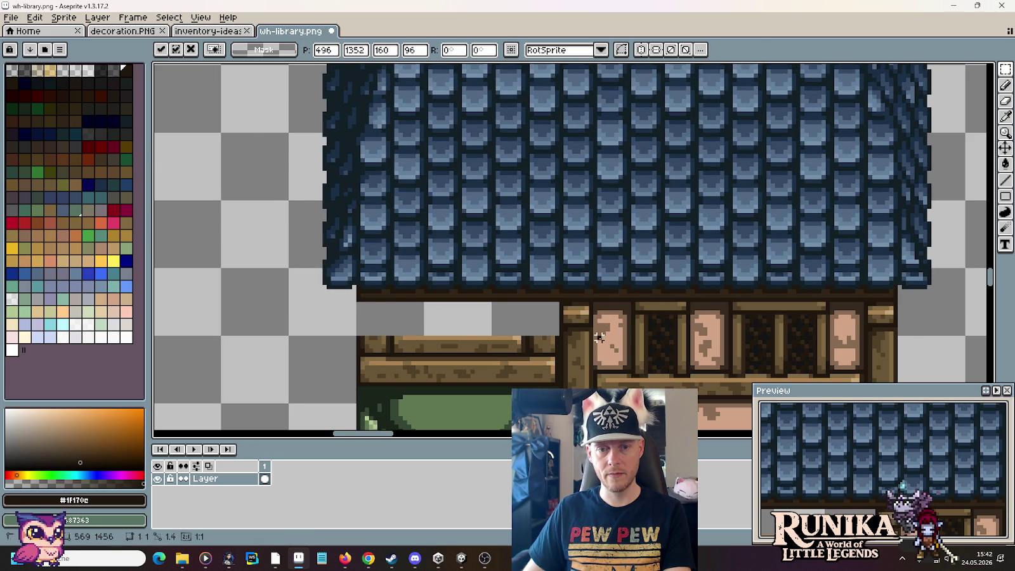
{"action": "key", "text": "ctrl+d"}
{"action": "scroll", "coordinate": [600, 339], "scroll_direction": "down", "scroll_amount": 2}
{"action": "scroll", "coordinate": [602, 337], "scroll_direction": "down", "scroll_amount": 5}
{"action": "scroll", "coordinate": [606, 335], "scroll_direction": "up", "scroll_amount": 2}
{"action": "scroll", "coordinate": [609, 335], "scroll_direction": "down", "scroll_amount": 1}
{"action": "scroll", "coordinate": [609, 334], "scroll_direction": "down", "scroll_amount": 1}
{"action": "scroll", "coordinate": [528, 328], "scroll_direction": "up", "scroll_amount": 1}
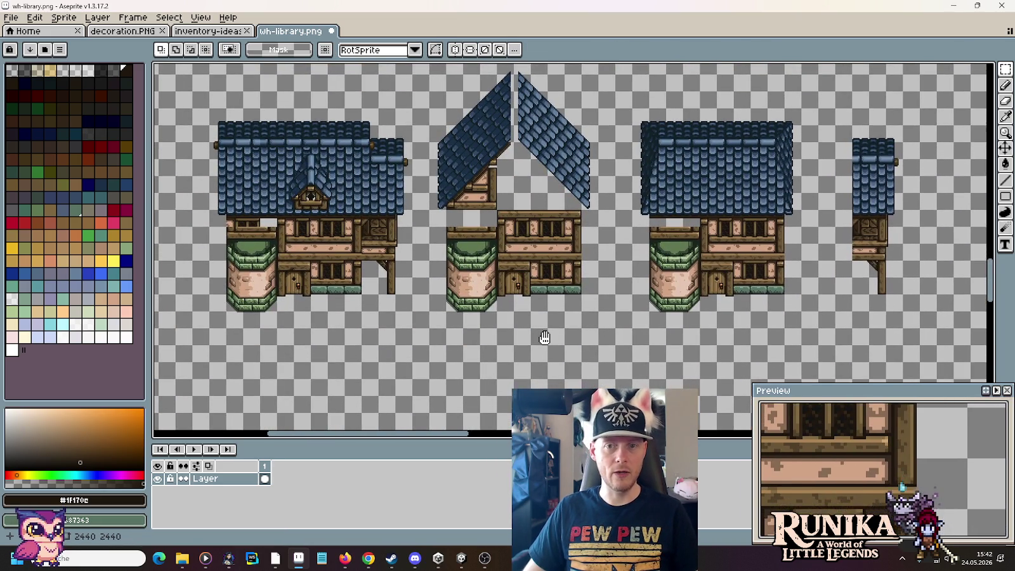
Step: Drop the dormer copy onto the centre of the third house's plain roof
{"action": "left_click_drag", "start_coordinate": [544, 341], "coordinate": [559, 306]}
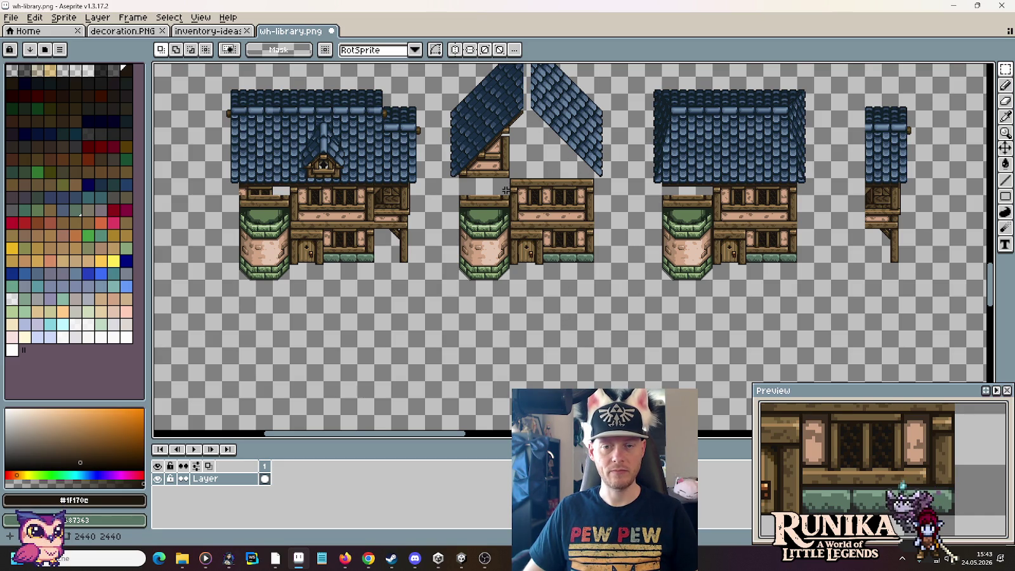
{"action": "left_click_drag", "start_coordinate": [530, 335], "coordinate": [563, 258]}
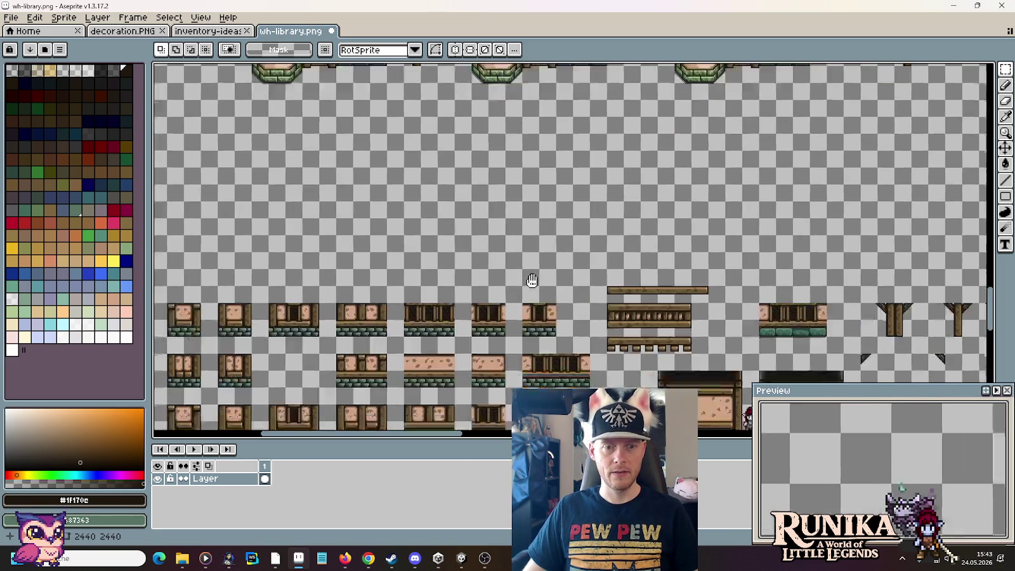
{"action": "scroll", "coordinate": [563, 259], "scroll_direction": "down", "scroll_amount": 3}
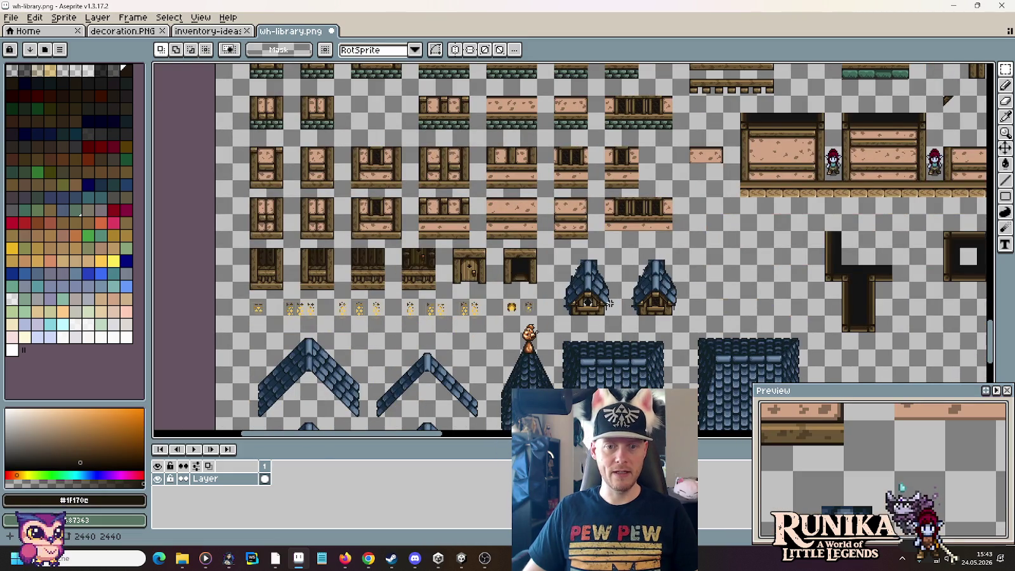
{"action": "scroll", "coordinate": [609, 306], "scroll_direction": "up", "scroll_amount": 5}
{"action": "left_click", "coordinate": [810, 259]}
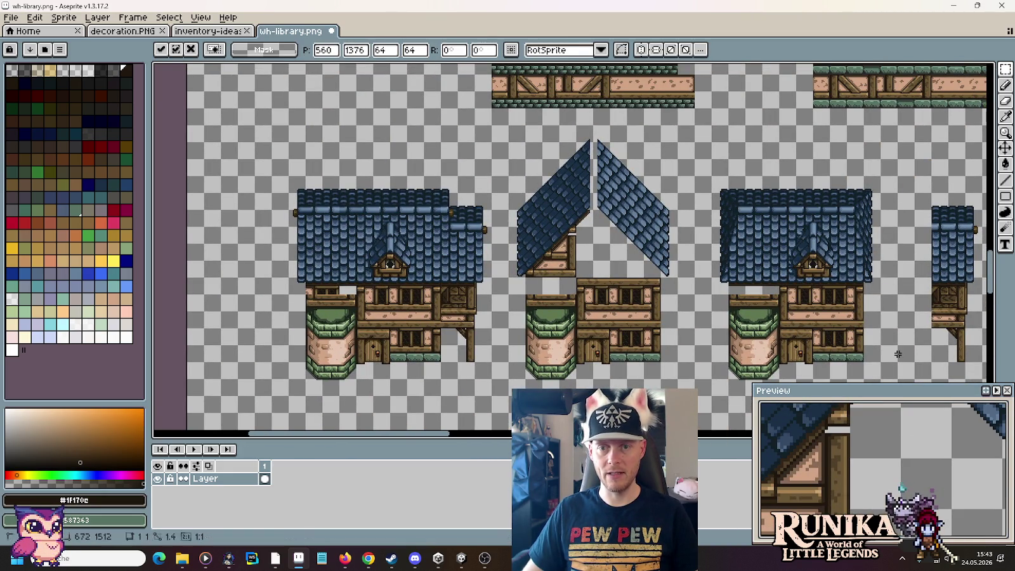
{"action": "key", "text": "ctrl+d"}
Step: Select a narrow strip at the roof's edge
{"action": "left_click_drag", "start_coordinate": [895, 354], "coordinate": [709, 311]}
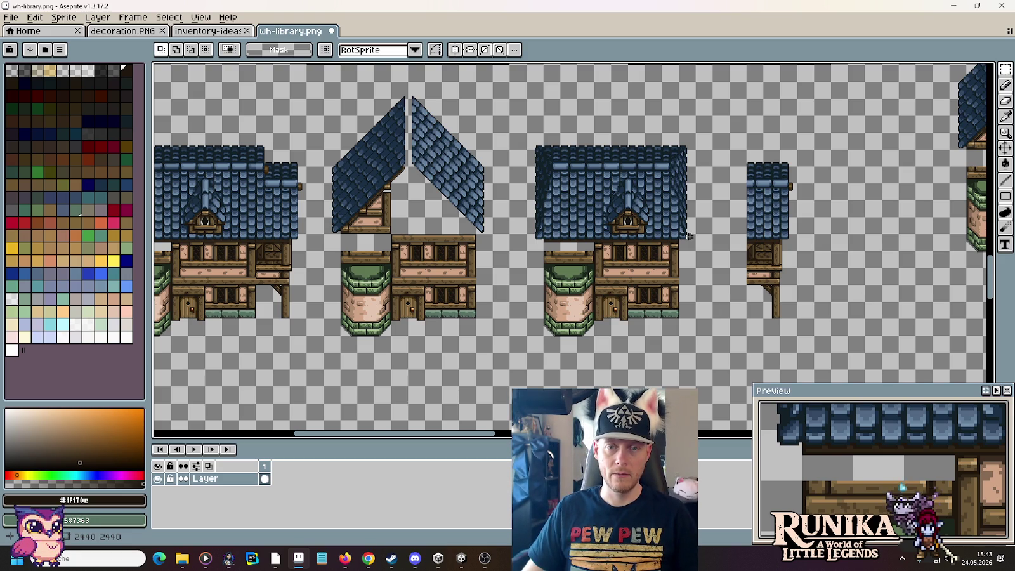
{"action": "mouse_move", "coordinate": [844, 268]}
{"action": "left_mouse_down"}
{"action": "mouse_move", "coordinate": [637, 267]}
{"action": "mouse_move", "coordinate": [452, 201]}
{"action": "left_mouse_up"}
{"action": "scroll", "coordinate": [637, 267], "scroll_direction": "down", "scroll_amount": 2}
{"action": "scroll", "coordinate": [594, 261], "scroll_direction": "up", "scroll_amount": 3}
{"action": "scroll", "coordinate": [755, 271], "scroll_direction": "right", "scroll_amount": 2}
{"action": "left_click_drag", "start_coordinate": [769, 315], "coordinate": [739, 180]}
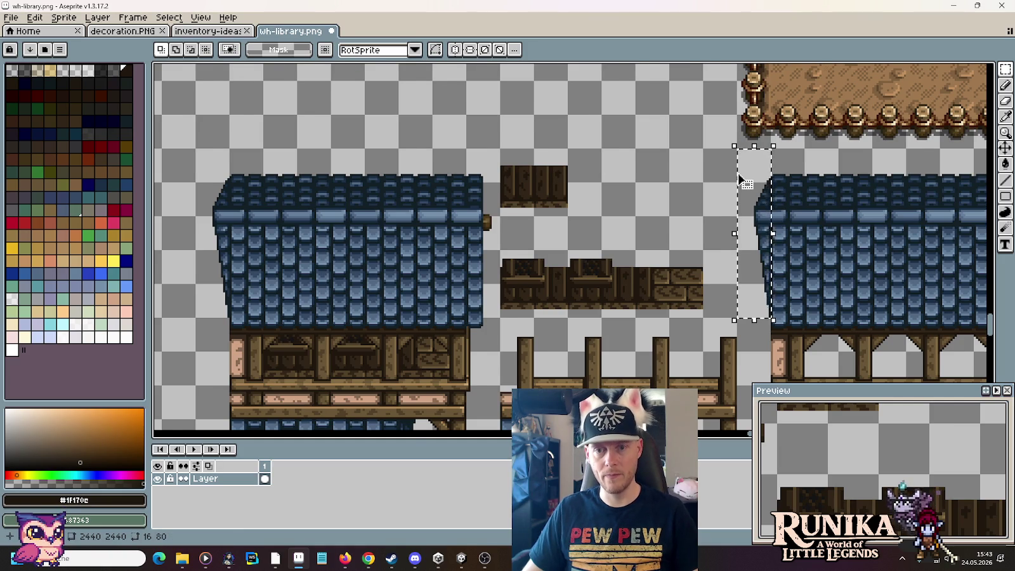
Step: Move the roof edge strip onto the side wing's left side
{"action": "scroll", "coordinate": [740, 181], "scroll_direction": "down", "scroll_amount": 3}
{"action": "mouse_move", "coordinate": [444, 190]}
{"action": "left_mouse_down"}
{"action": "mouse_move", "coordinate": [629, 240]}
{"action": "mouse_move", "coordinate": [599, 236]}
{"action": "left_mouse_up"}
{"action": "scroll", "coordinate": [517, 227], "scroll_direction": "up", "scroll_amount": 3}
{"action": "scroll", "coordinate": [516, 236], "scroll_direction": "up", "scroll_amount": 2}
{"action": "mouse_move", "coordinate": [579, 279]}
{"action": "left_mouse_down"}
{"action": "mouse_move", "coordinate": [545, 235]}
{"action": "mouse_move", "coordinate": [573, 237]}
{"action": "left_mouse_up"}
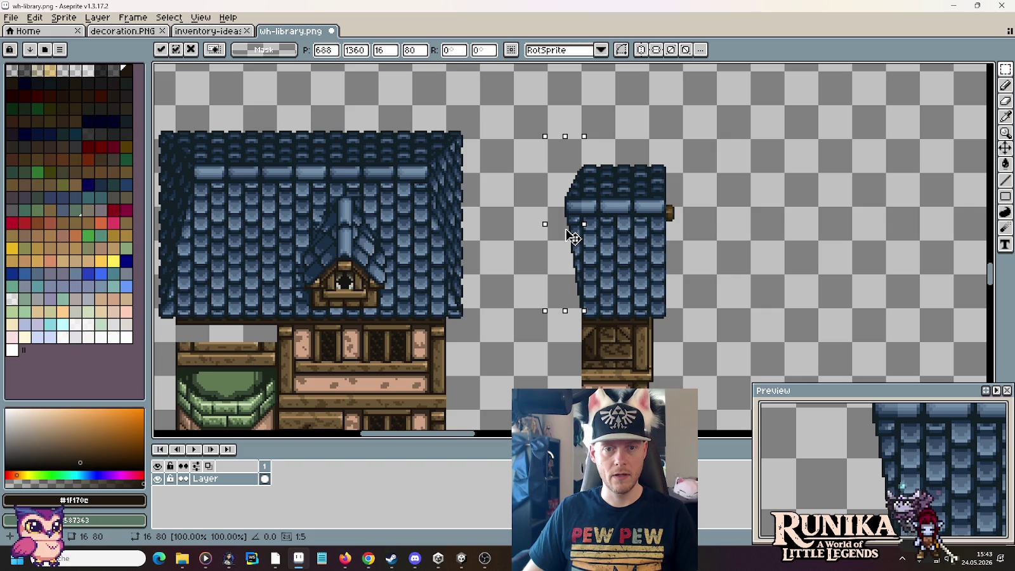
{"action": "left_click", "coordinate": [678, 256]}
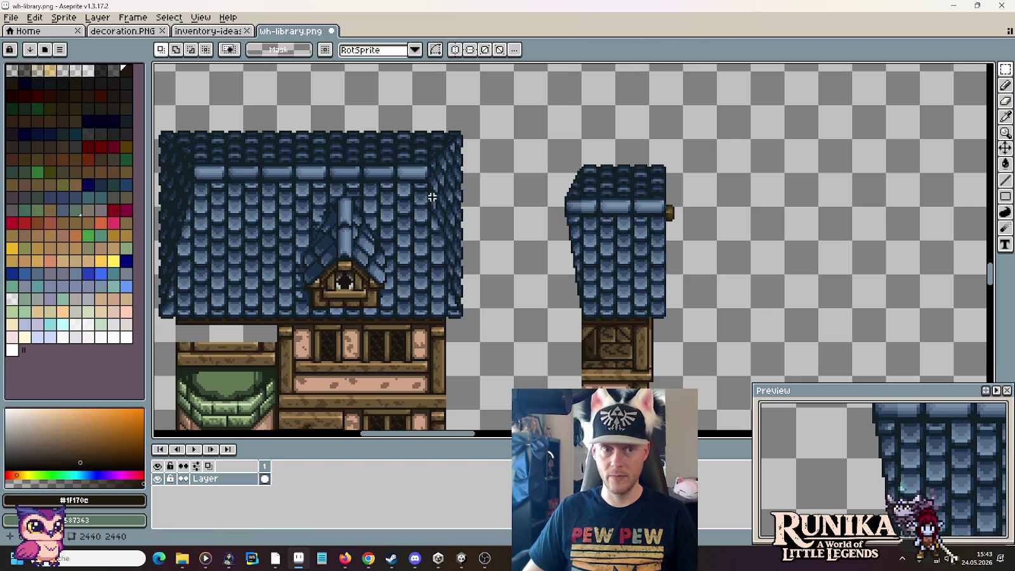
Step: Place a small block of roof tiles at the left end of the ridge row
{"action": "scroll", "coordinate": [315, 182], "scroll_direction": "up", "scroll_amount": 2}
{"action": "scroll", "coordinate": [505, 261], "scroll_direction": "down", "scroll_amount": 1}
{"action": "scroll", "coordinate": [572, 259], "scroll_direction": "up", "scroll_amount": 3}
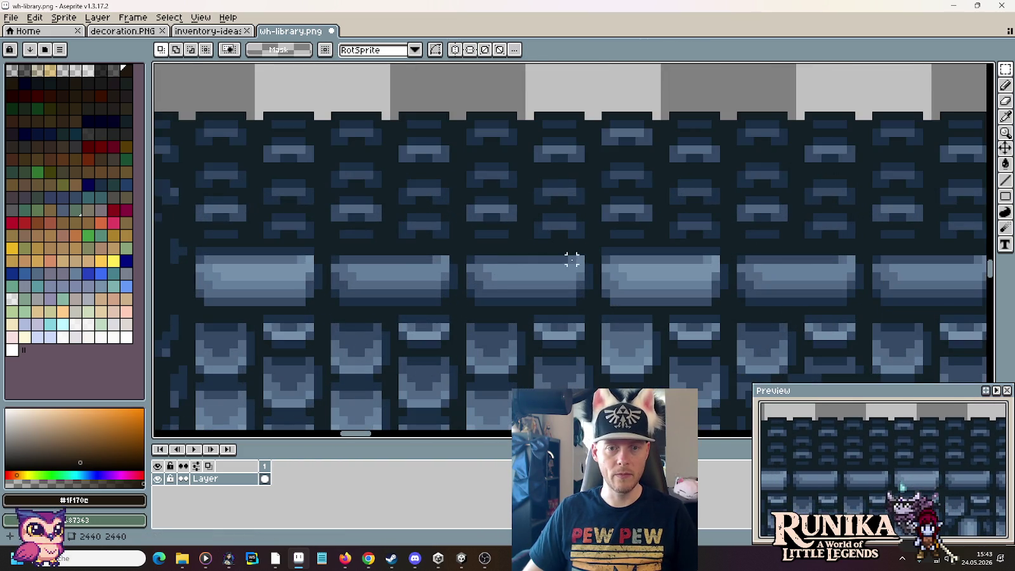
{"action": "left_click_drag", "start_coordinate": [588, 255], "coordinate": [530, 309]}
{"action": "mouse_move", "coordinate": [880, 323]}
{"action": "left_mouse_down"}
{"action": "mouse_move", "coordinate": [374, 246]}
{"action": "mouse_move", "coordinate": [38, 174]}
{"action": "left_mouse_up"}
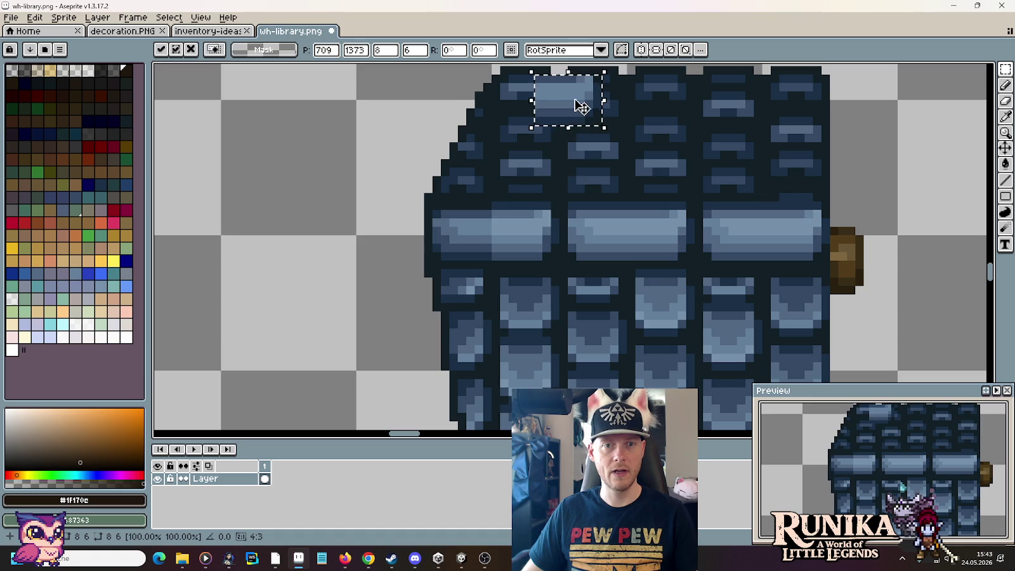
{"action": "left_click_drag", "start_coordinate": [580, 105], "coordinate": [528, 240]}
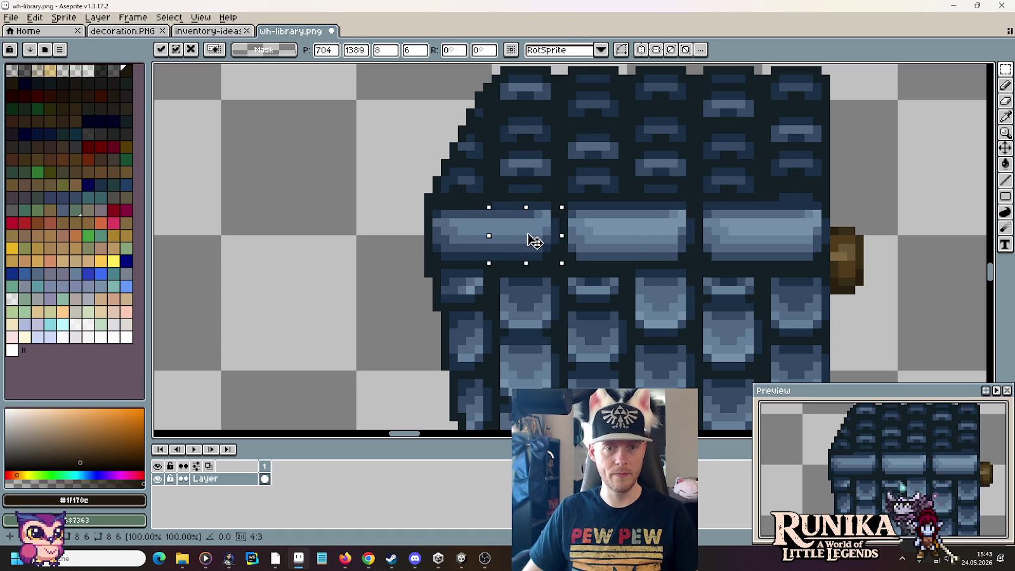
{"action": "key", "text": "Return"}
Step: Select the whole narrow side wing
{"action": "scroll", "coordinate": [628, 246], "scroll_direction": "down", "scroll_amount": 2}
{"action": "scroll", "coordinate": [619, 254], "scroll_direction": "down", "scroll_amount": 1}
{"action": "scroll", "coordinate": [618, 253], "scroll_direction": "down", "scroll_amount": 3}
{"action": "scroll", "coordinate": [618, 253], "scroll_direction": "left", "scroll_amount": 1}
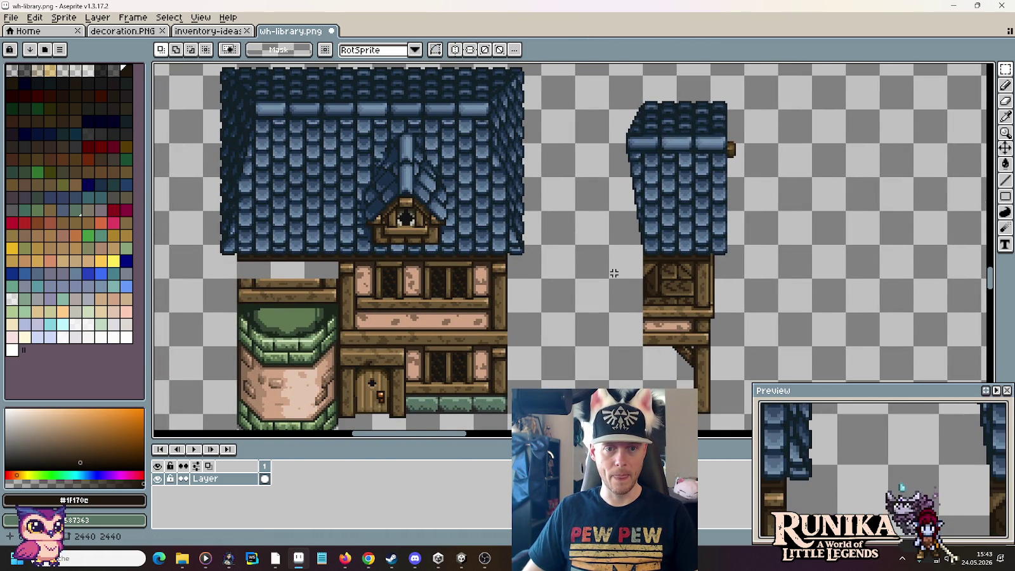
{"action": "left_click_drag", "start_coordinate": [747, 416], "coordinate": [608, 73]}
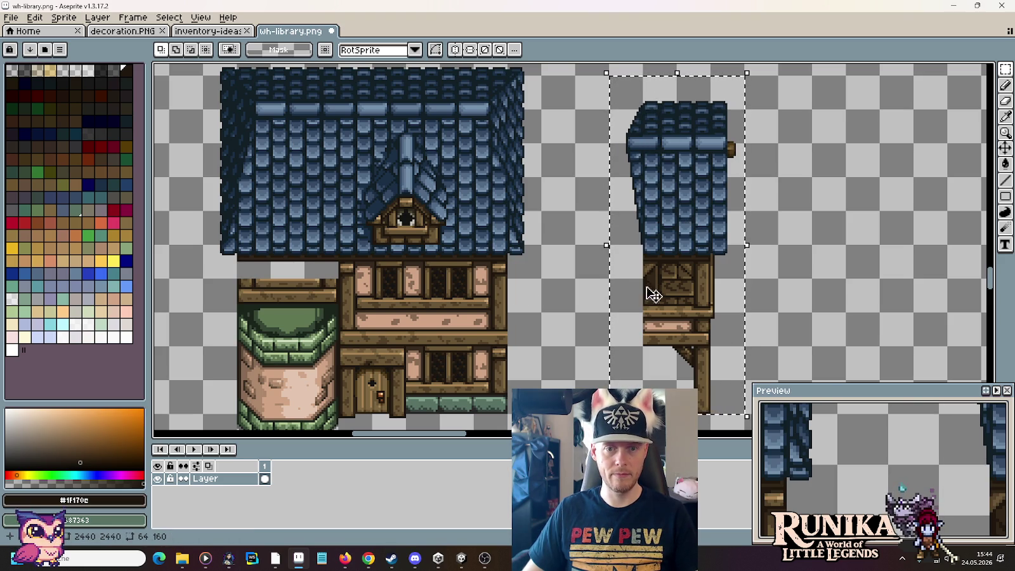
{"action": "left_click_drag", "start_coordinate": [660, 292], "coordinate": [538, 292]}
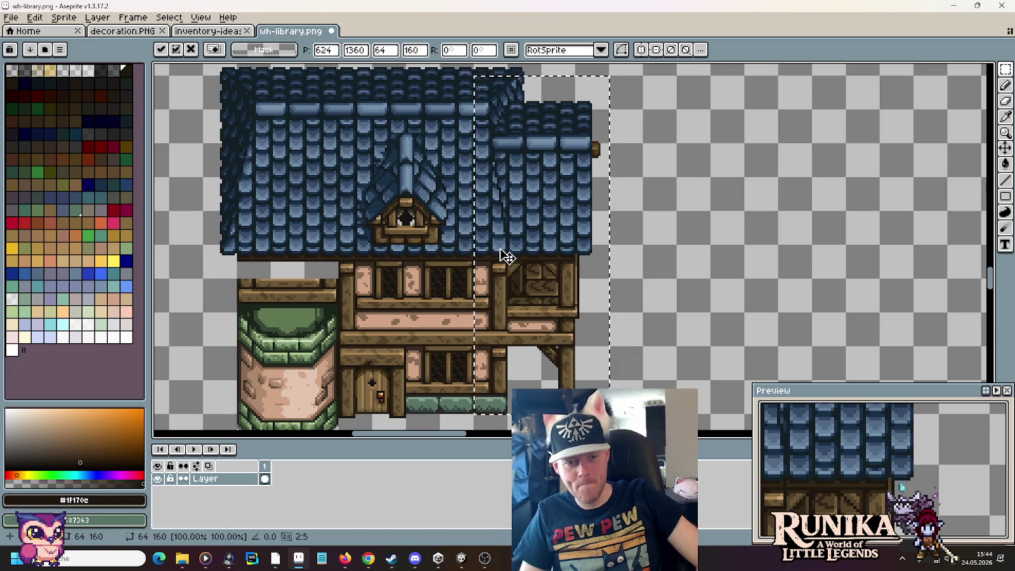
{"action": "key", "text": "Up"}
{"action": "key", "text": "Up"}
{"action": "key", "text": "Up"}
{"action": "key", "text": "Up"}
{"action": "key", "text": "Up"}
{"action": "key", "text": "Up"}
{"action": "key", "text": "Up"}
{"action": "key", "text": "Up"}
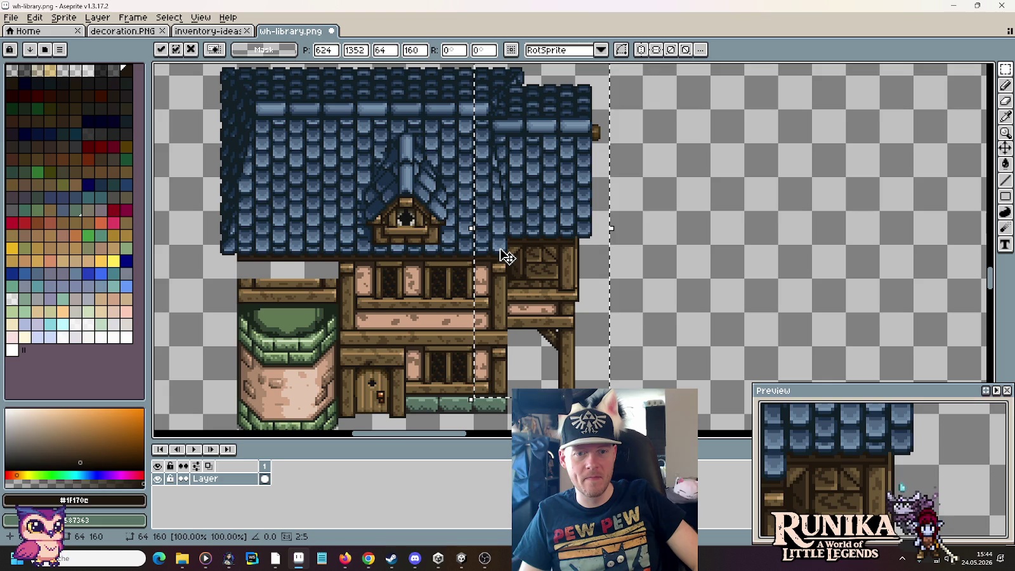
{"action": "key", "text": "Down"}
{"action": "key", "text": "Down"}
{"action": "key", "text": "Down"}
{"action": "key", "text": "Down"}
{"action": "key", "text": "Down"}
{"action": "key", "text": "Down"}
{"action": "key", "text": "Down"}
{"action": "key", "text": "Down"}
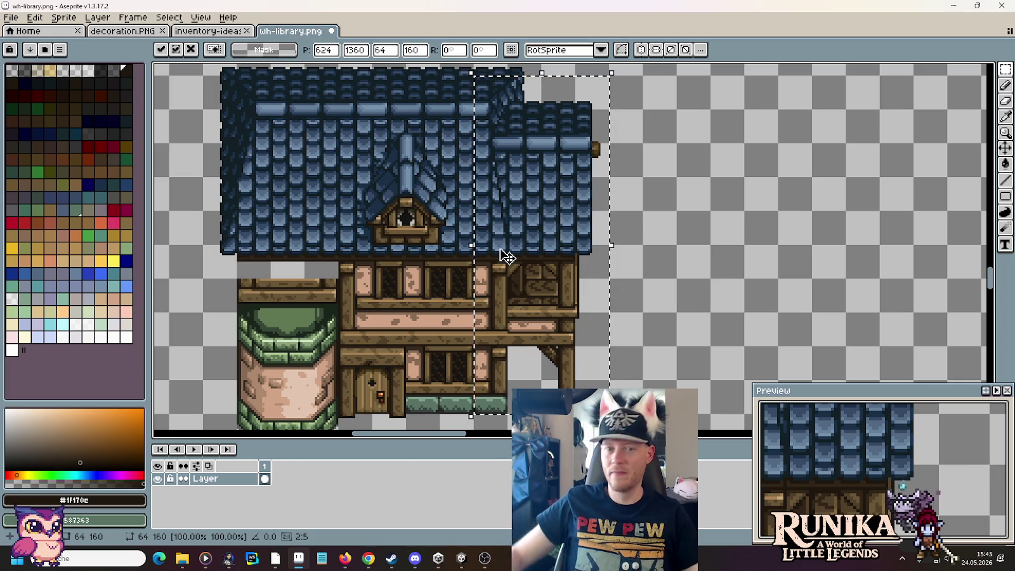
{"action": "left_click_drag", "start_coordinate": [526, 257], "coordinate": [660, 259]}
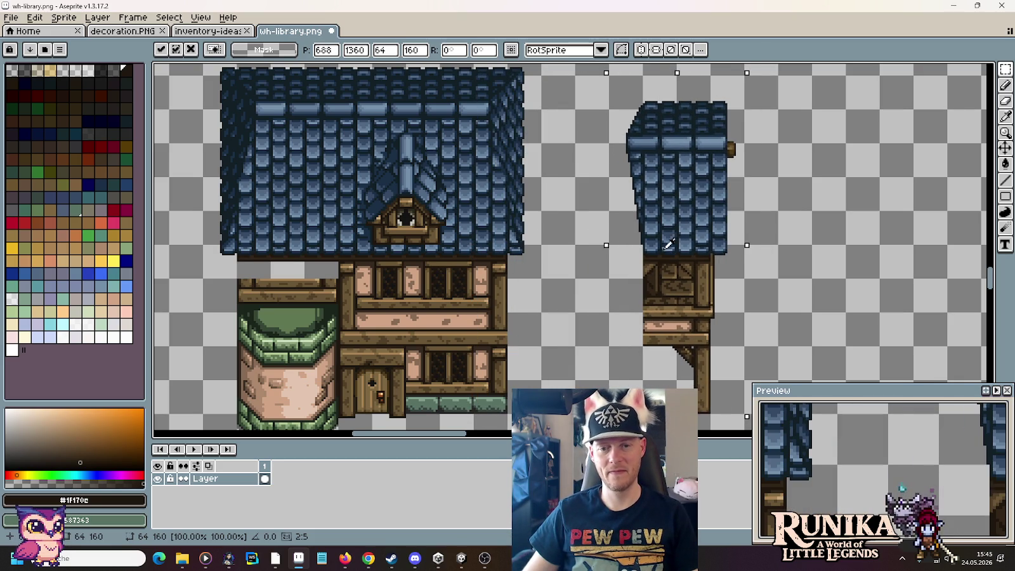
{"action": "key", "text": "Return"}
{"action": "scroll", "coordinate": [571, 245], "scroll_direction": "down", "scroll_amount": 1}
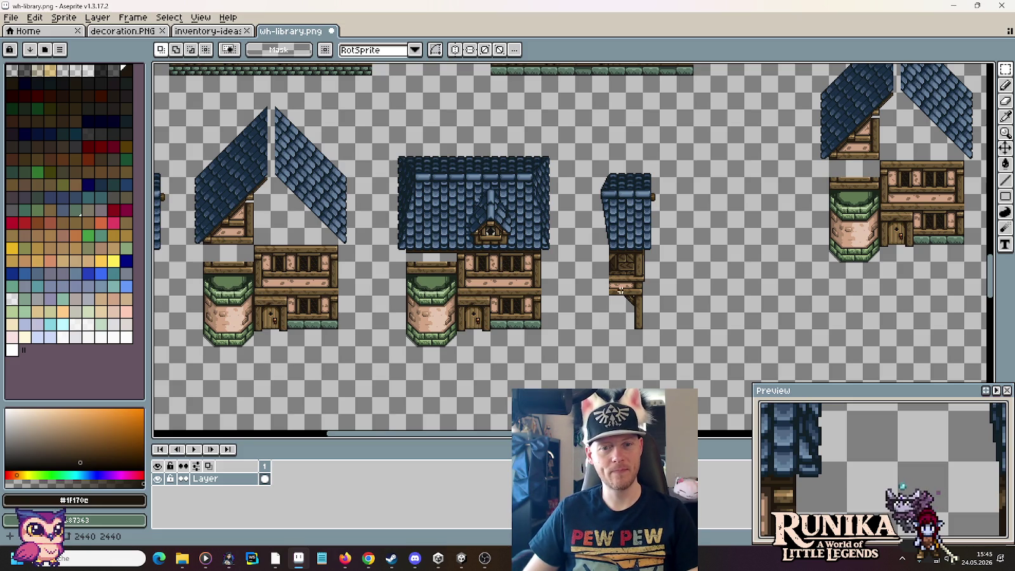
Step: Move the narrow side wing left to sit beside the house
{"action": "left_click_drag", "start_coordinate": [663, 332], "coordinate": [590, 157]}
{"action": "left_click_drag", "start_coordinate": [635, 214], "coordinate": [565, 214]}
{"action": "key", "text": "ctrl+d"}
Step: Copy a house variant and paste a duplicate of it
{"action": "mouse_move", "coordinate": [781, 329]}
{"action": "left_mouse_down"}
{"action": "mouse_move", "coordinate": [639, 314]}
{"action": "mouse_move", "coordinate": [468, 80]}
{"action": "left_mouse_up"}
{"action": "key", "text": "ctrl+c"}
{"action": "scroll", "coordinate": [773, 339], "scroll_direction": "right", "scroll_amount": 5}
{"action": "key", "text": "ctrl+v"}
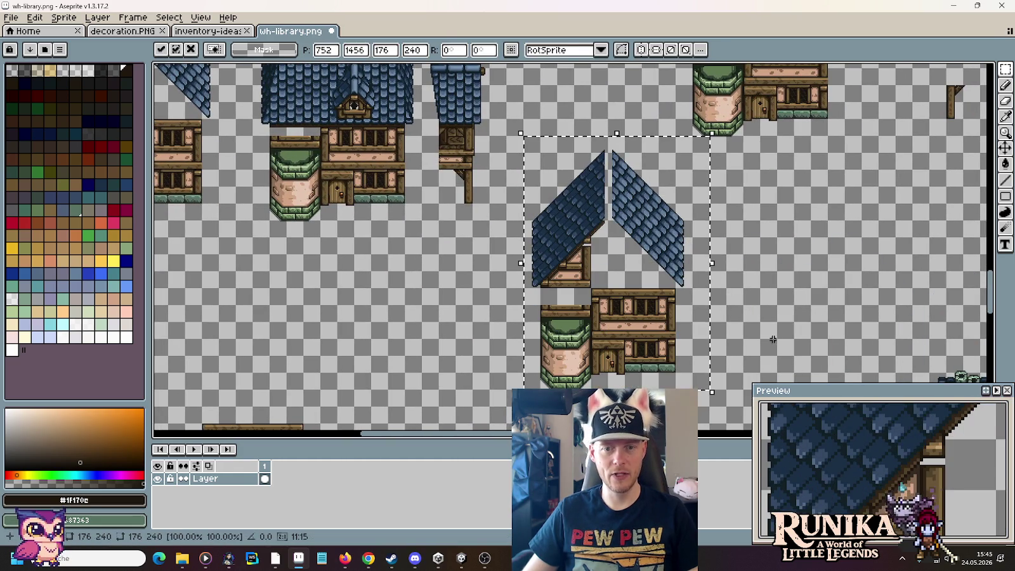
{"action": "key", "text": "ctrl+d"}
{"action": "scroll", "coordinate": [740, 315], "scroll_direction": "up", "scroll_amount": 1}
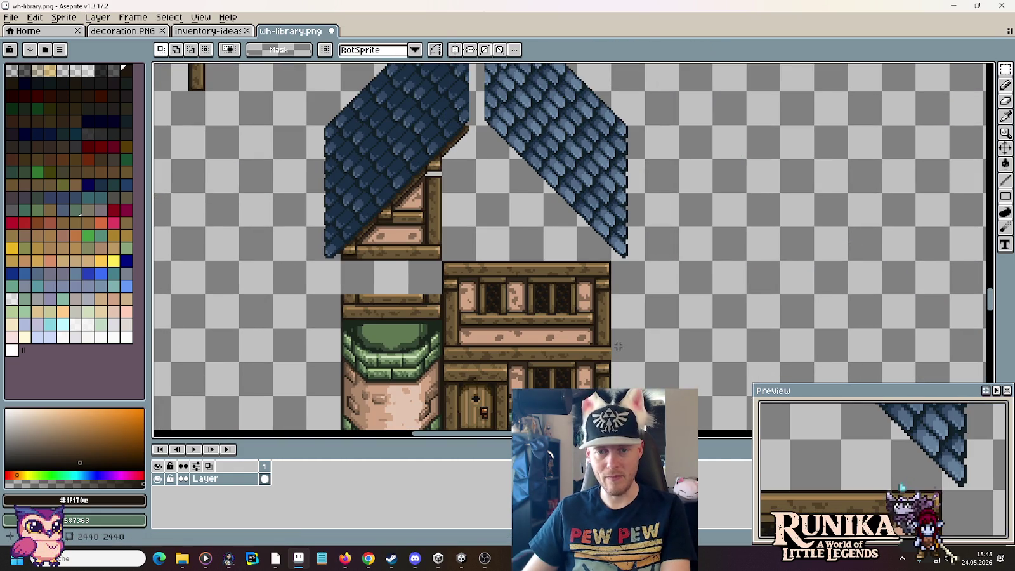
{"action": "scroll", "coordinate": [619, 331], "scroll_direction": "down", "scroll_amount": 1}
{"action": "scroll", "coordinate": [617, 326], "scroll_direction": "up", "scroll_amount": 1}
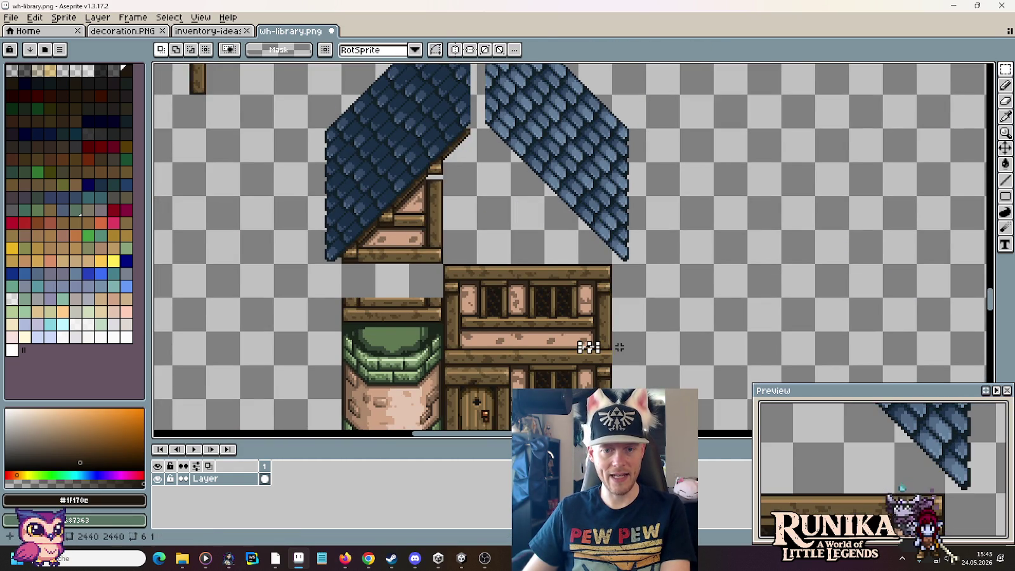
Step: Erase the upper wall section of the copied house
{"action": "left_click_drag", "start_coordinate": [615, 349], "coordinate": [444, 265]}
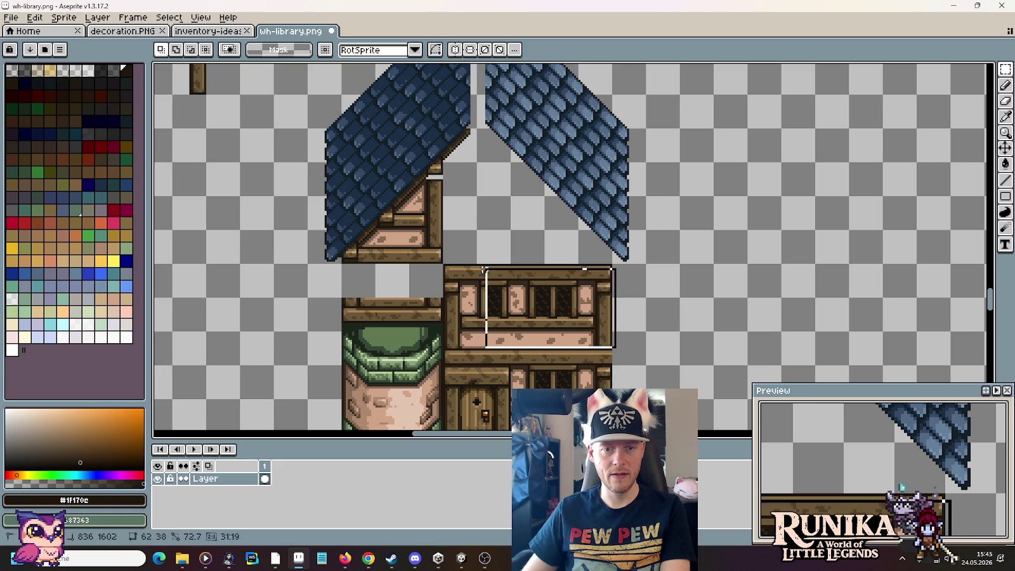
{"action": "key", "text": "Delete"}
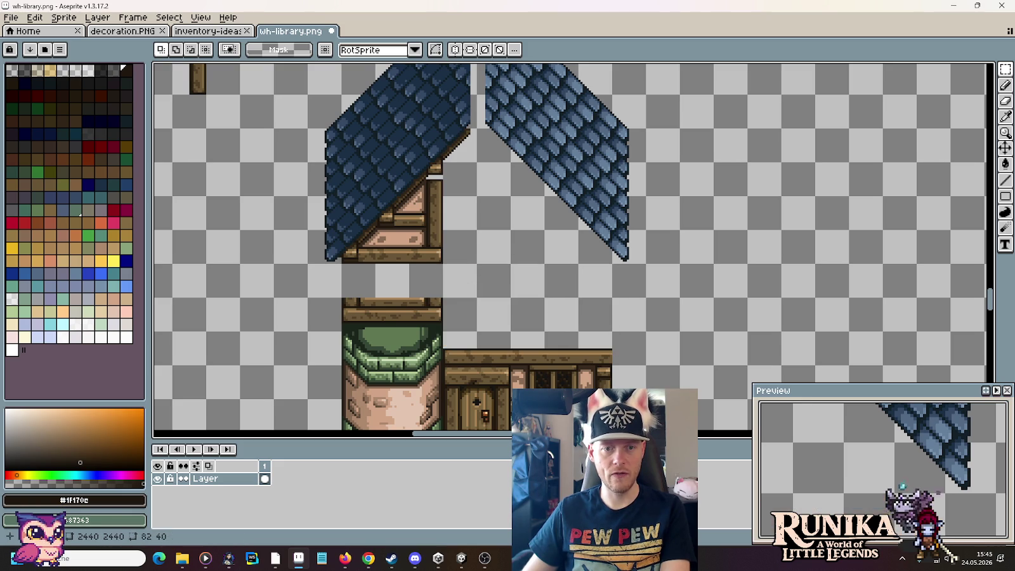
{"action": "scroll", "coordinate": [603, 267], "scroll_direction": "down", "scroll_amount": 2}
{"action": "scroll", "coordinate": [603, 267], "scroll_direction": "up", "scroll_amount": 2}
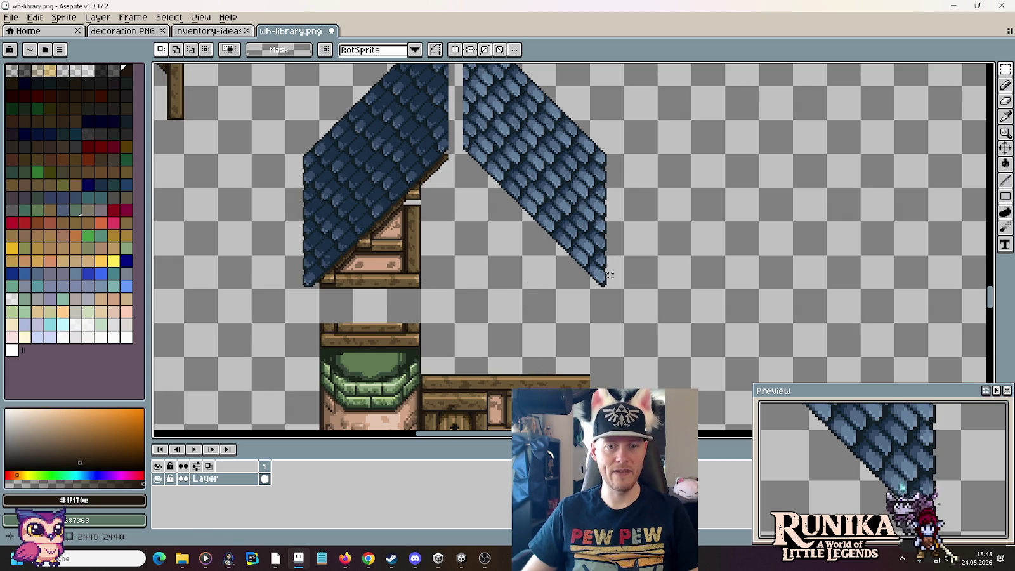
Step: Lower the right blue roof half onto the side wing
{"action": "left_click_drag", "start_coordinate": [609, 275], "coordinate": [456, 70]}
{"action": "key", "text": "i"}
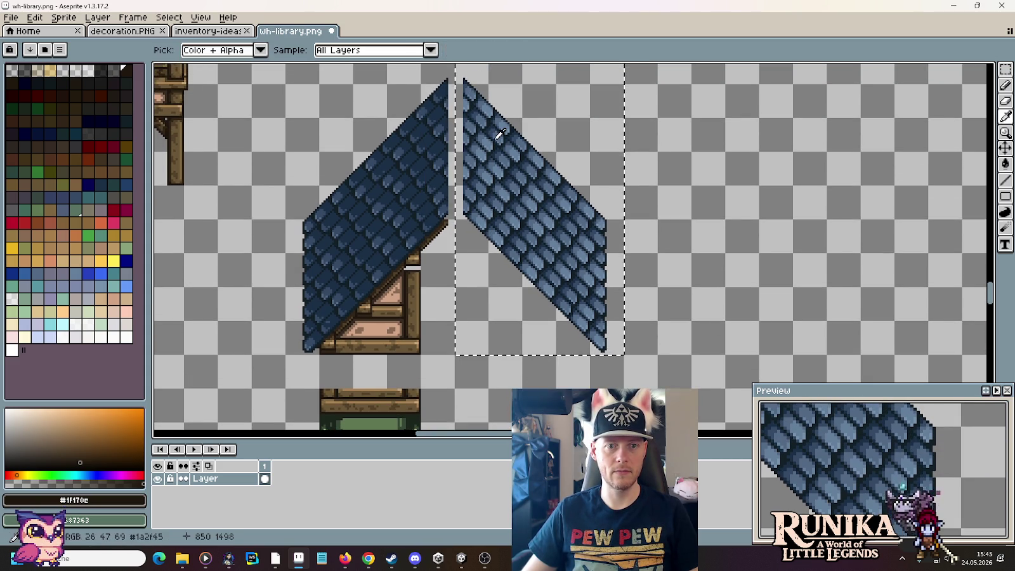
{"action": "left_click_drag", "start_coordinate": [515, 191], "coordinate": [522, 299]}
{"action": "left_click_drag", "start_coordinate": [605, 337], "coordinate": [634, 154]}
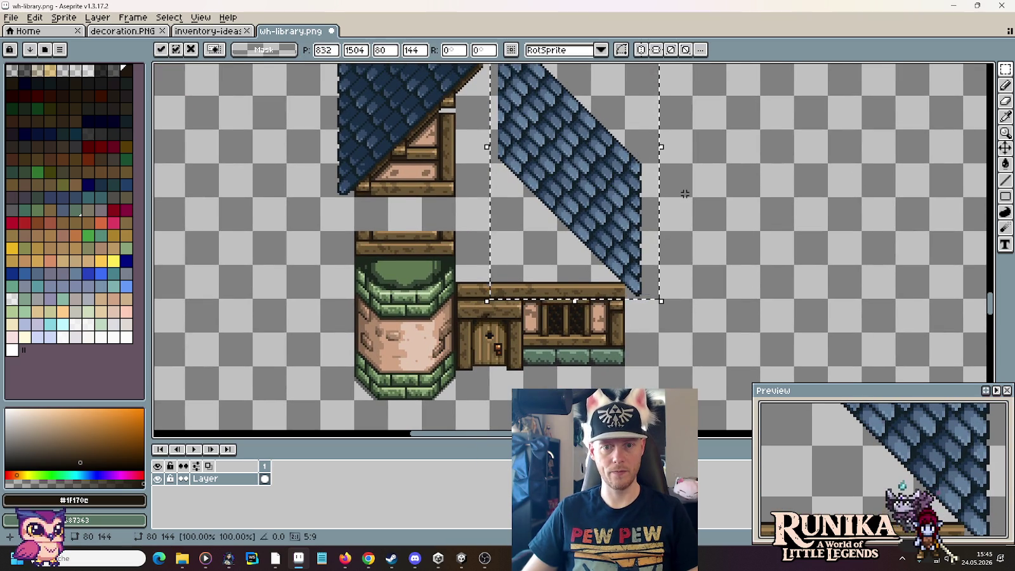
{"action": "key", "text": "Return"}
Step: Lower the dark roof half onto the tower
{"action": "left_click_drag", "start_coordinate": [428, 191], "coordinate": [425, 279]}
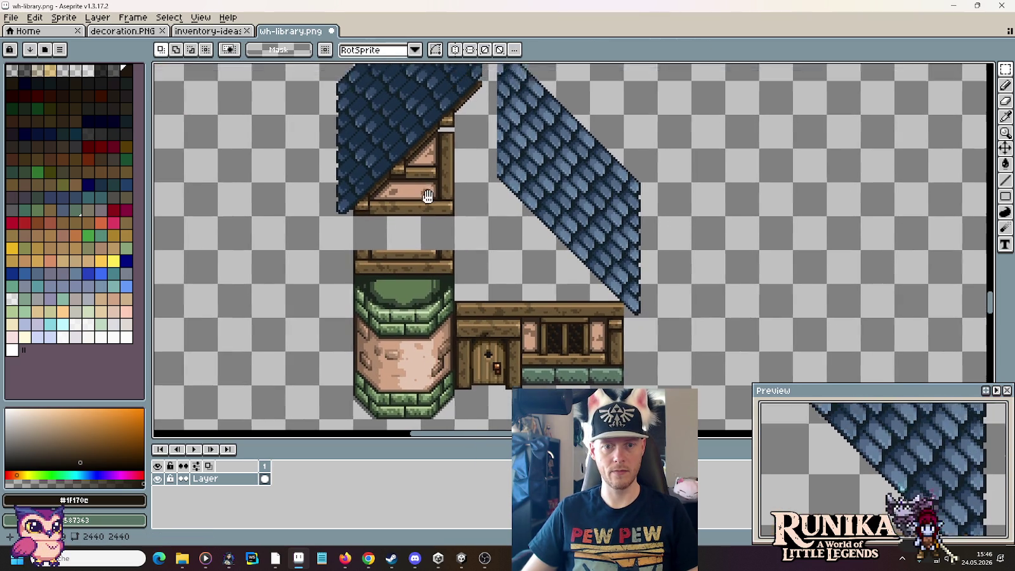
{"action": "scroll", "coordinate": [425, 279], "scroll_direction": "down", "scroll_amount": 1}
{"action": "scroll", "coordinate": [379, 285], "scroll_direction": "up", "scroll_amount": 1}
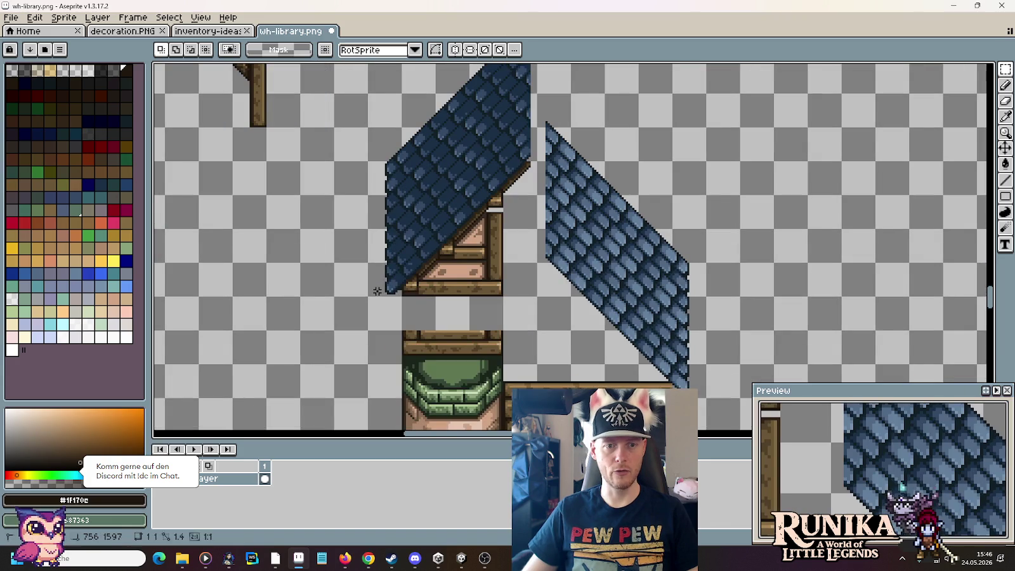
{"action": "left_click_drag", "start_coordinate": [379, 285], "coordinate": [536, 89]}
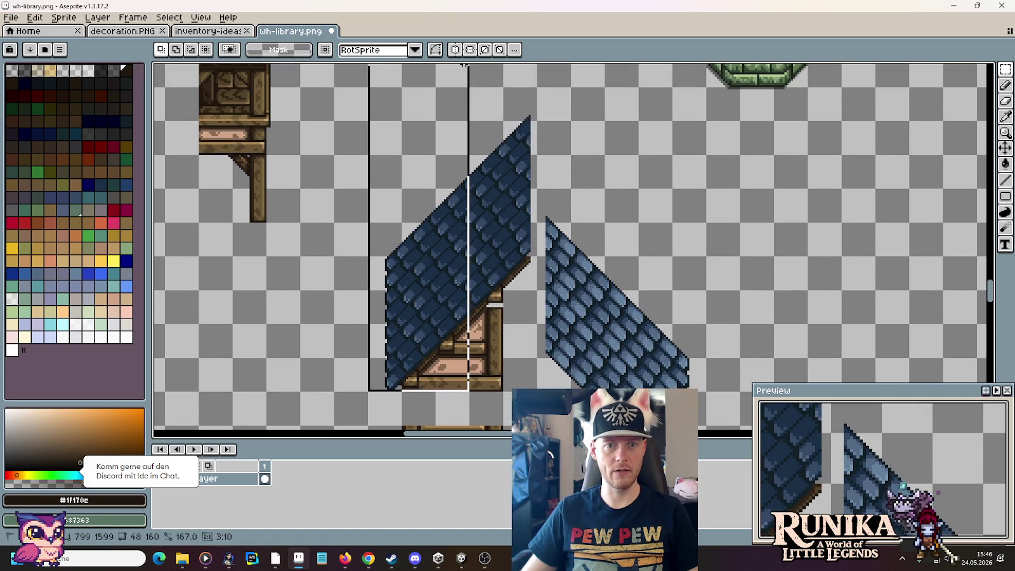
{"action": "mouse_move", "coordinate": [422, 324]}
{"action": "left_mouse_down"}
{"action": "mouse_move", "coordinate": [437, 163]}
{"action": "mouse_move", "coordinate": [431, 248]}
{"action": "left_mouse_up"}
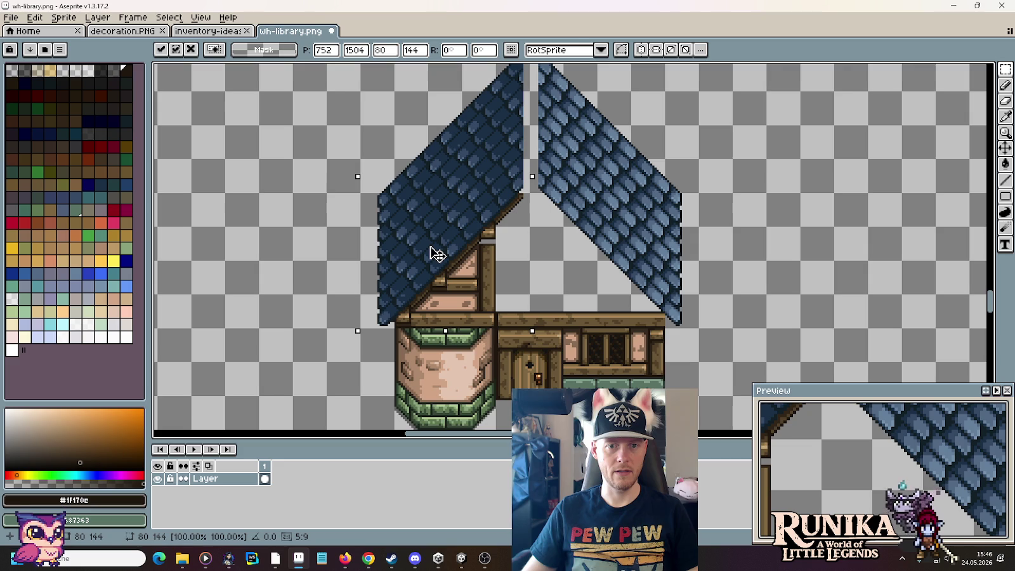
{"action": "left_click_drag", "start_coordinate": [518, 255], "coordinate": [549, 199]}
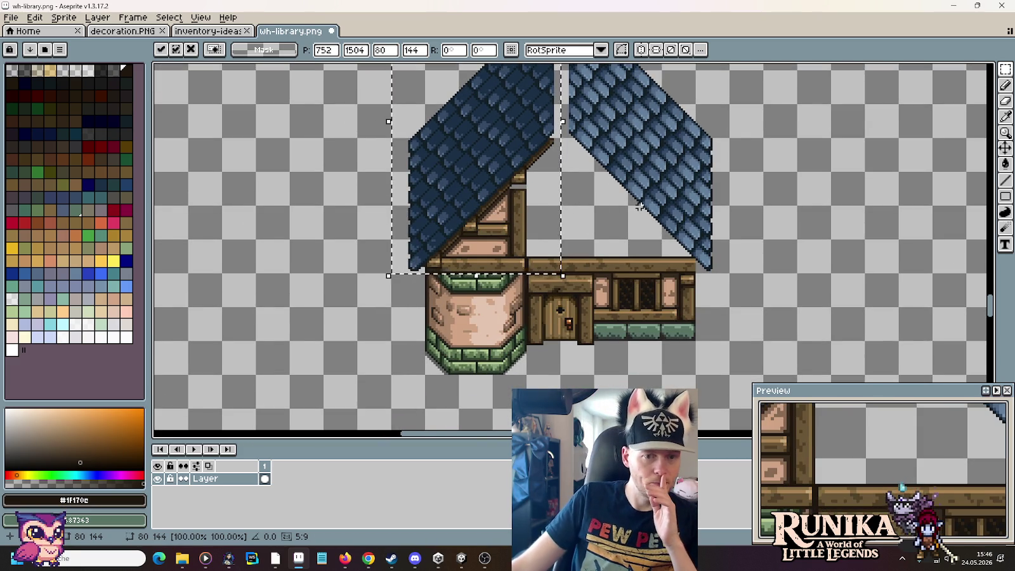
{"action": "scroll", "coordinate": [639, 205], "scroll_direction": "down", "scroll_amount": 2}
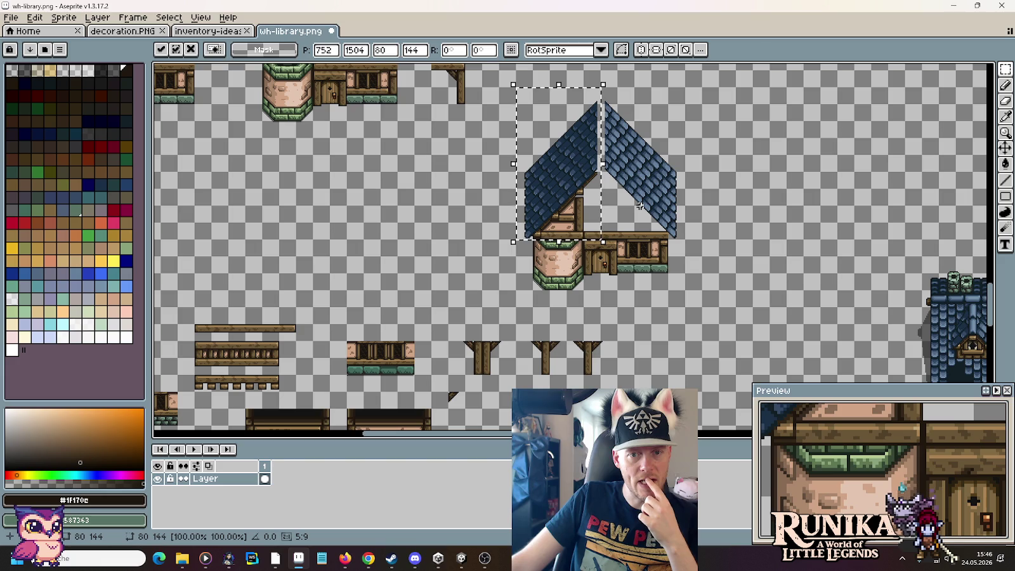
Step: Delete the spare house copy below the draft
{"action": "mouse_move", "coordinate": [356, 203]}
{"action": "left_mouse_down"}
{"action": "mouse_move", "coordinate": [416, 270]}
{"action": "mouse_move", "coordinate": [543, 334]}
{"action": "left_mouse_up"}
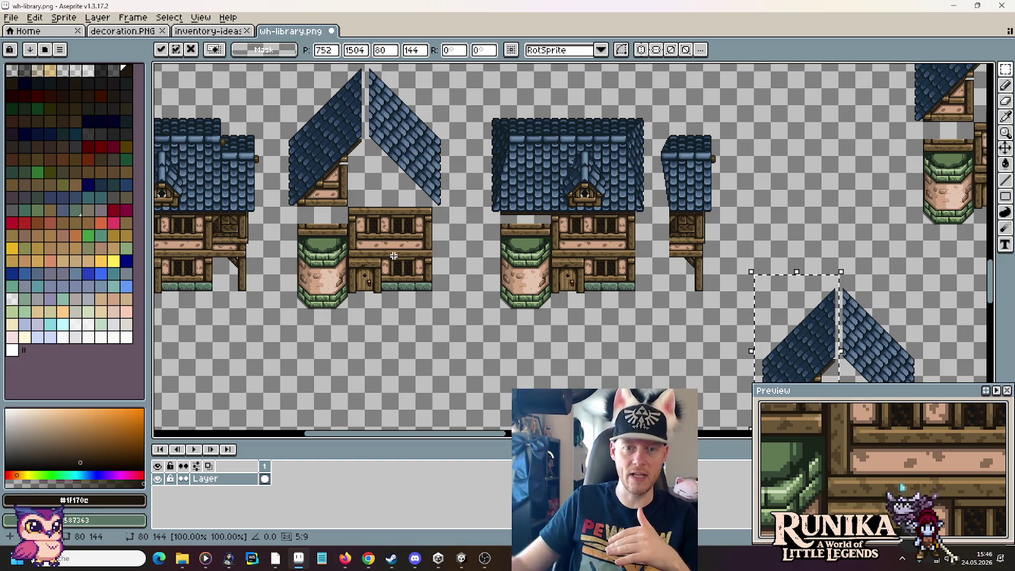
{"action": "left_click_drag", "start_coordinate": [346, 285], "coordinate": [465, 292]}
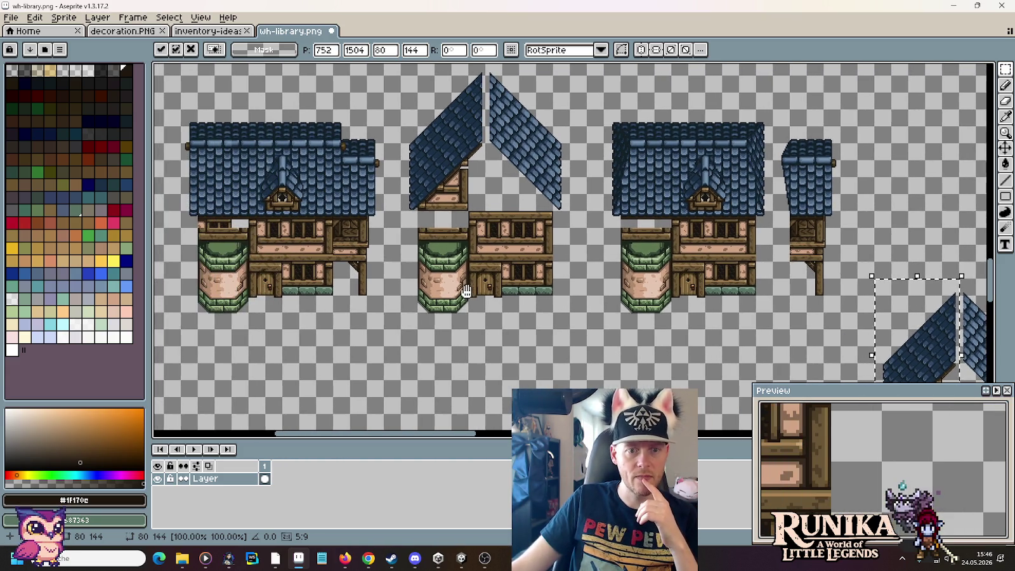
{"action": "left_click_drag", "start_coordinate": [623, 311], "coordinate": [248, 234]}
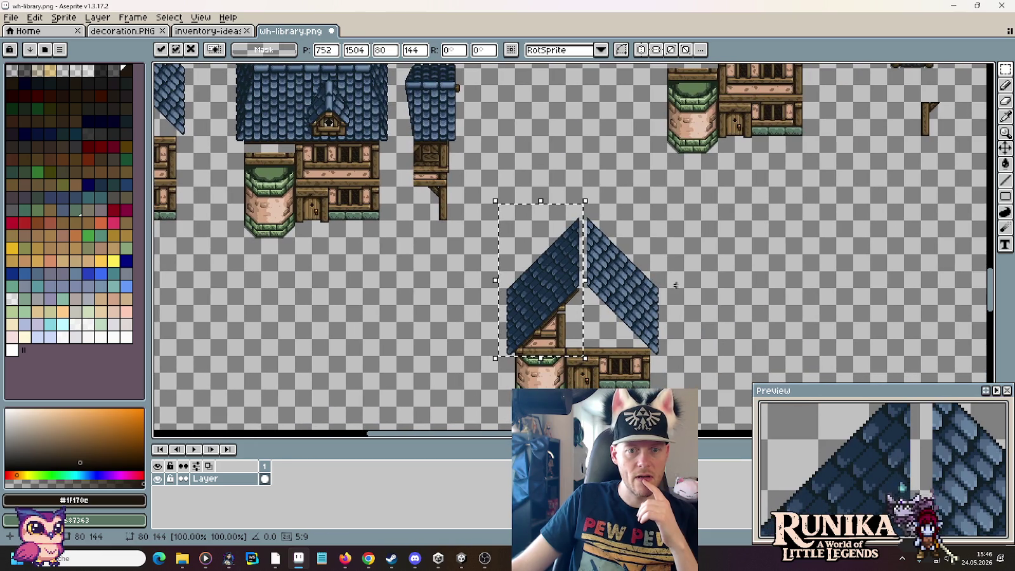
{"action": "left_click_drag", "start_coordinate": [666, 425], "coordinate": [499, 210]}
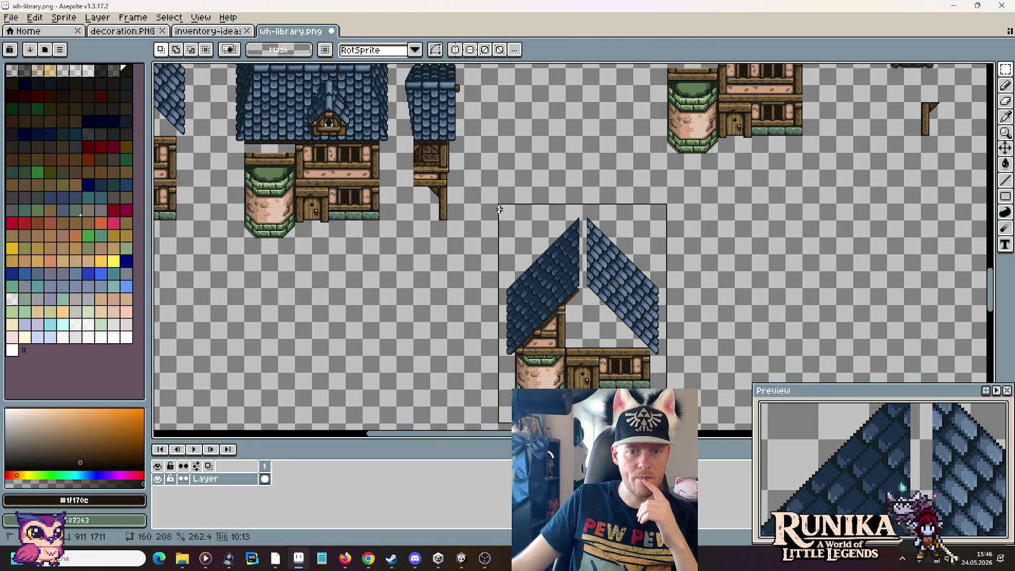
{"action": "key", "text": "Delete"}
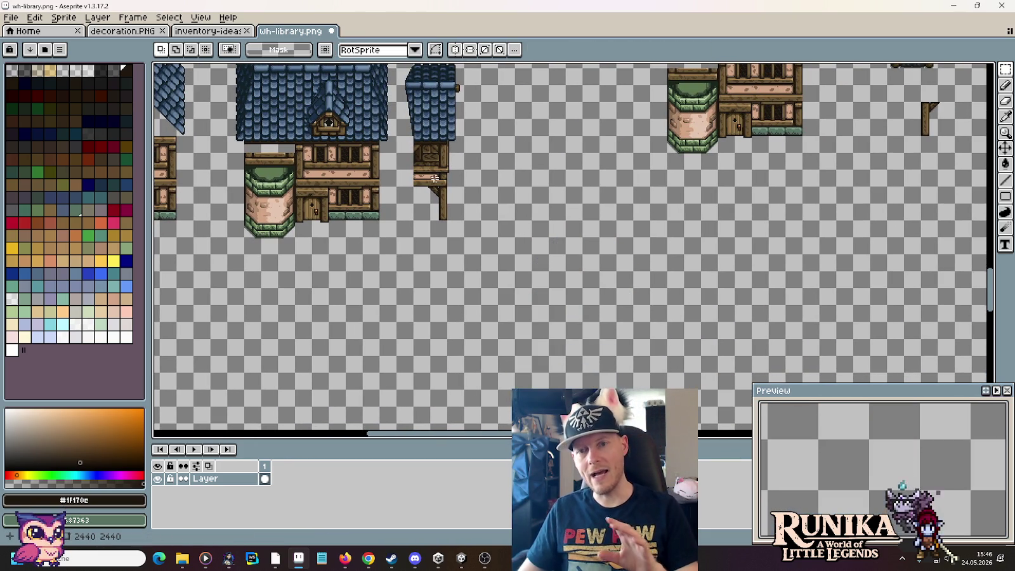
Step: Undo the deletion to restore the house copy with its roof halves, then review the house-draft row
{"action": "key", "text": "ctrl+z"}
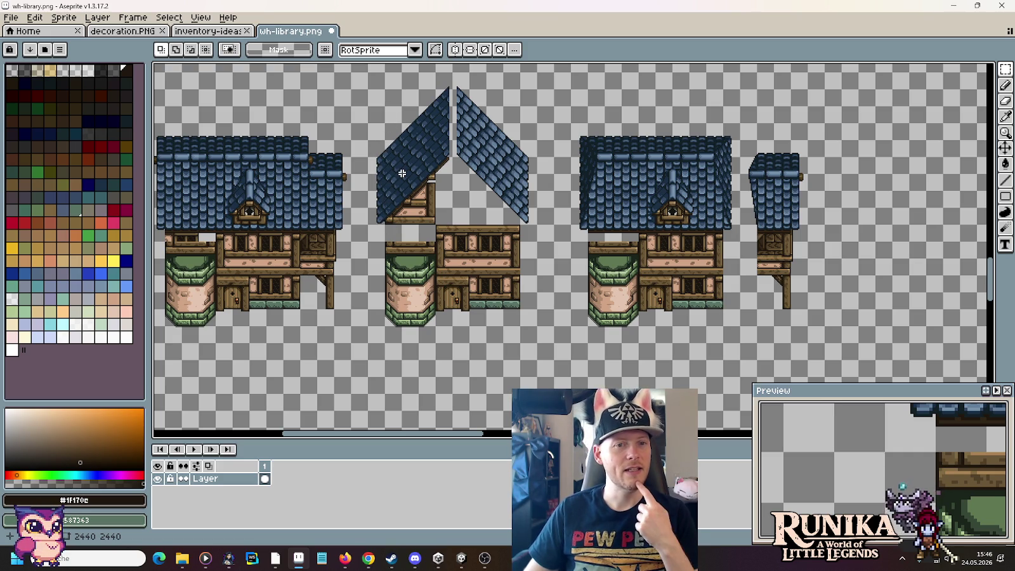
{"action": "left_click_drag", "start_coordinate": [833, 251], "coordinate": [805, 259]}
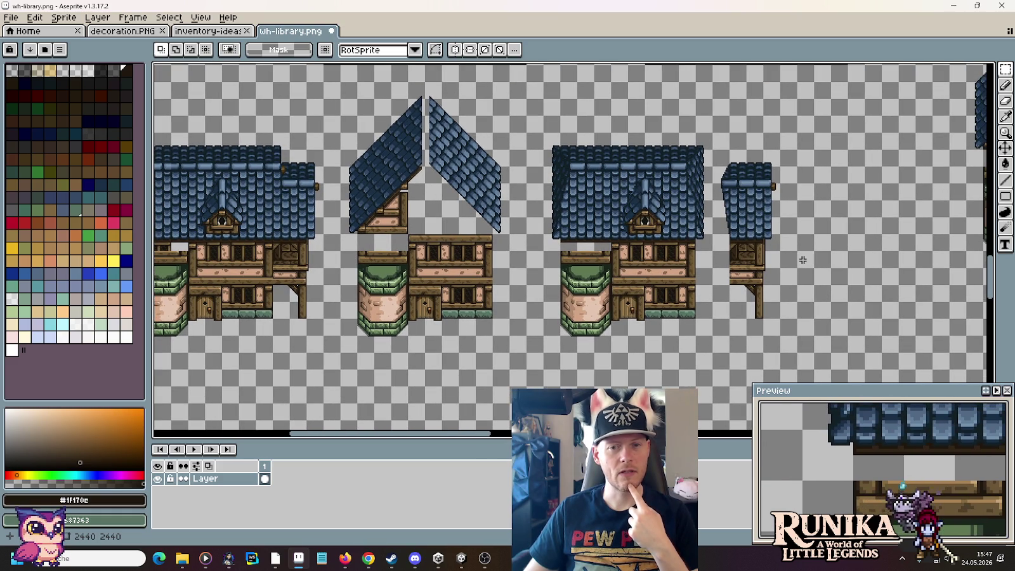
{"action": "left_click_drag", "start_coordinate": [803, 260], "coordinate": [537, 287]}
{"action": "left_click_drag", "start_coordinate": [676, 288], "coordinate": [500, 279]}
{"action": "left_click_drag", "start_coordinate": [640, 291], "coordinate": [488, 293]}
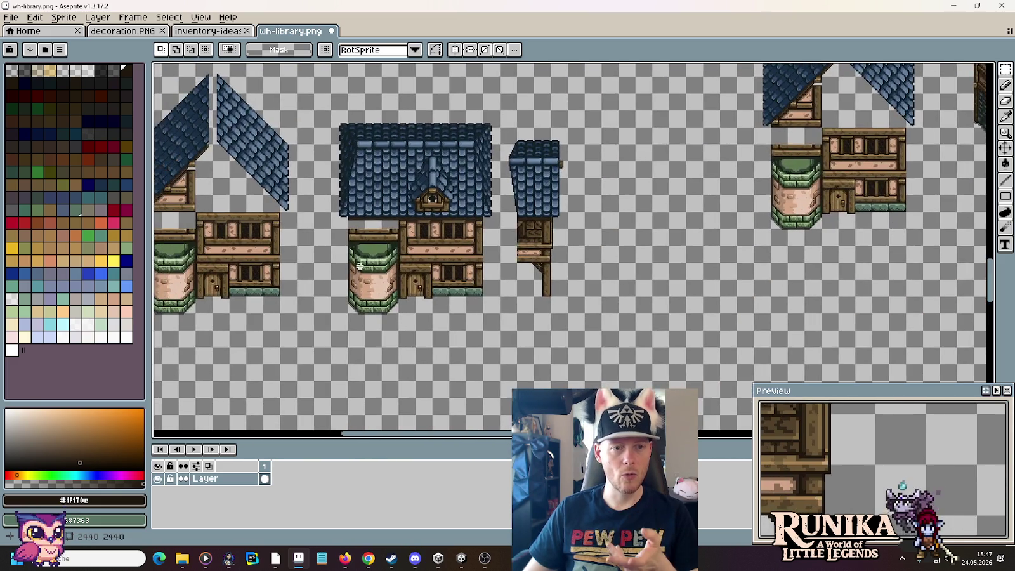
{"action": "left_click_drag", "start_coordinate": [463, 297], "coordinate": [531, 276]}
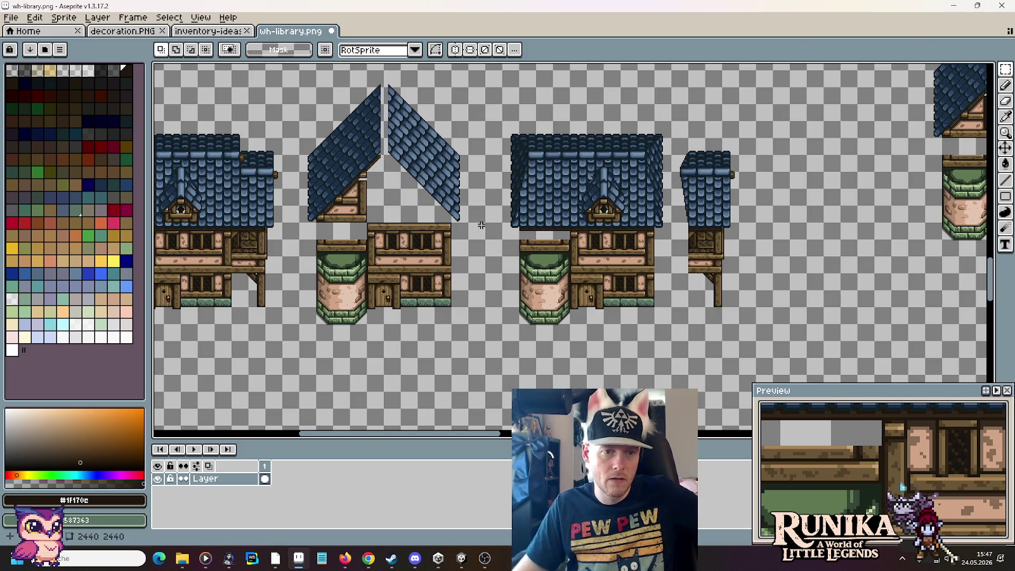
{"action": "scroll", "coordinate": [444, 226], "scroll_direction": "left", "scroll_amount": 3}
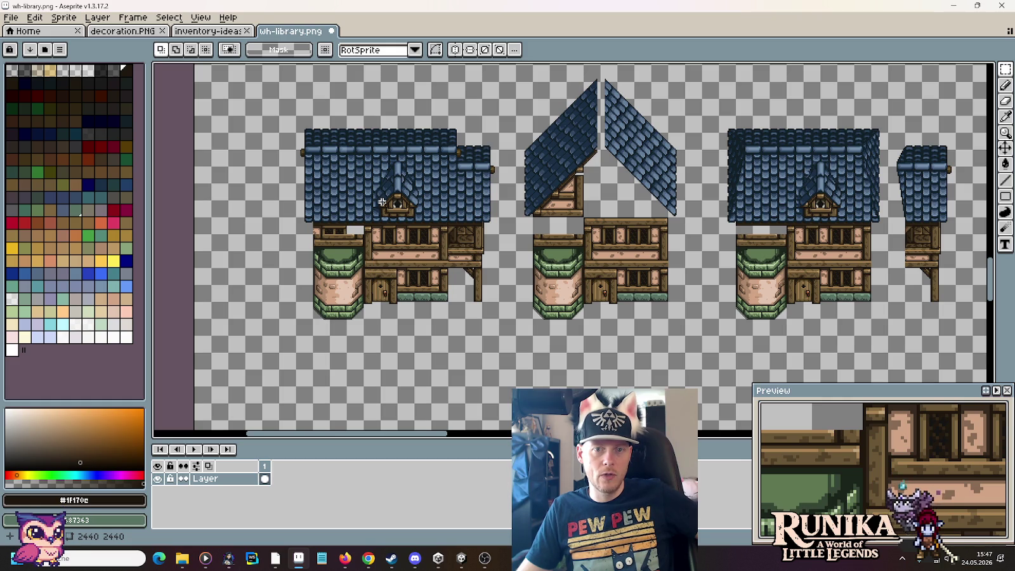
{"action": "left_click_drag", "start_coordinate": [648, 260], "coordinate": [517, 290]}
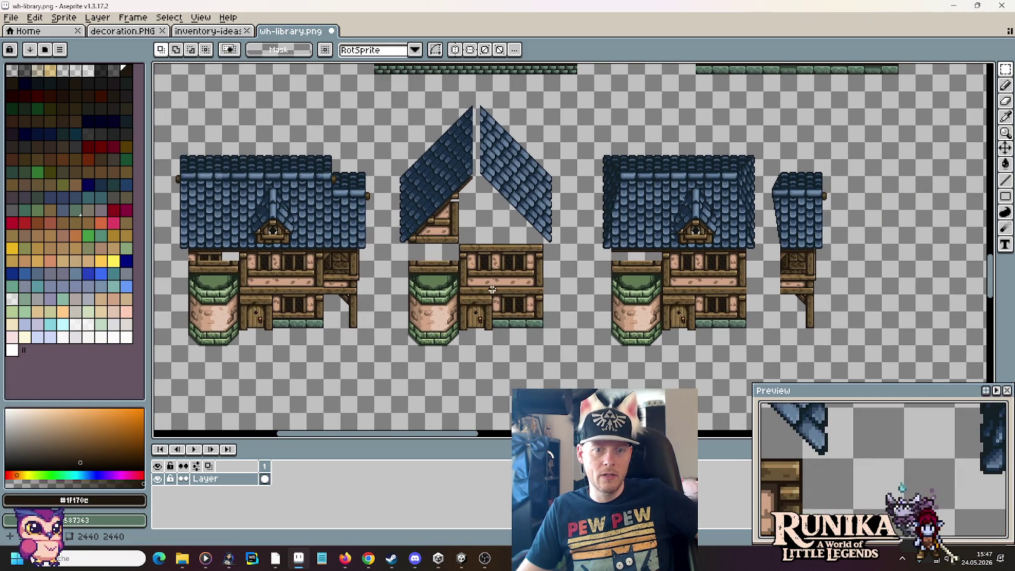
Step: Select the gabled blue roof section of the finished cross-gabled house
{"action": "scroll", "coordinate": [493, 290], "scroll_direction": "down", "scroll_amount": 3}
{"action": "scroll", "coordinate": [507, 254], "scroll_direction": "down", "scroll_amount": 2}
{"action": "scroll", "coordinate": [586, 189], "scroll_direction": "up", "scroll_amount": 2}
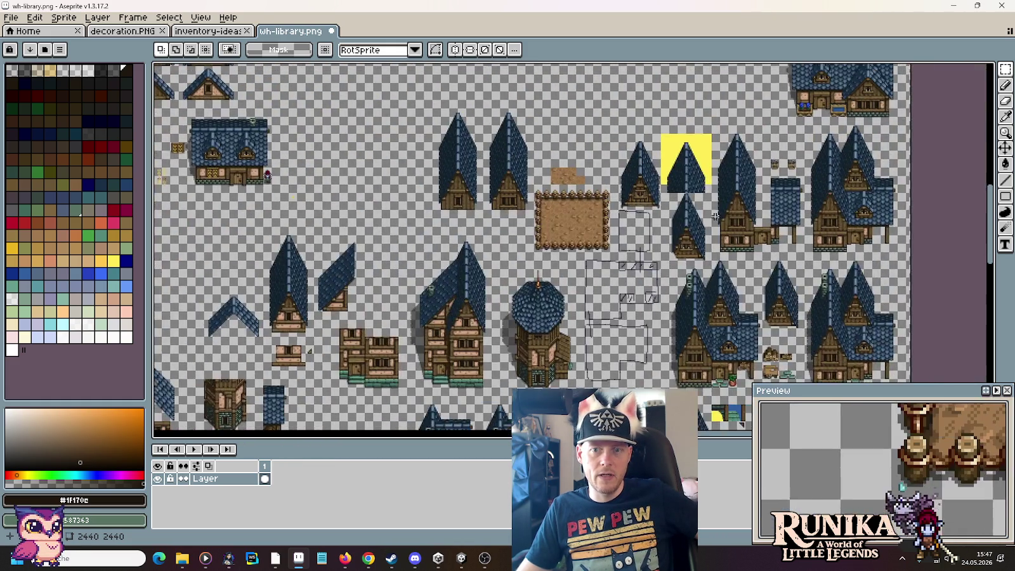
{"action": "left_click_drag", "start_coordinate": [585, 189], "coordinate": [523, 278]}
{"action": "scroll", "coordinate": [626, 210], "scroll_direction": "up", "scroll_amount": 1}
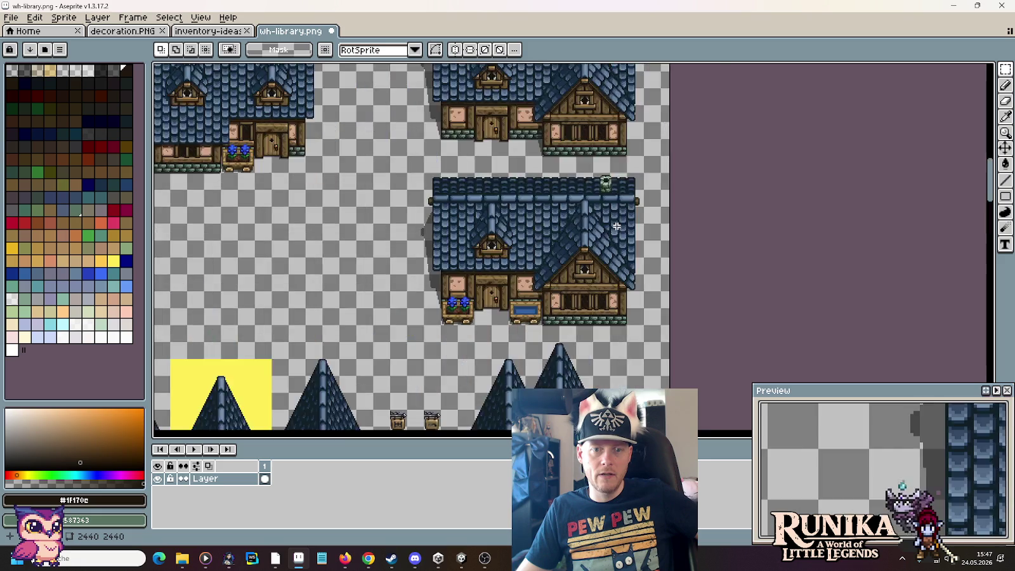
{"action": "scroll", "coordinate": [616, 226], "scroll_direction": "up", "scroll_amount": 1}
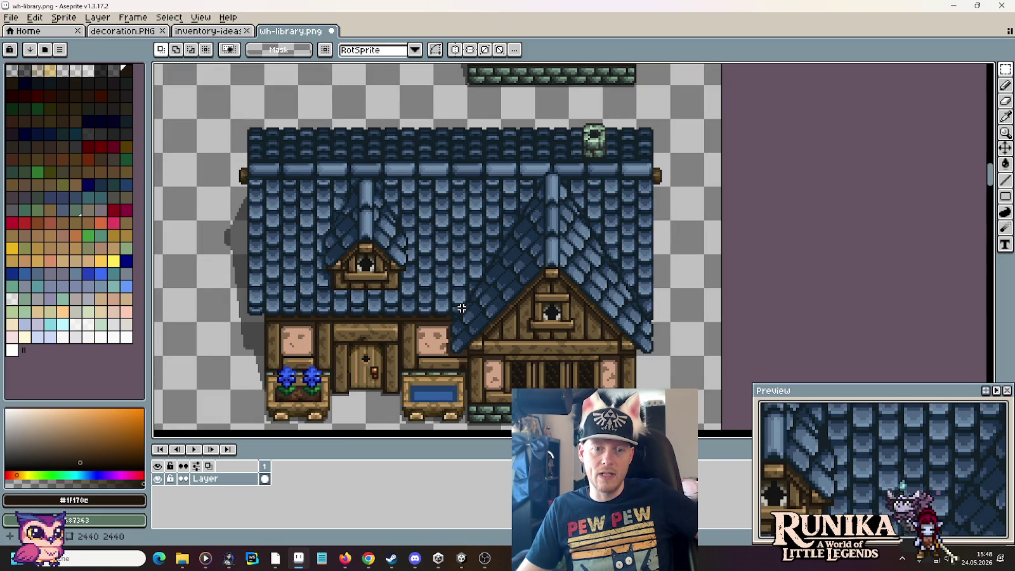
{"action": "mouse_move", "coordinate": [667, 353]}
{"action": "left_mouse_down"}
{"action": "mouse_move", "coordinate": [474, 118]}
{"action": "mouse_move", "coordinate": [442, 118]}
{"action": "left_mouse_up"}
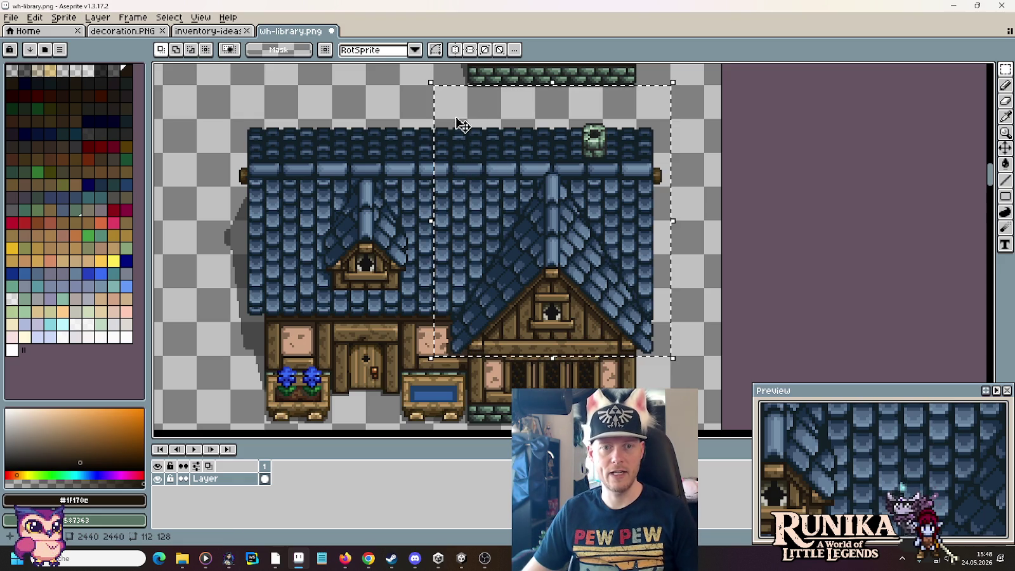
Step: Paste the 112x128 gable roof copy near the house drafts, nudged slightly lower-left
{"action": "scroll", "coordinate": [528, 185], "scroll_direction": "down", "scroll_amount": 2}
{"action": "scroll", "coordinate": [529, 185], "scroll_direction": "down", "scroll_amount": 2}
{"action": "mouse_move", "coordinate": [528, 186]}
{"action": "left_mouse_down"}
{"action": "mouse_move", "coordinate": [396, 181]}
{"action": "mouse_move", "coordinate": [308, 111]}
{"action": "left_mouse_up"}
{"action": "scroll", "coordinate": [571, 254], "scroll_direction": "up", "scroll_amount": 2}
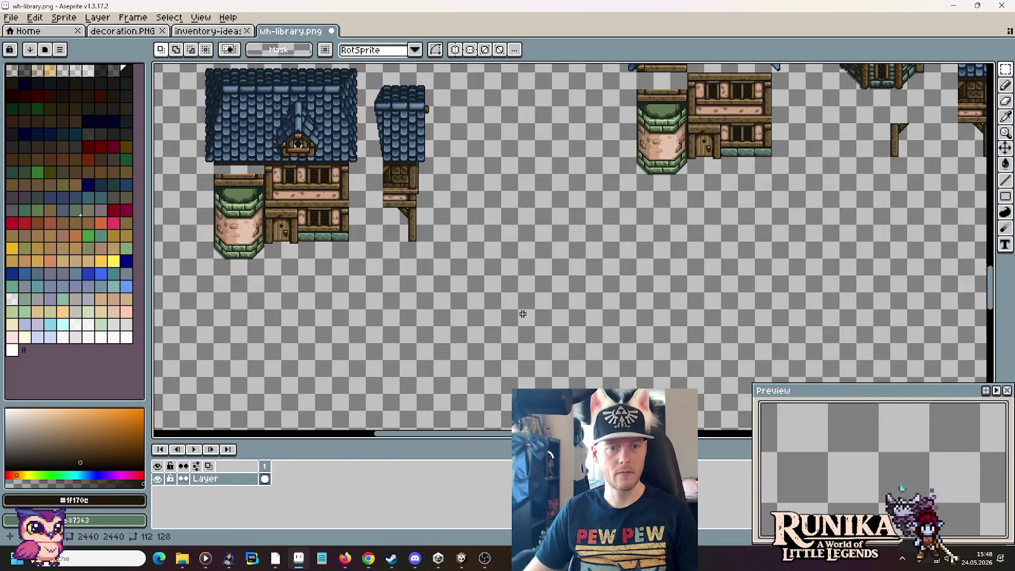
{"action": "key", "text": "ctrl+v"}
{"action": "left_click_drag", "start_coordinate": [568, 257], "coordinate": [557, 268]}
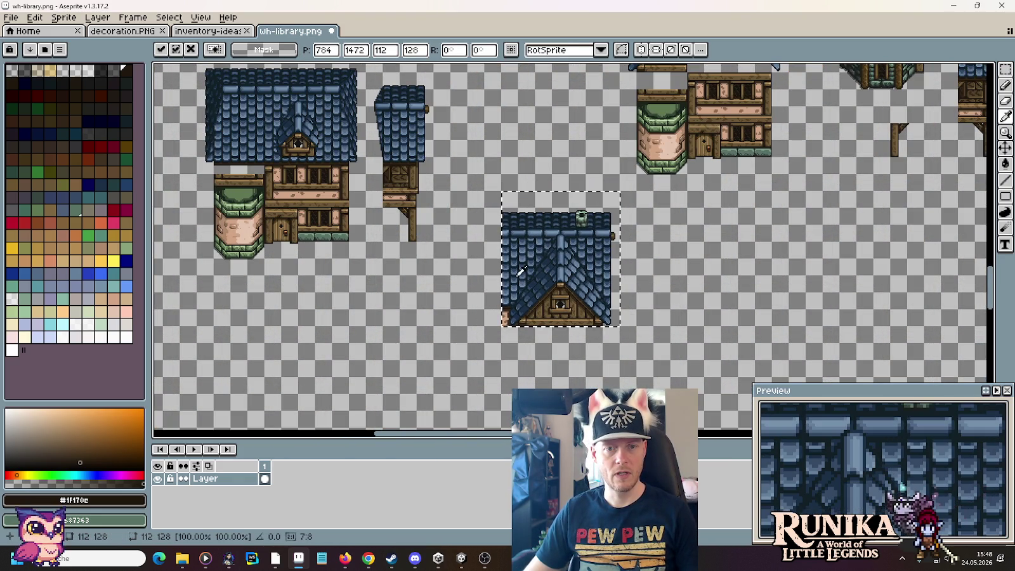
Step: Commit the pasted gable roof in place and bring it into view
{"action": "key", "text": "Return"}
{"action": "mouse_move", "coordinate": [570, 208]}
{"action": "left_mouse_down"}
{"action": "mouse_move", "coordinate": [584, 219]}
{"action": "mouse_move", "coordinate": [743, 233]}
{"action": "left_mouse_up"}
{"action": "scroll", "coordinate": [520, 204], "scroll_direction": "up", "scroll_amount": 1}
{"action": "scroll", "coordinate": [802, 268], "scroll_direction": "down", "scroll_amount": 1}
{"action": "scroll", "coordinate": [802, 268], "scroll_direction": "down", "scroll_amount": 2}
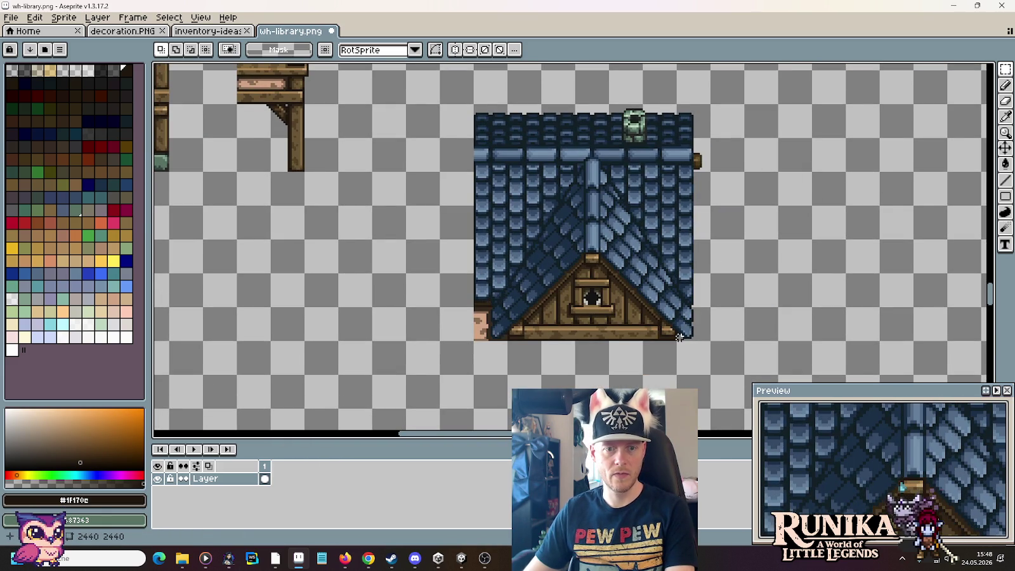
{"action": "scroll", "coordinate": [602, 330], "scroll_direction": "up", "scroll_amount": 1}
{"action": "scroll", "coordinate": [466, 350], "scroll_direction": "up", "scroll_amount": 1}
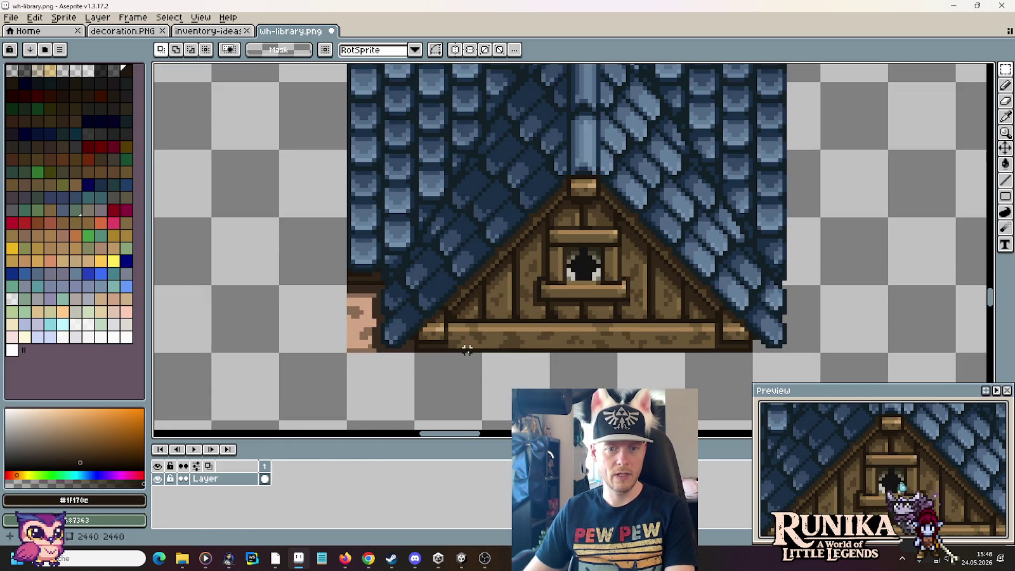
{"action": "scroll", "coordinate": [388, 315], "scroll_direction": "up", "scroll_amount": 1}
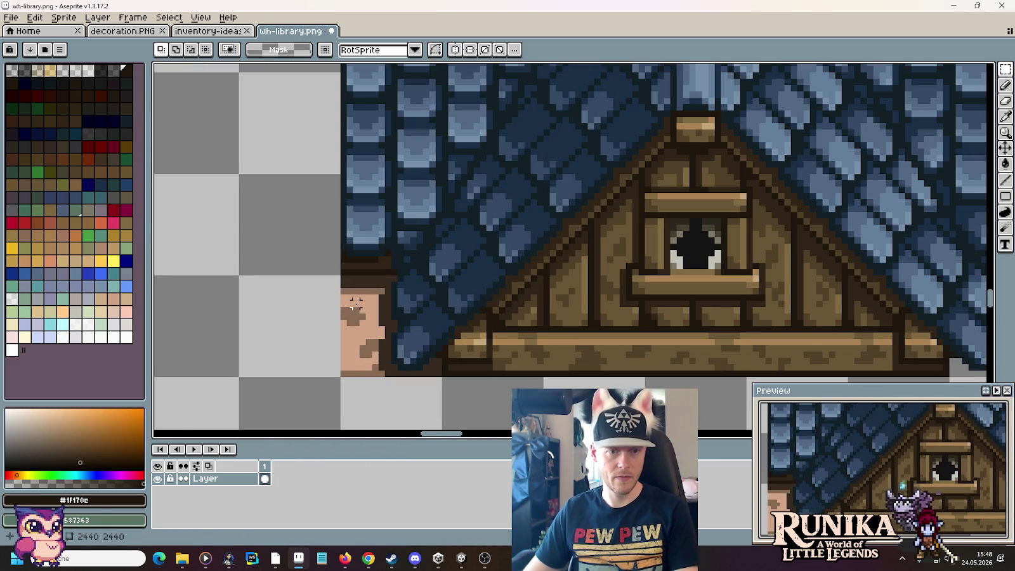
Step: Undo an accidental green bucket fill and set the fill tolerance to 0
{"action": "key", "text": "i"}
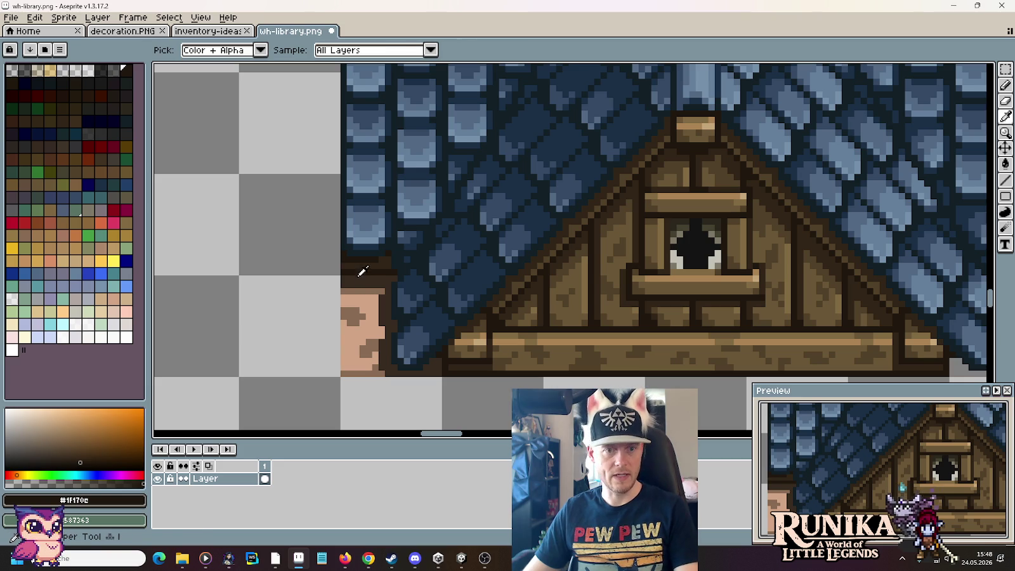
{"action": "key", "text": "g"}
{"action": "left_click", "coordinate": [362, 295]}
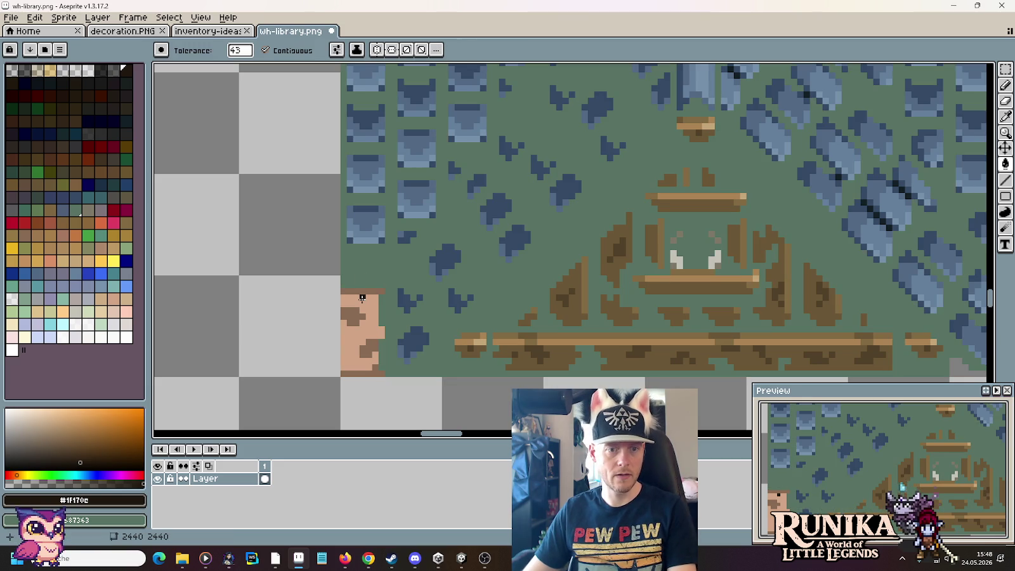
{"action": "key", "text": "ctrl+z"}
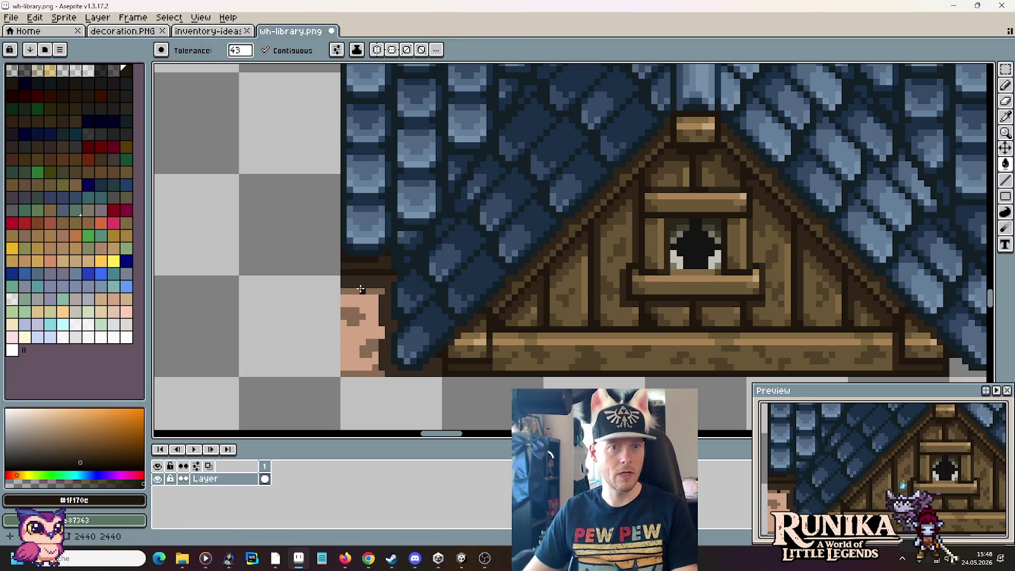
{"action": "left_click", "coordinate": [240, 50]}
{"action": "left_click_drag", "start_coordinate": [257, 68], "coordinate": [108, 71]}
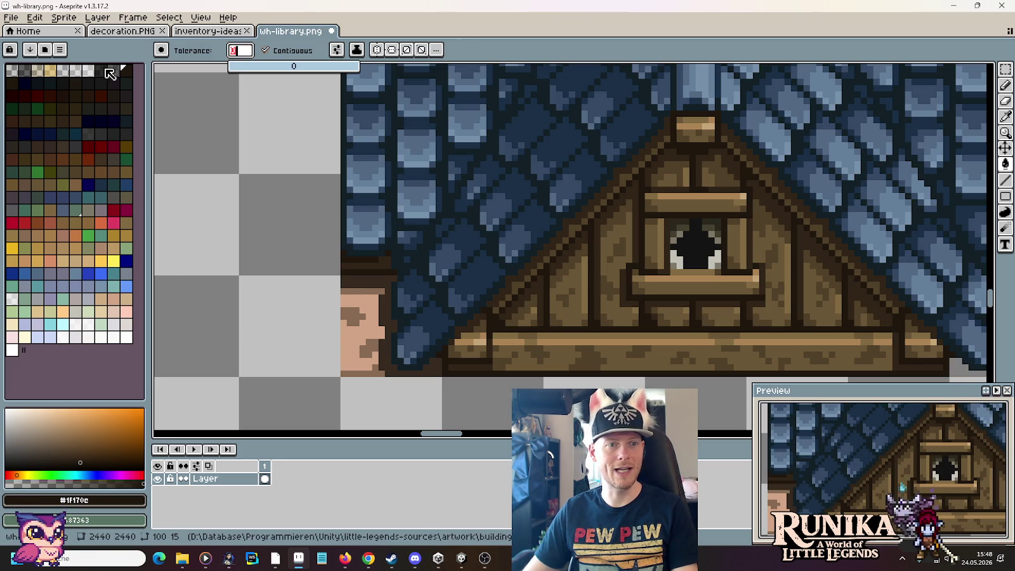
Step: Fill the dark background beside the face green, then erase it to transparency
{"action": "scroll", "coordinate": [298, 171], "scroll_direction": "down", "scroll_amount": 1}
{"action": "scroll", "coordinate": [308, 215], "scroll_direction": "down", "scroll_amount": 1}
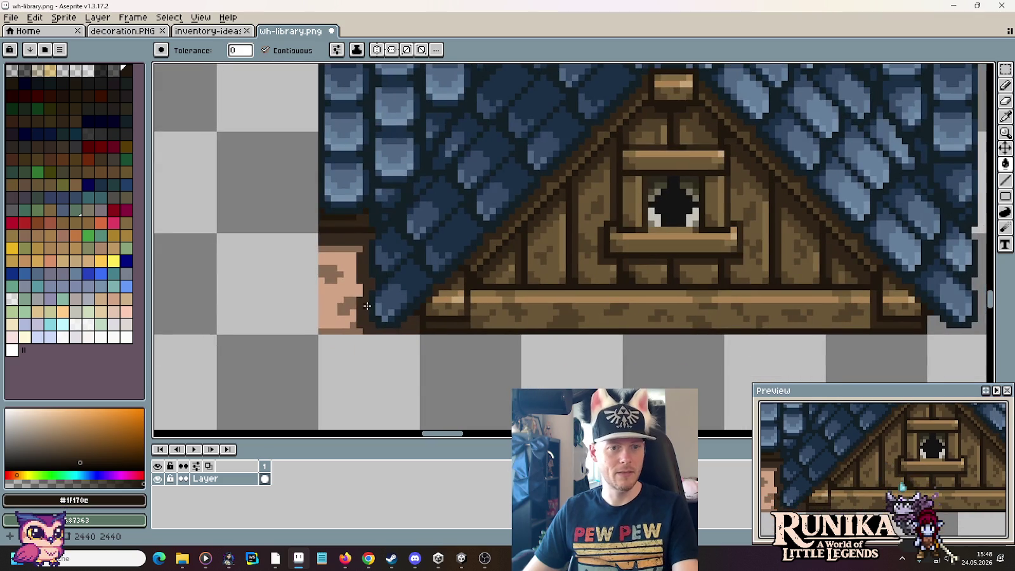
{"action": "left_click", "coordinate": [338, 243]}
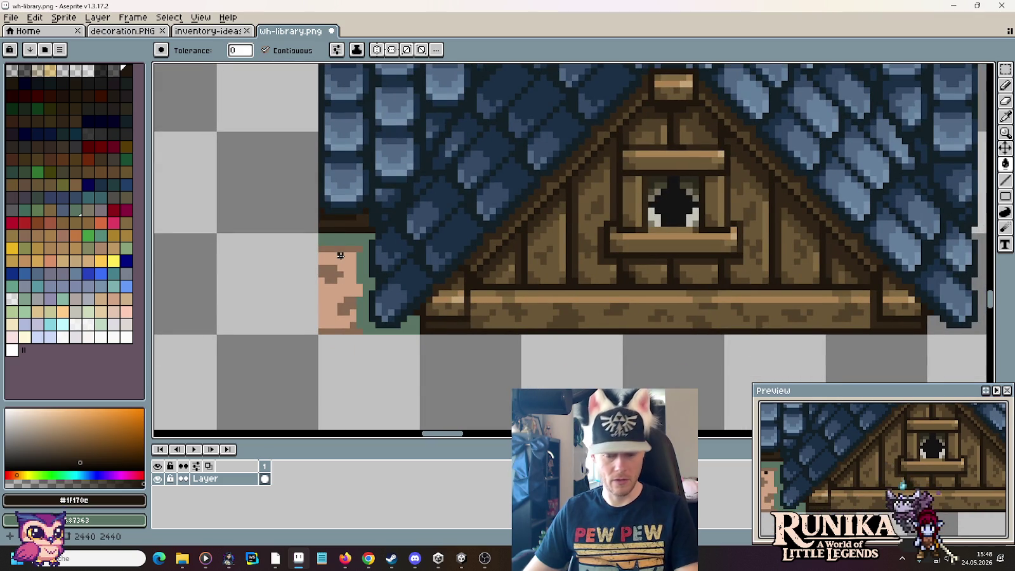
{"action": "right_click", "coordinate": [299, 267], "text": "alt"}
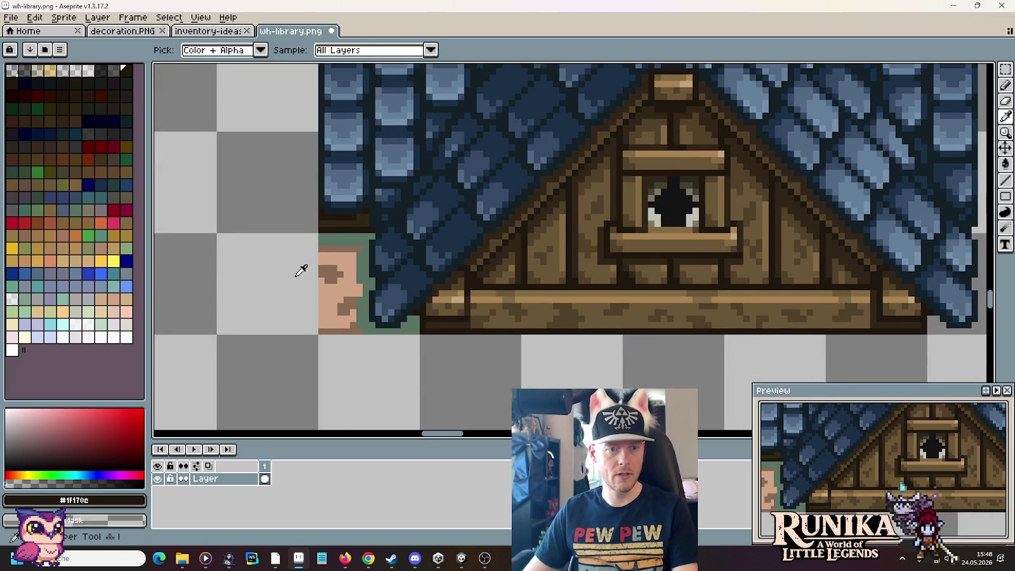
{"action": "left_click", "coordinate": [326, 245]}
Step: Clear the stray face pixels and the leftover brown spot and strip to transparency
{"action": "left_click", "coordinate": [342, 261]}
{"action": "left_click", "coordinate": [322, 255]}
{"action": "left_click", "coordinate": [330, 274]}
{"action": "left_click", "coordinate": [352, 310]}
{"action": "left_click", "coordinate": [350, 328]}
{"action": "scroll", "coordinate": [351, 324], "scroll_direction": "down", "scroll_amount": 3}
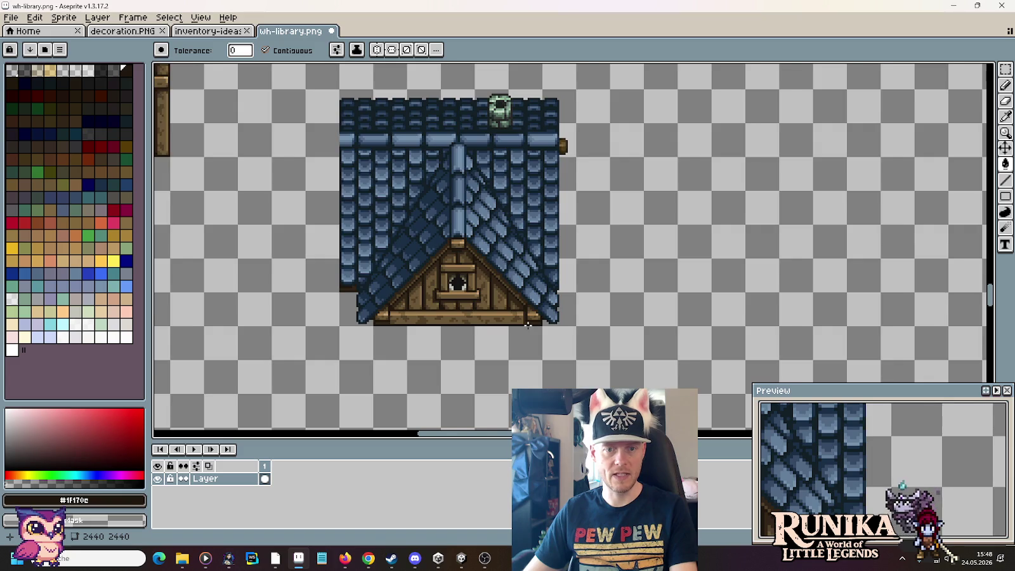
Step: Marquee-select the area around the timber house with its round tower
{"action": "scroll", "coordinate": [528, 325], "scroll_direction": "up", "scroll_amount": 1}
{"action": "left_click_drag", "start_coordinate": [528, 329], "coordinate": [652, 362]}
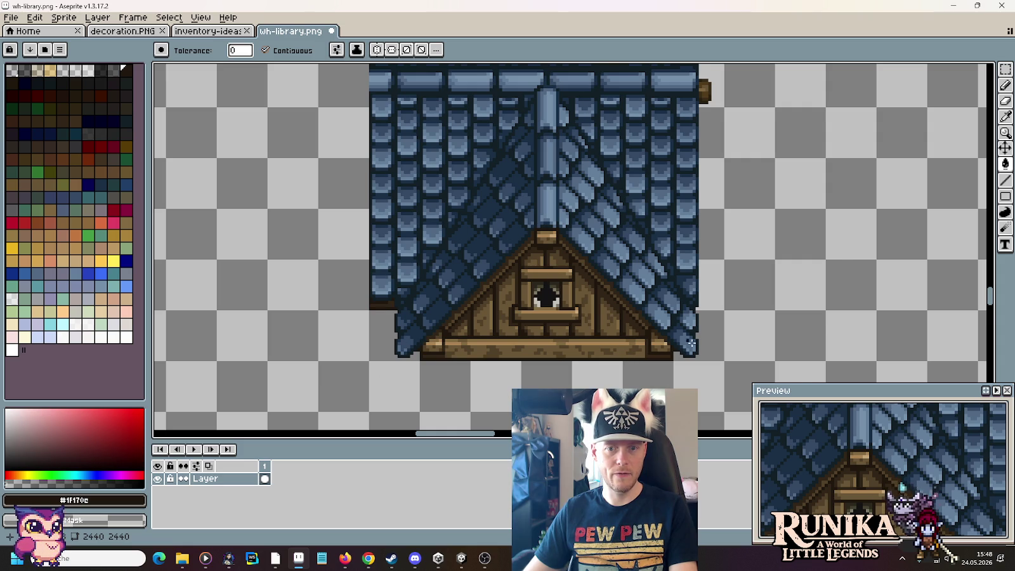
{"action": "scroll", "coordinate": [653, 324], "scroll_direction": "down", "scroll_amount": 1}
{"action": "mouse_move", "coordinate": [309, 289]}
{"action": "left_mouse_down"}
{"action": "mouse_move", "coordinate": [721, 364]}
{"action": "mouse_move", "coordinate": [355, 220]}
{"action": "left_mouse_up"}
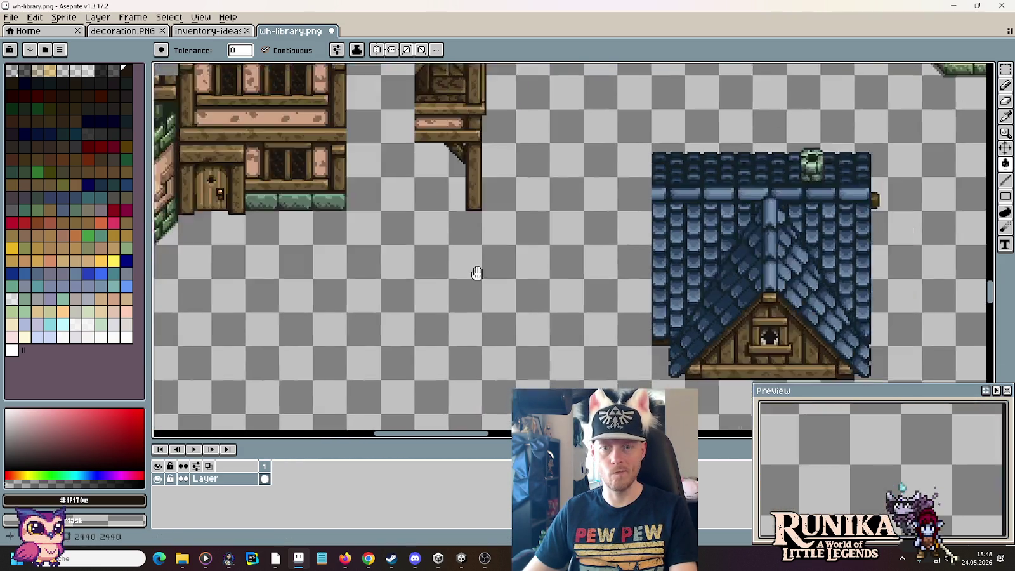
{"action": "scroll", "coordinate": [688, 284], "scroll_direction": "up", "scroll_amount": 1}
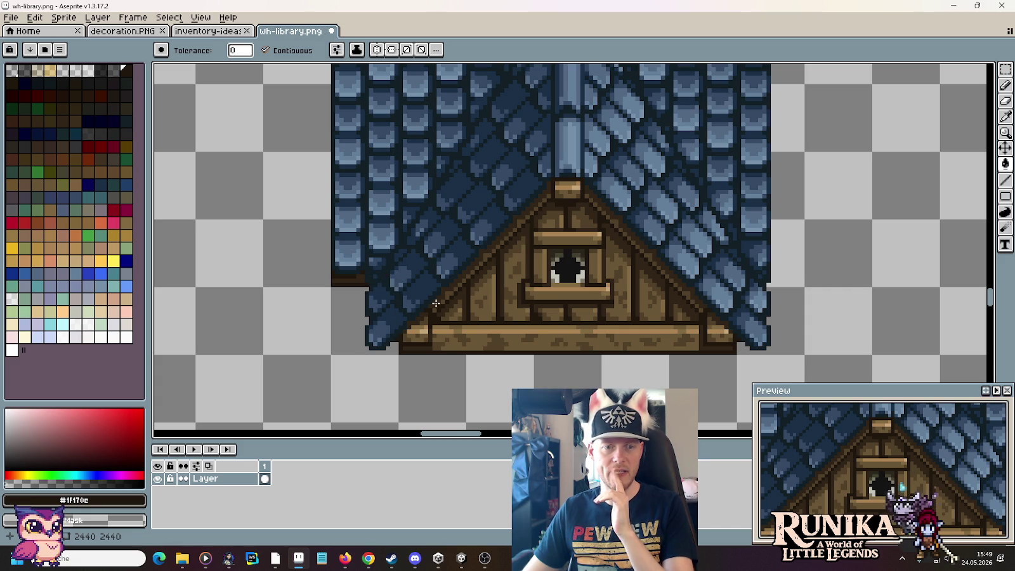
{"action": "scroll", "coordinate": [371, 333], "scroll_direction": "down", "scroll_amount": 3}
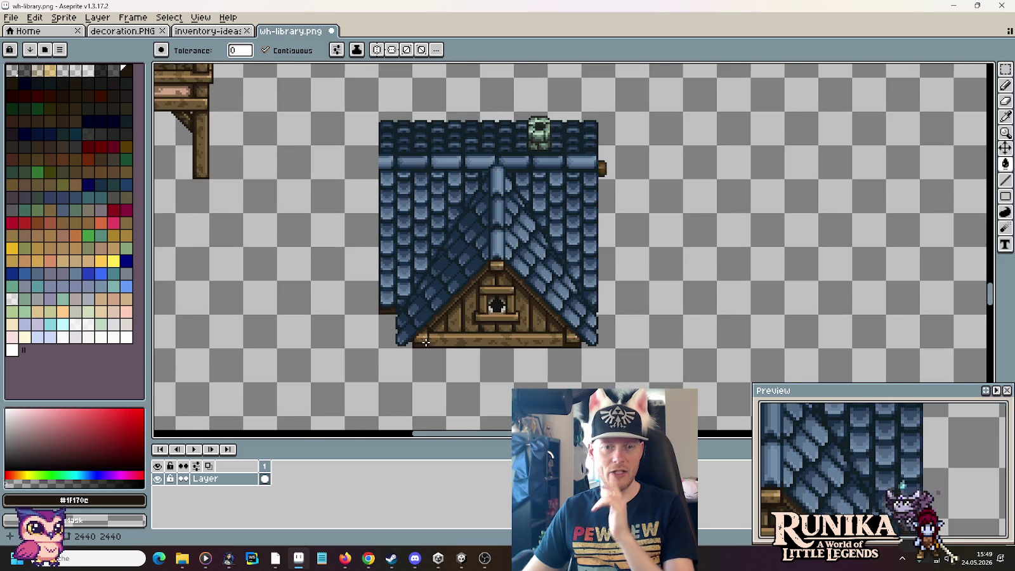
{"action": "key", "text": "m"}
{"action": "left_click_drag", "start_coordinate": [342, 101], "coordinate": [661, 380]}
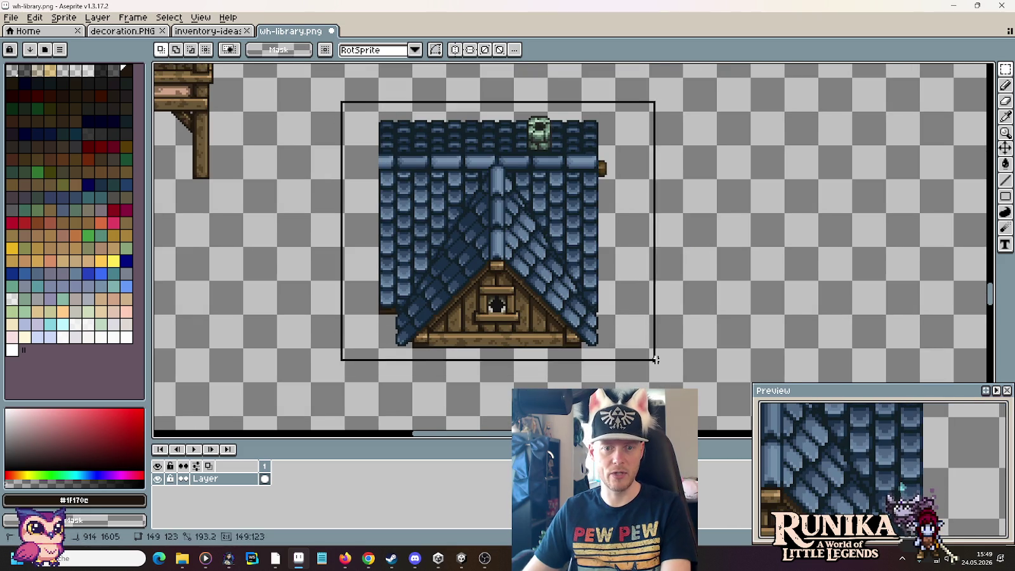
Step: Move the tower-and-timber house up-left into open space on the sheet
{"action": "scroll", "coordinate": [498, 306], "scroll_direction": "down", "scroll_amount": 2}
{"action": "mouse_move", "coordinate": [498, 306]}
{"action": "left_mouse_down"}
{"action": "mouse_move", "coordinate": [788, 334]}
{"action": "mouse_move", "coordinate": [770, 335]}
{"action": "left_mouse_up"}
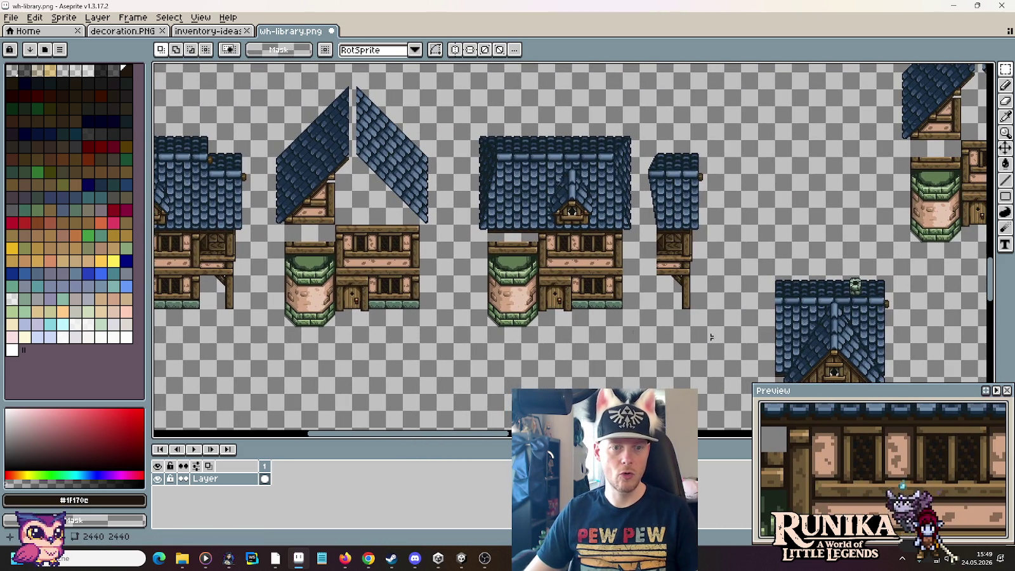
{"action": "left_click_drag", "start_coordinate": [432, 333], "coordinate": [263, 221]}
{"action": "mouse_move", "coordinate": [385, 290]}
{"action": "left_mouse_down"}
{"action": "mouse_move", "coordinate": [994, 438]}
{"action": "mouse_move", "coordinate": [749, 330]}
{"action": "left_mouse_up"}
{"action": "left_click_drag", "start_coordinate": [778, 248], "coordinate": [650, 189]}
{"action": "left_click_drag", "start_coordinate": [670, 300], "coordinate": [634, 283]}
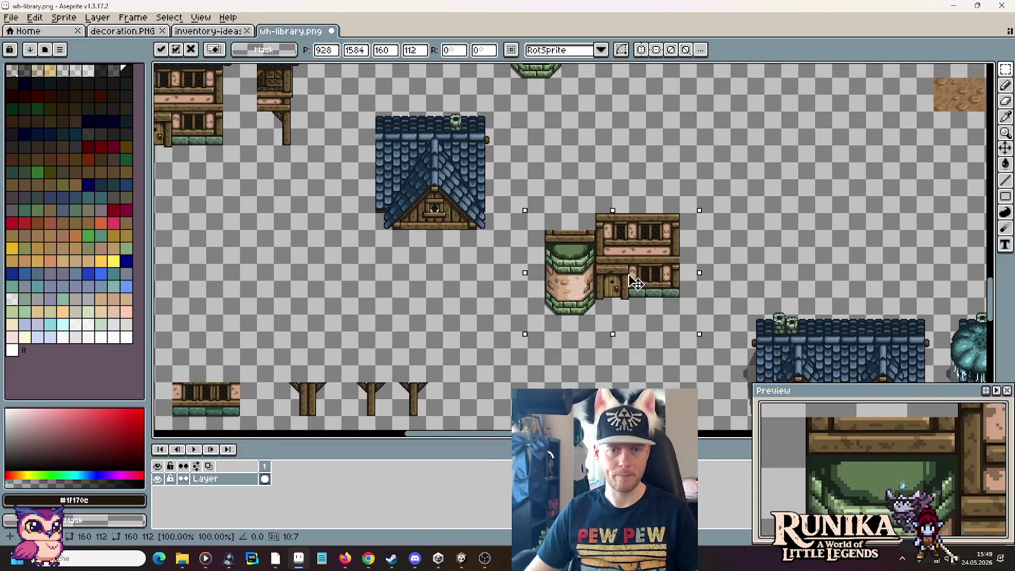
{"action": "left_click", "coordinate": [412, 181]}
Step: Drag the blue gable roof onto the timber house and drop it there
{"action": "mouse_move", "coordinate": [479, 201]}
{"action": "left_mouse_down"}
{"action": "mouse_move", "coordinate": [398, 244]}
{"action": "mouse_move", "coordinate": [389, 299]}
{"action": "mouse_move", "coordinate": [260, 136]}
{"action": "mouse_move", "coordinate": [194, 100]}
{"action": "left_mouse_up"}
{"action": "scroll", "coordinate": [381, 241], "scroll_direction": "up", "scroll_amount": 1}
{"action": "mouse_move", "coordinate": [346, 202]}
{"action": "left_mouse_down"}
{"action": "mouse_move", "coordinate": [448, 204]}
{"action": "mouse_move", "coordinate": [664, 166]}
{"action": "mouse_move", "coordinate": [702, 185]}
{"action": "left_mouse_up"}
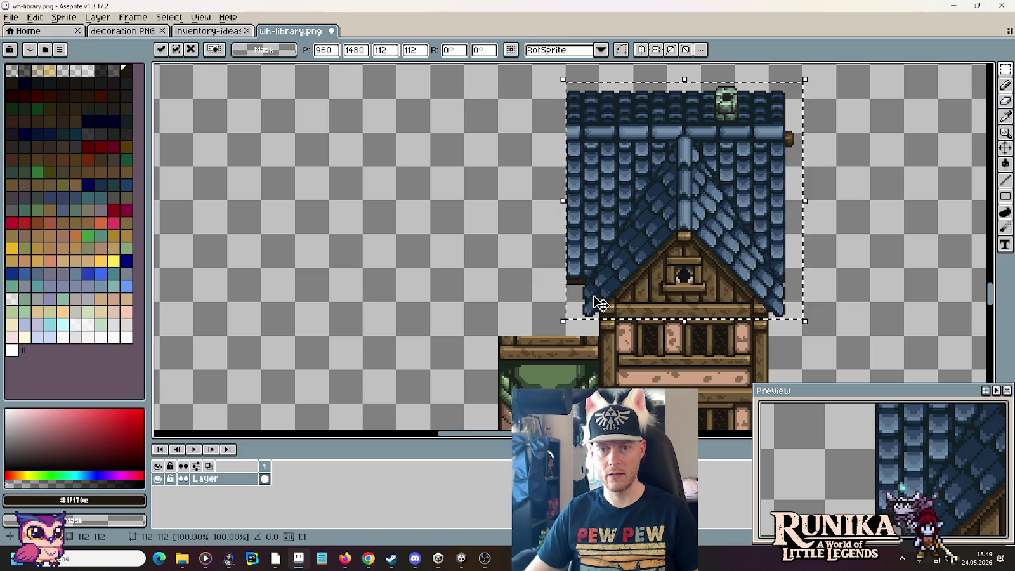
{"action": "left_click", "coordinate": [825, 335]}
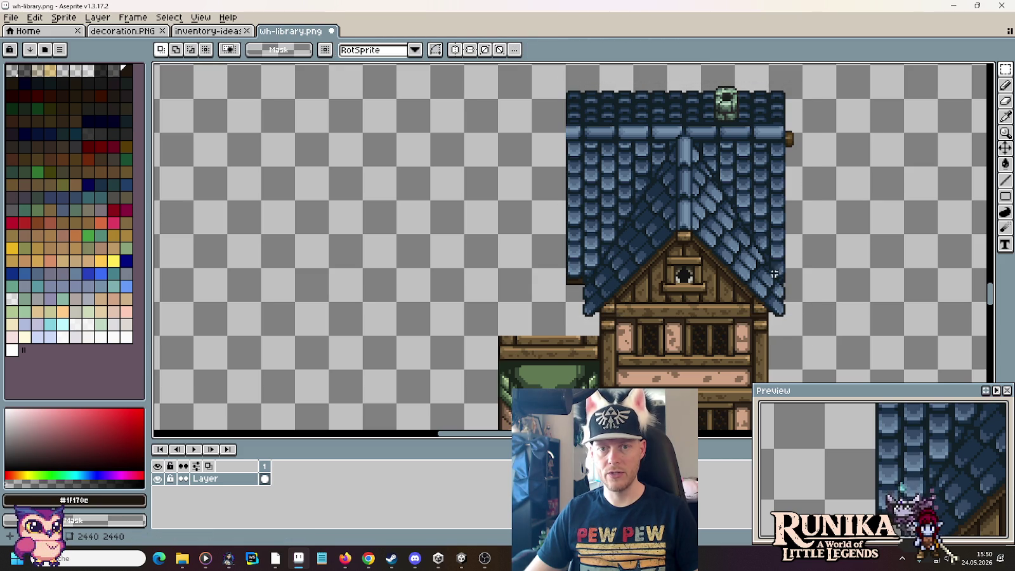
{"action": "left_click_drag", "start_coordinate": [796, 296], "coordinate": [746, 221]}
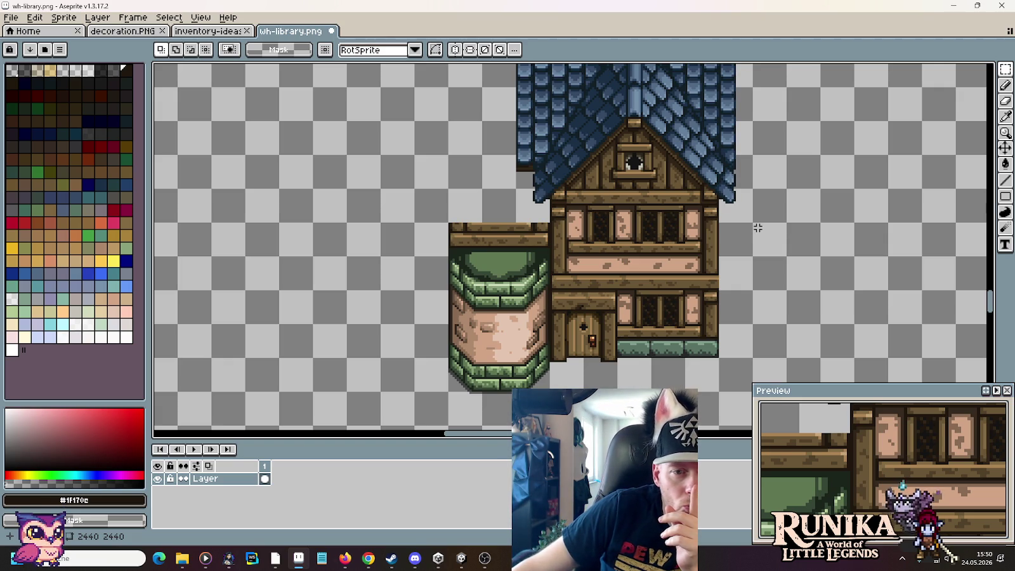
{"action": "scroll", "coordinate": [752, 227], "scroll_direction": "down", "scroll_amount": 2}
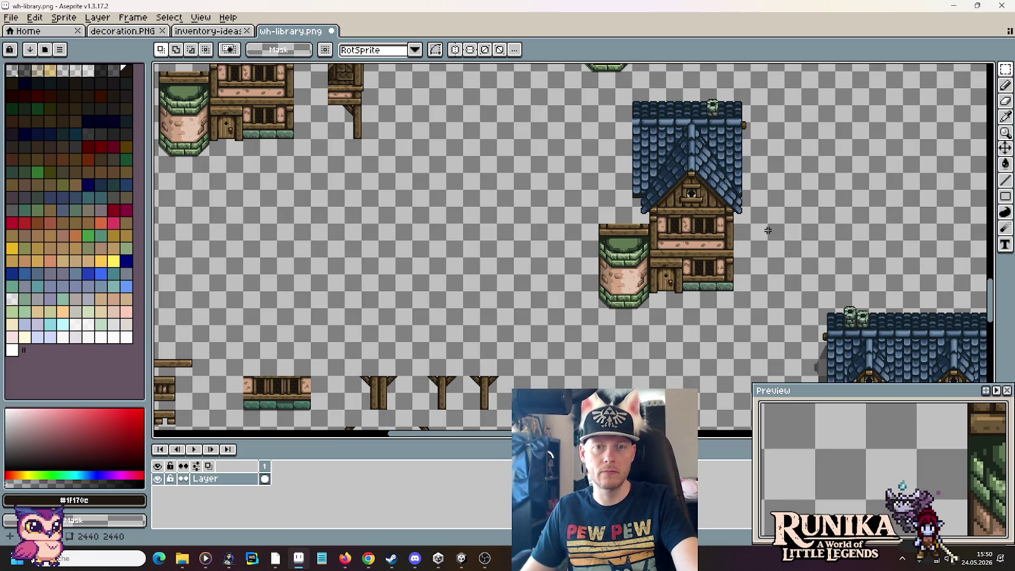
Step: Move the narrow side roof piece against the right of the big roof
{"action": "scroll", "coordinate": [506, 184], "scroll_direction": "up", "scroll_amount": 1}
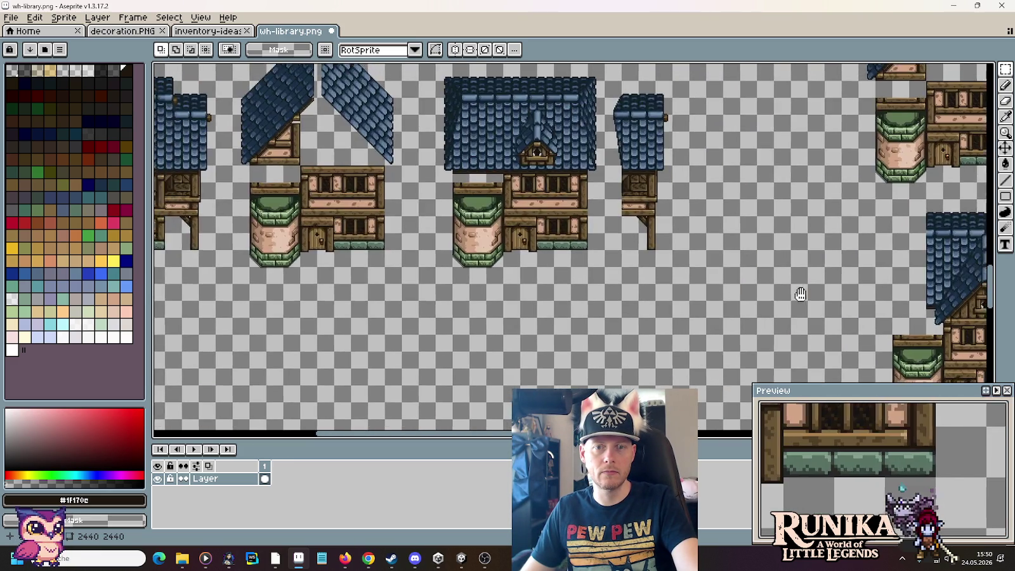
{"action": "scroll", "coordinate": [374, 267], "scroll_direction": "up", "scroll_amount": 1}
{"action": "scroll", "coordinate": [387, 281], "scroll_direction": "up", "scroll_amount": 1}
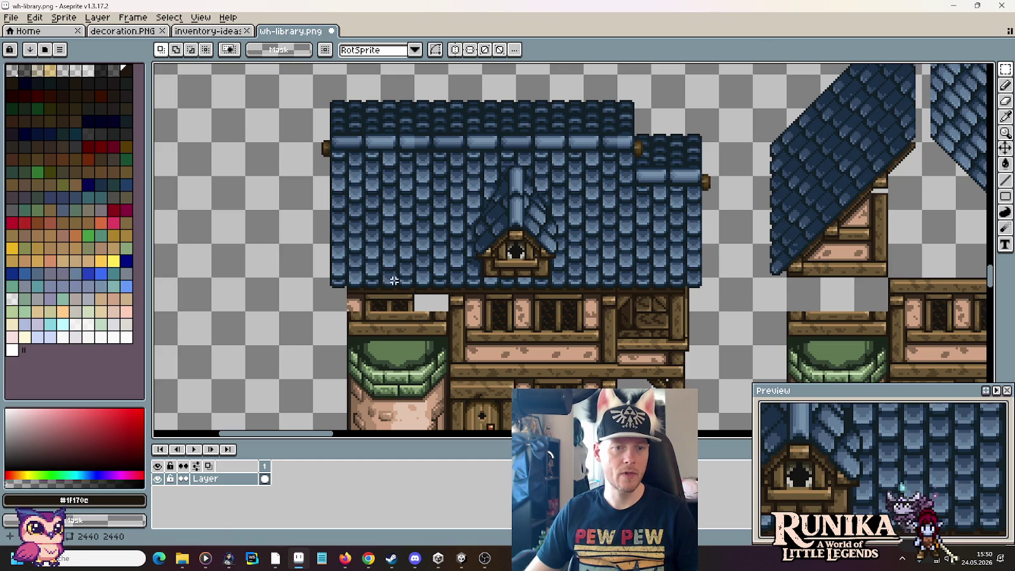
{"action": "left_click_drag", "start_coordinate": [414, 309], "coordinate": [322, 109]}
{"action": "mouse_move", "coordinate": [351, 140]}
{"action": "left_mouse_down"}
{"action": "mouse_move", "coordinate": [677, 71]}
{"action": "mouse_move", "coordinate": [745, 105]}
{"action": "left_mouse_up"}
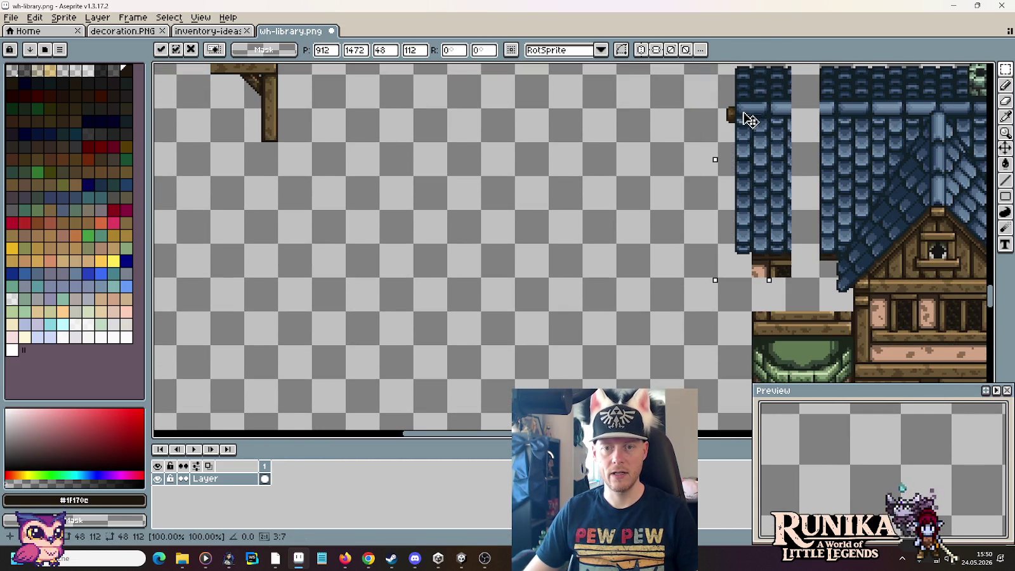
{"action": "left_click", "coordinate": [664, 164]}
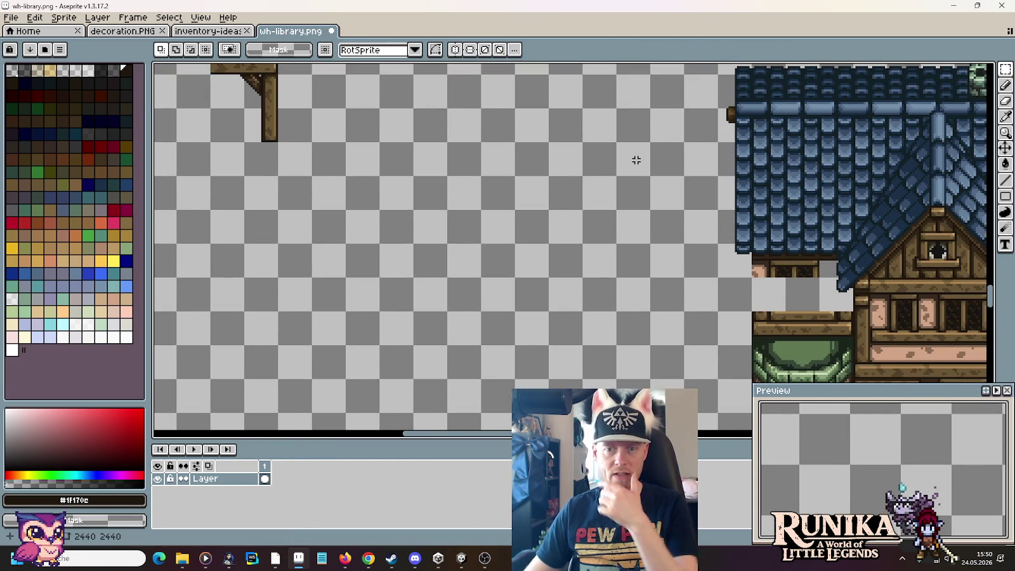
Step: Move the whole 176x240 assembled house to a new spot and deselect it
{"action": "scroll", "coordinate": [670, 208], "scroll_direction": "right", "scroll_amount": 1}
{"action": "scroll", "coordinate": [603, 190], "scroll_direction": "right", "scroll_amount": 3}
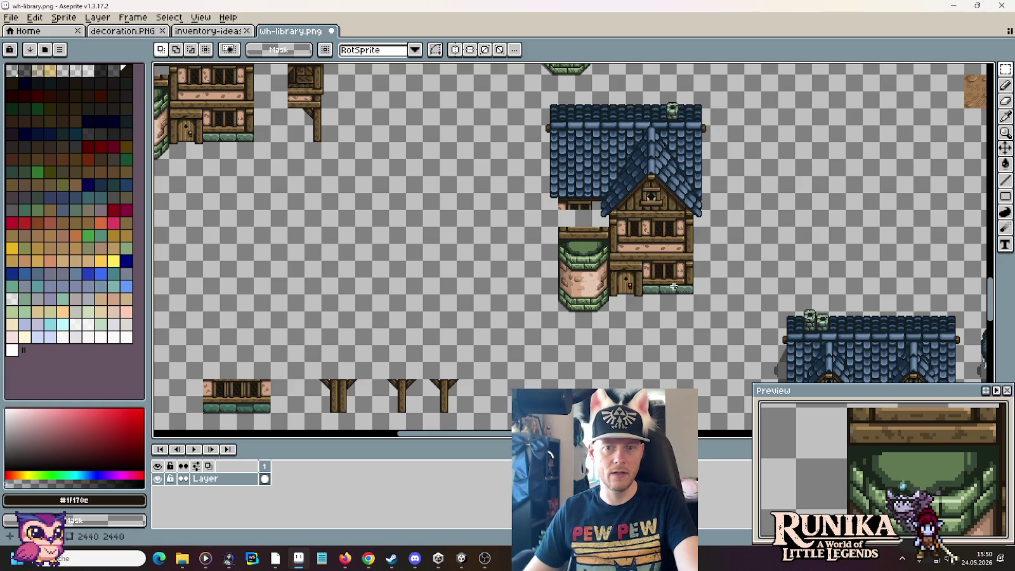
{"action": "mouse_move", "coordinate": [375, 171]}
{"action": "left_mouse_down"}
{"action": "mouse_move", "coordinate": [639, 265]}
{"action": "mouse_move", "coordinate": [522, 230]}
{"action": "mouse_move", "coordinate": [637, 206]}
{"action": "mouse_move", "coordinate": [612, 71]}
{"action": "mouse_move", "coordinate": [552, 320]}
{"action": "mouse_move", "coordinate": [492, 172]}
{"action": "left_mouse_up"}
{"action": "mouse_move", "coordinate": [275, 125]}
{"action": "left_mouse_down"}
{"action": "mouse_move", "coordinate": [456, 363]}
{"action": "mouse_move", "coordinate": [460, 355]}
{"action": "left_mouse_up"}
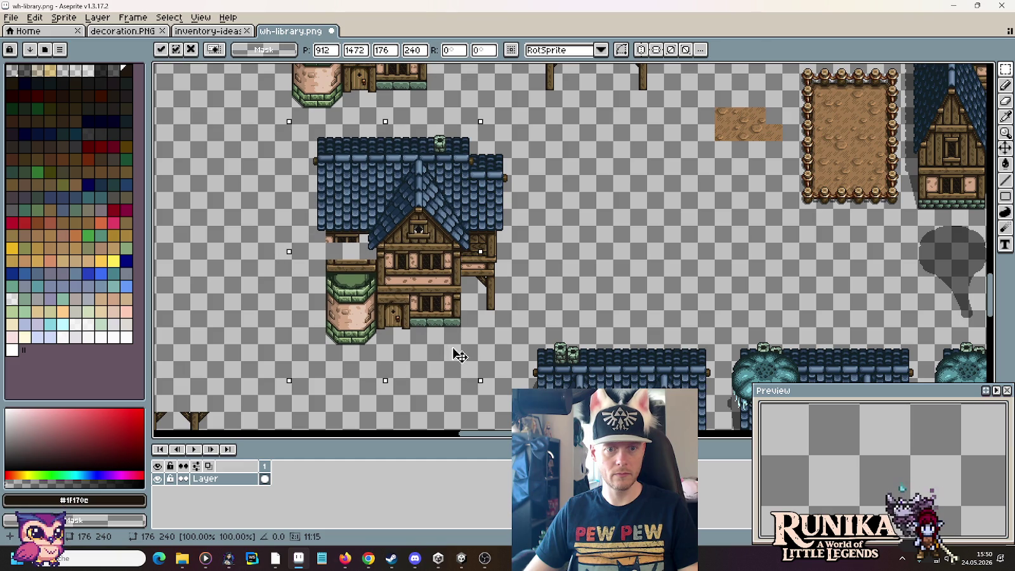
{"action": "key", "text": "Return"}
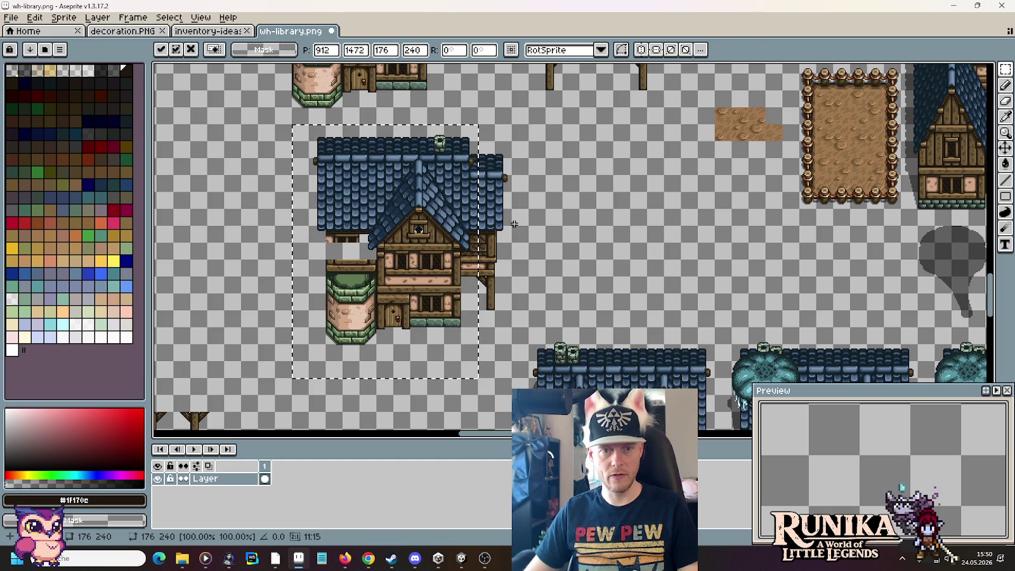
{"action": "left_click", "coordinate": [501, 209]}
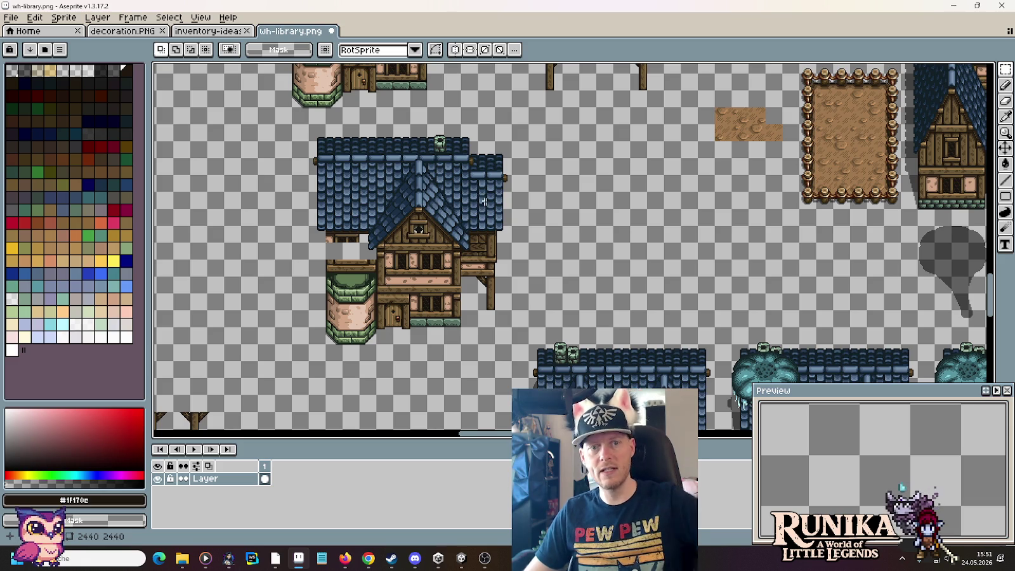
{"action": "scroll", "coordinate": [484, 202], "scroll_direction": "up", "scroll_amount": 1}
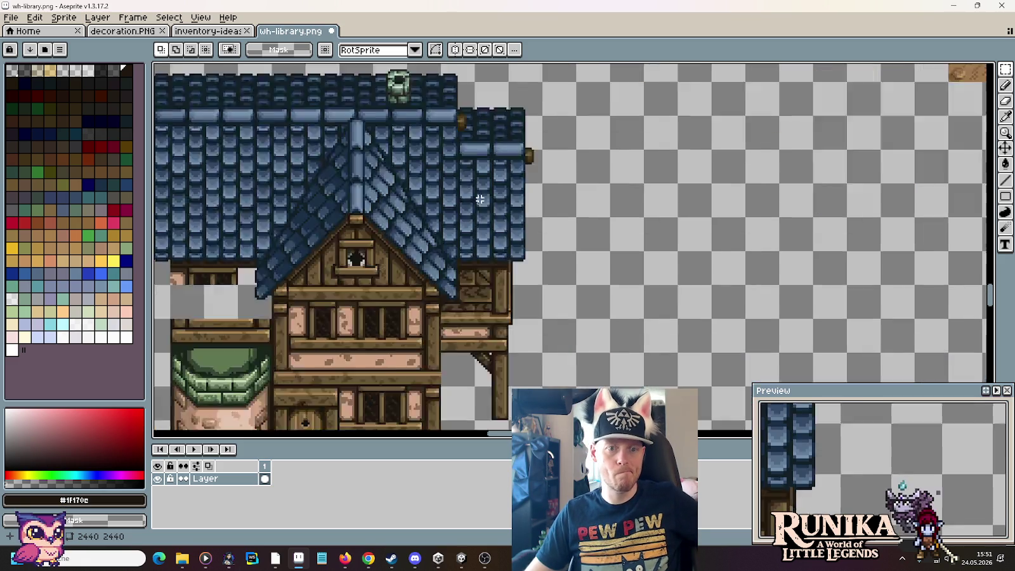
{"action": "scroll", "coordinate": [388, 164], "scroll_direction": "up", "scroll_amount": 1}
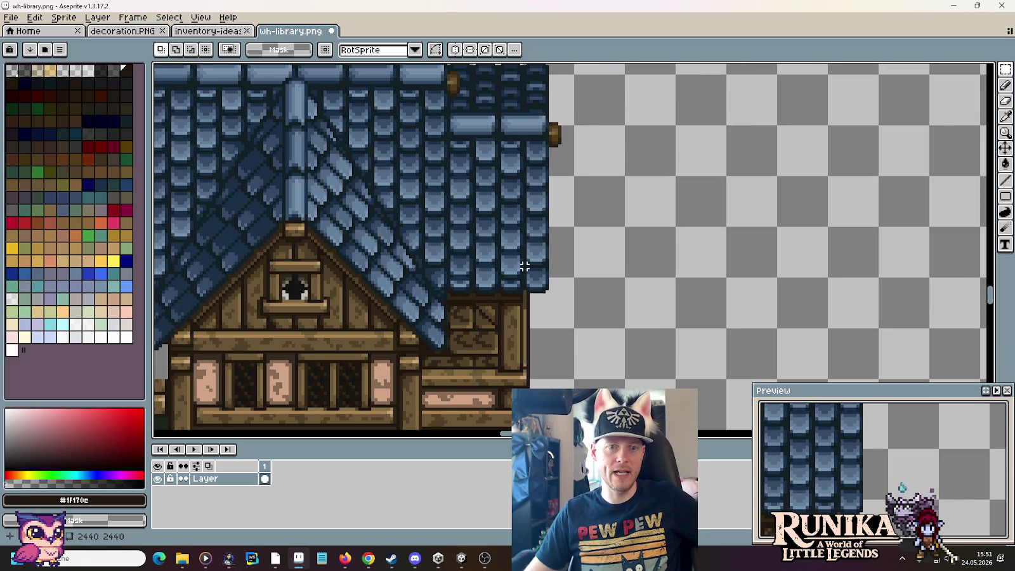
{"action": "scroll", "coordinate": [525, 267], "scroll_direction": "down", "scroll_amount": 2}
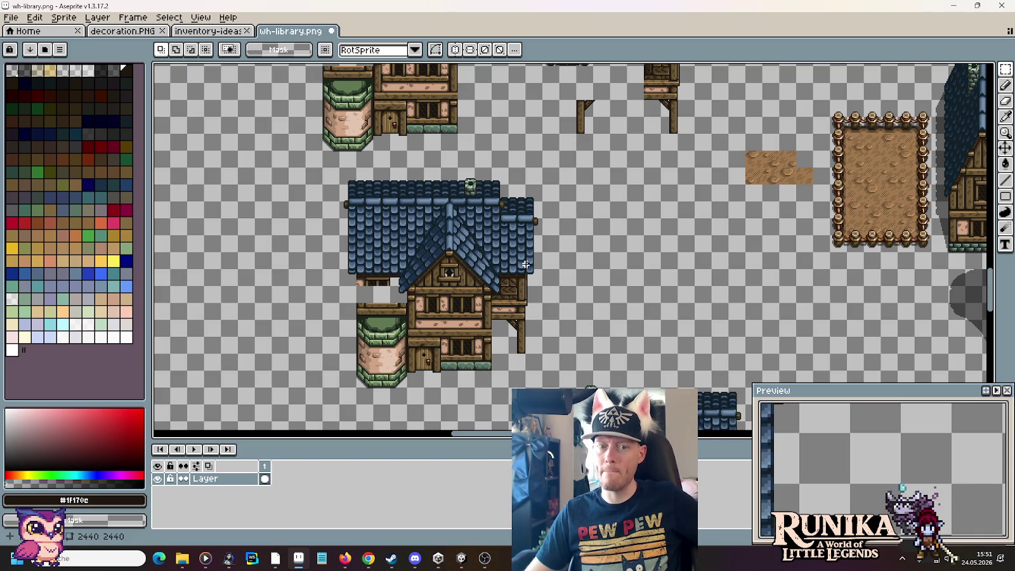
{"action": "scroll", "coordinate": [526, 265], "scroll_direction": "up", "scroll_amount": 2}
{"action": "scroll", "coordinate": [507, 296], "scroll_direction": "up", "scroll_amount": 1}
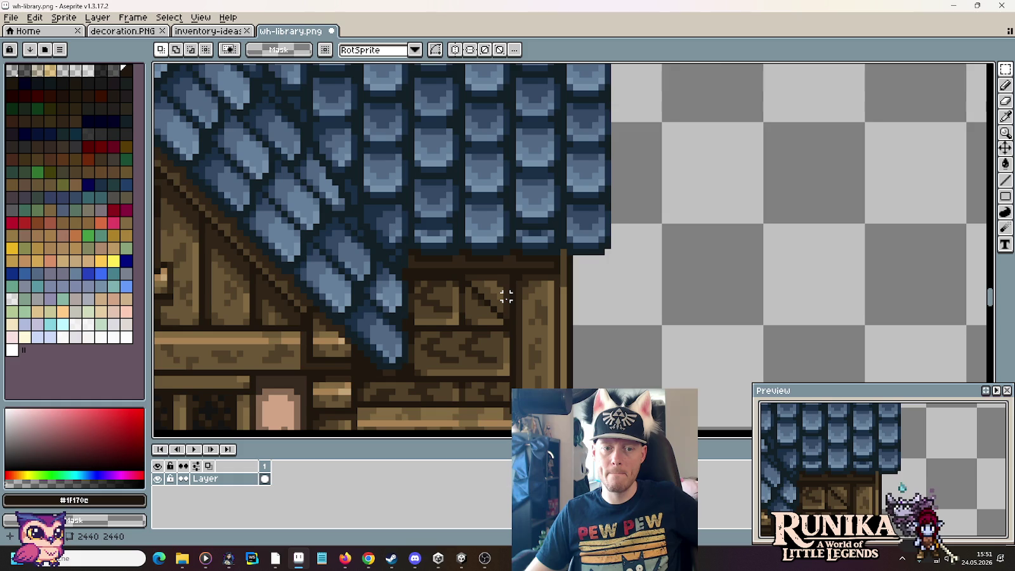
{"action": "scroll", "coordinate": [507, 296], "scroll_direction": "down", "scroll_amount": 1}
{"action": "scroll", "coordinate": [507, 296], "scroll_direction": "down", "scroll_amount": 2}
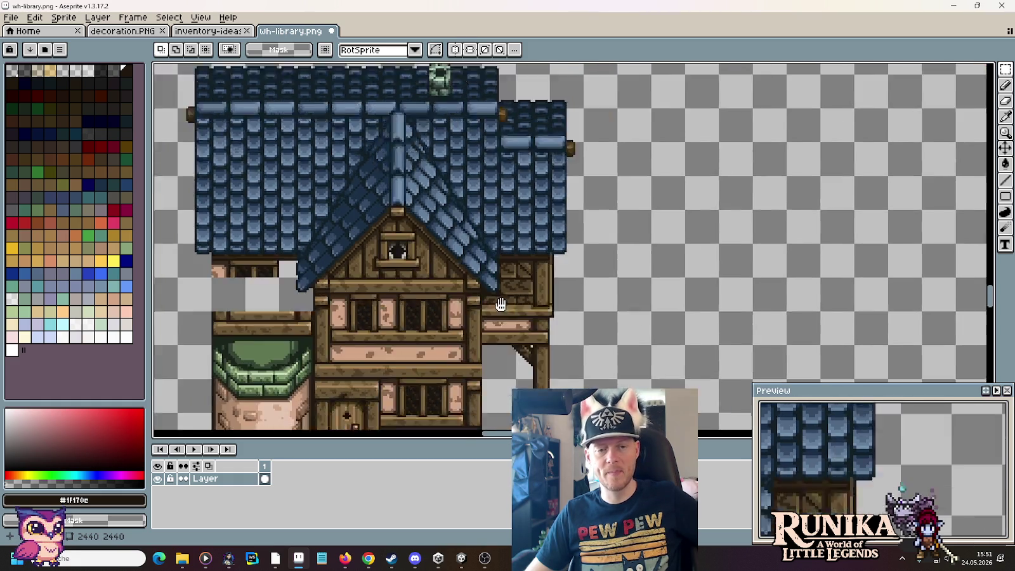
{"action": "left_click_drag", "start_coordinate": [502, 328], "coordinate": [587, 220]}
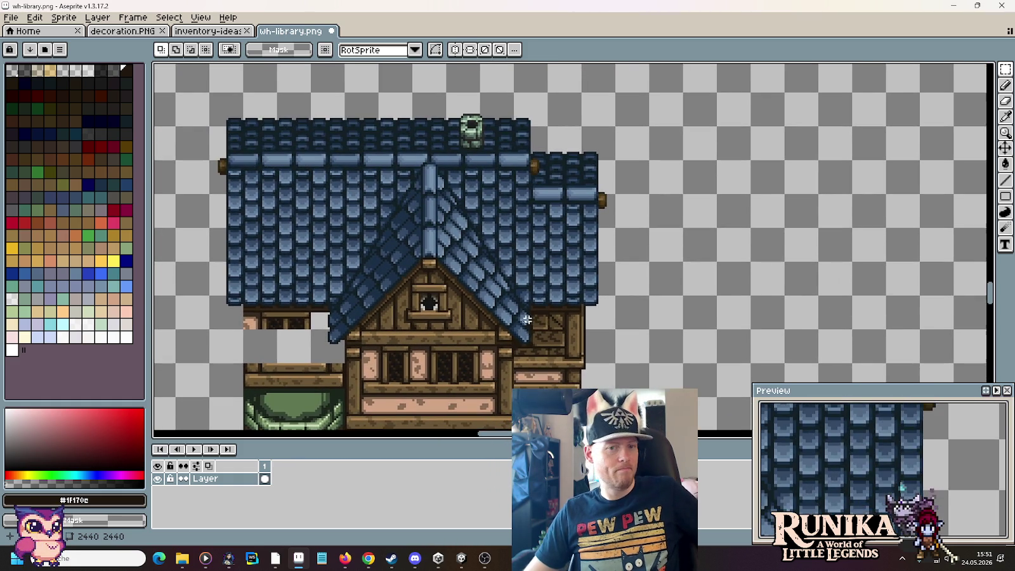
{"action": "scroll", "coordinate": [533, 310], "scroll_direction": "down", "scroll_amount": 2}
{"action": "scroll", "coordinate": [529, 326], "scroll_direction": "up", "scroll_amount": 2}
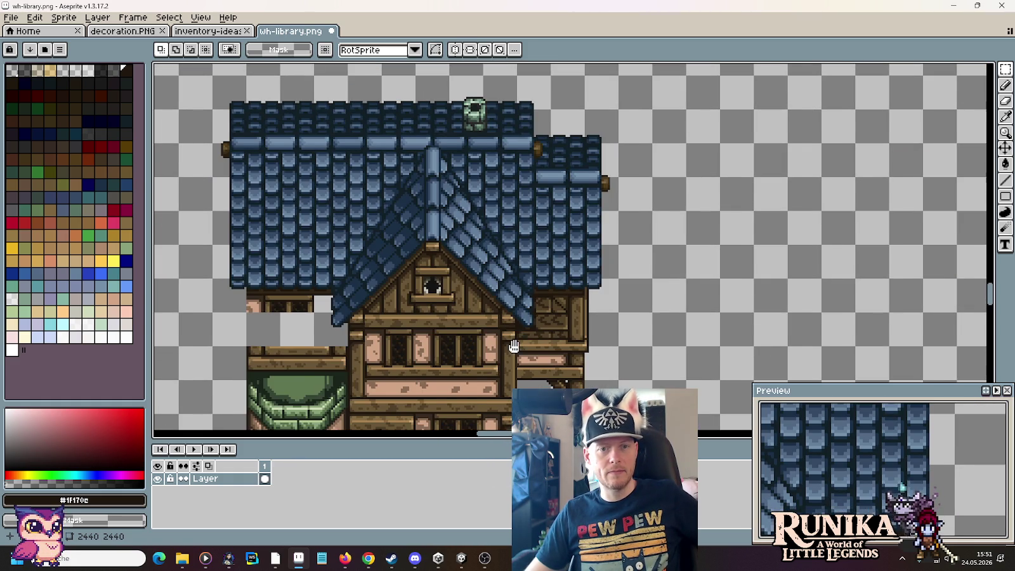
{"action": "left_click_drag", "start_coordinate": [514, 346], "coordinate": [510, 336]}
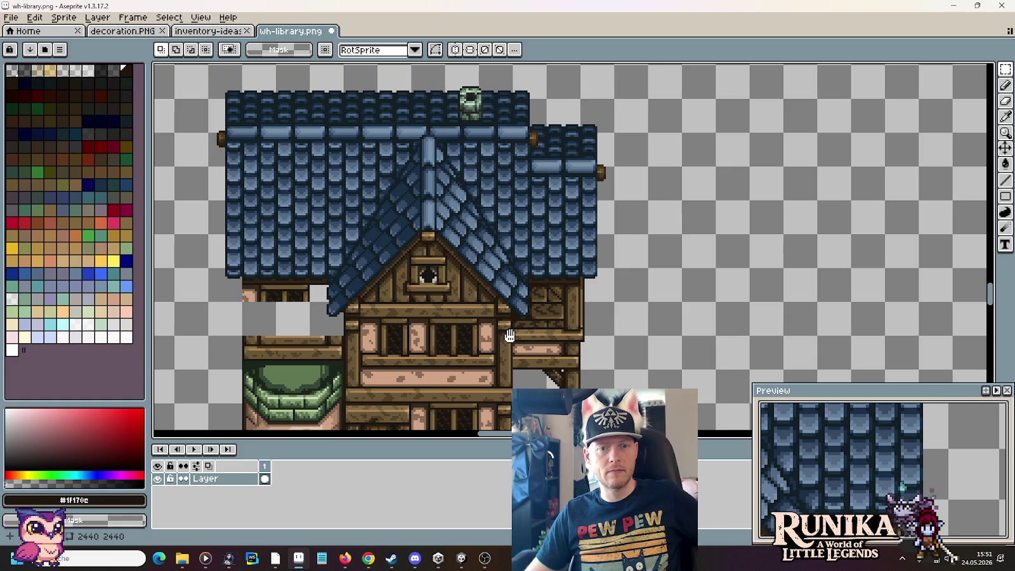
{"action": "left_click_drag", "start_coordinate": [510, 336], "coordinate": [509, 329]}
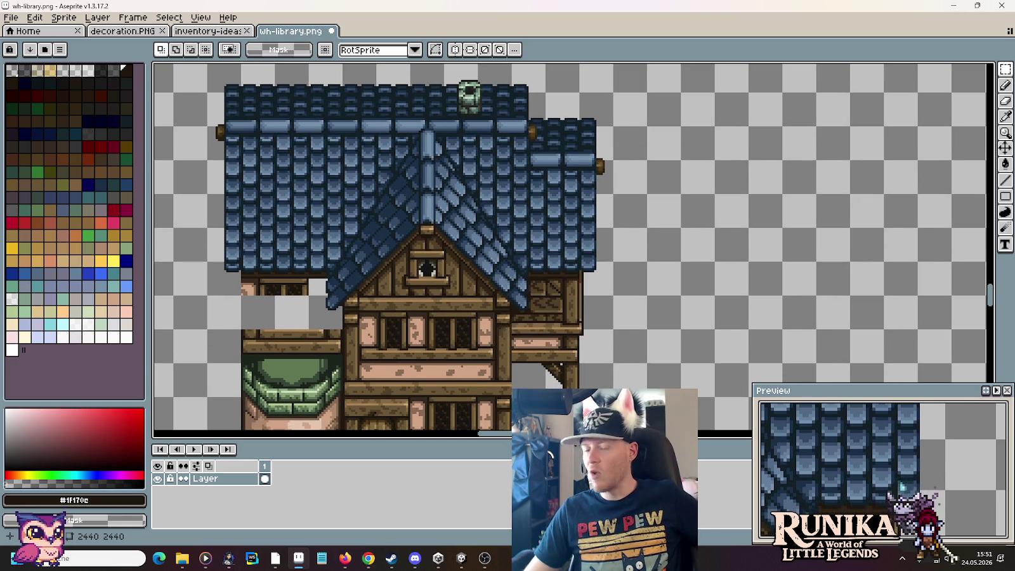
{"action": "scroll", "coordinate": [508, 315], "scroll_direction": "down", "scroll_amount": 1}
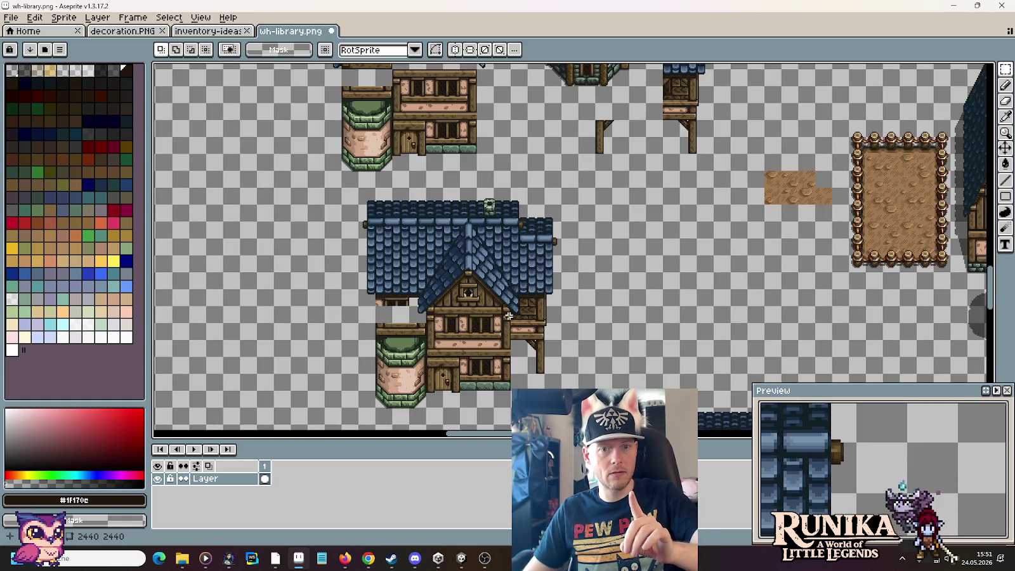
{"action": "scroll", "coordinate": [508, 315], "scroll_direction": "down", "scroll_amount": 1}
{"action": "mouse_move", "coordinate": [666, 225]}
{"action": "left_mouse_down"}
{"action": "mouse_move", "coordinate": [592, 314]}
{"action": "mouse_move", "coordinate": [760, 261]}
{"action": "left_mouse_up"}
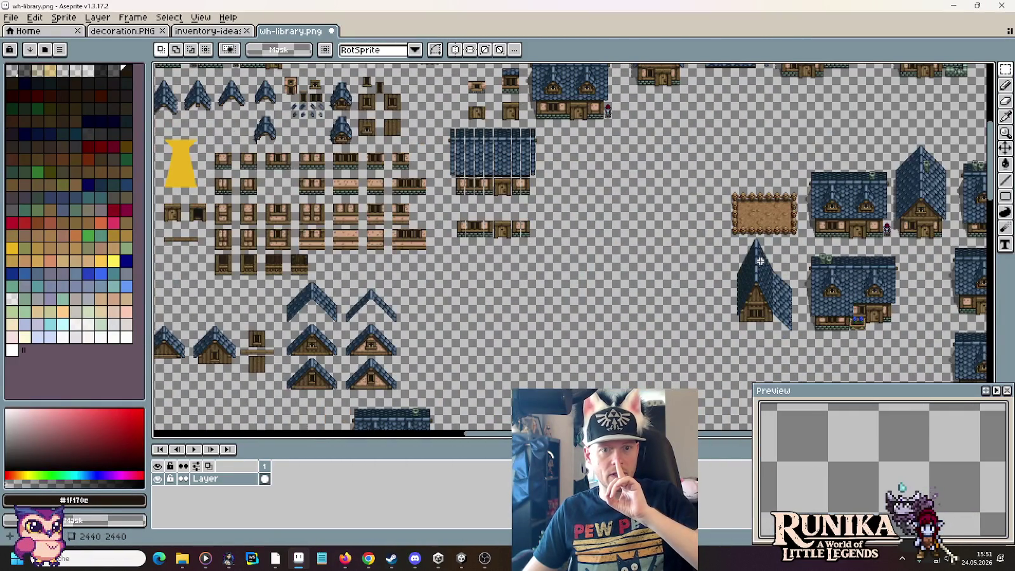
{"action": "mouse_move", "coordinate": [691, 181]}
{"action": "left_mouse_down"}
{"action": "mouse_move", "coordinate": [429, 321]}
{"action": "mouse_move", "coordinate": [427, 163]}
{"action": "left_mouse_up"}
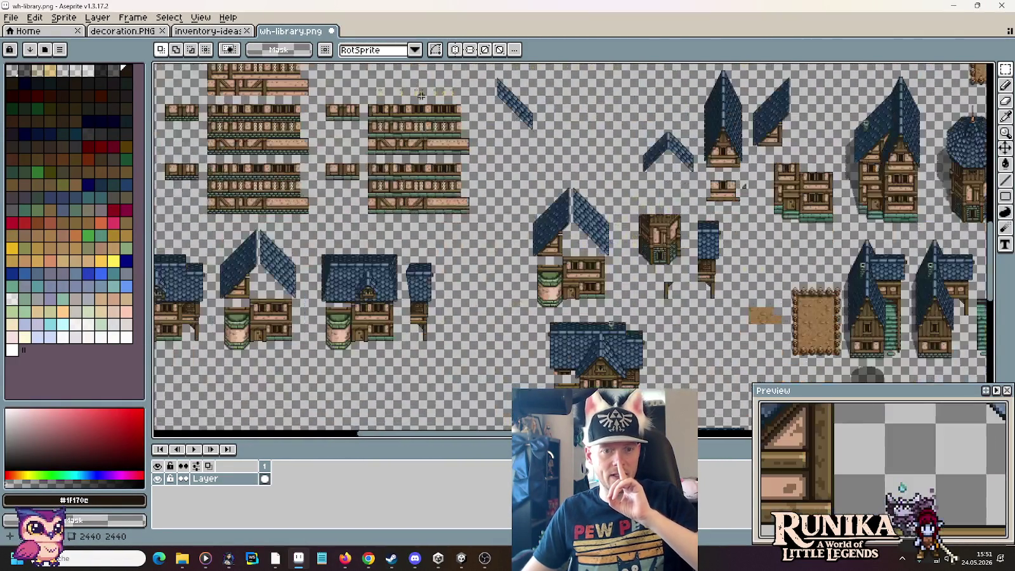
Step: Open wooden-houses.png from the buildings folder
{"action": "left_click", "coordinate": [21, 20]}
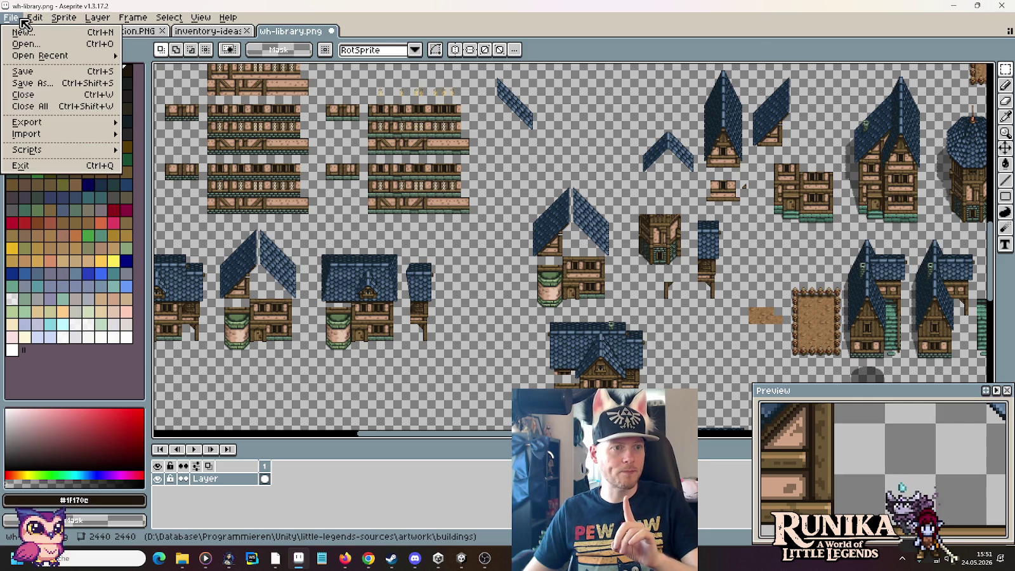
{"action": "left_click", "coordinate": [39, 47]}
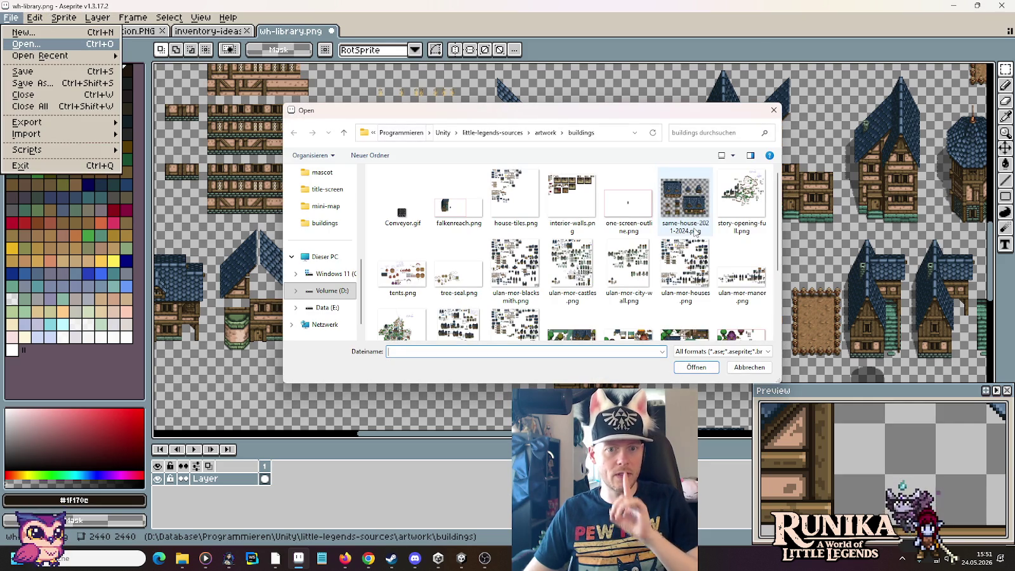
{"action": "double_click", "coordinate": [636, 301]}
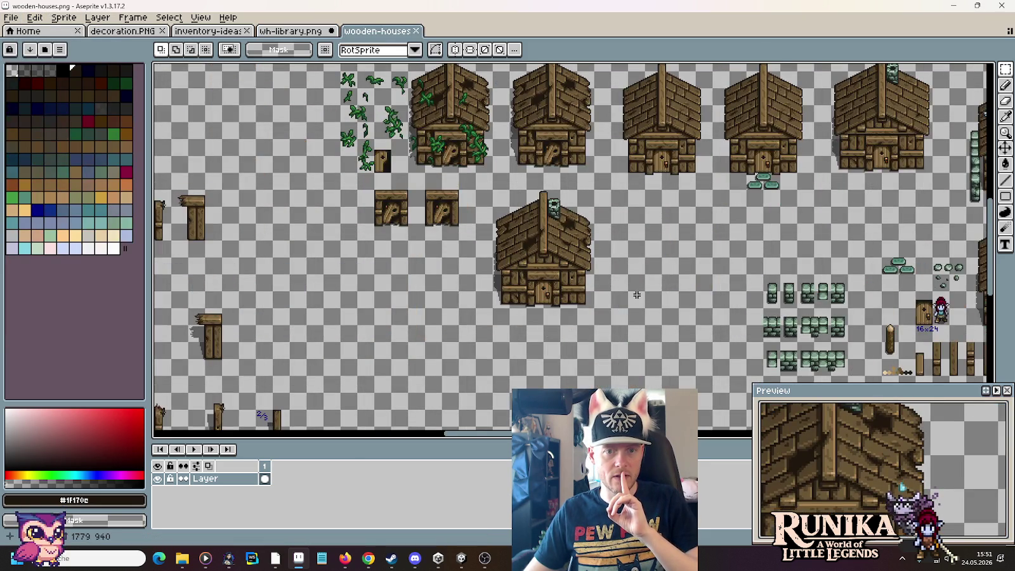
Step: Look over the wooden house roofs and select the middle house's right half
{"action": "left_click_drag", "start_coordinate": [708, 195], "coordinate": [434, 320]}
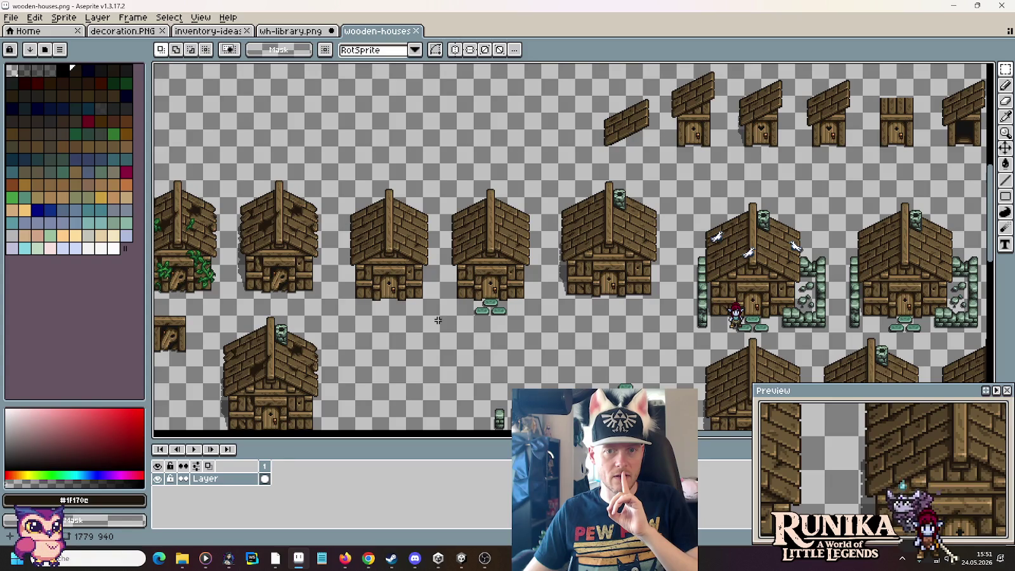
{"action": "left_click_drag", "start_coordinate": [777, 115], "coordinate": [666, 176]}
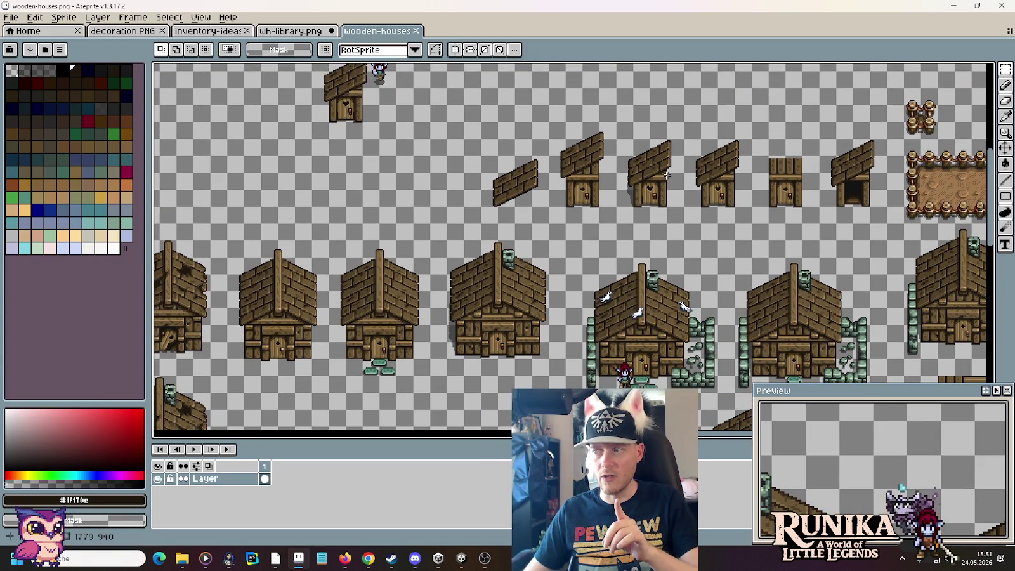
{"action": "scroll", "coordinate": [424, 261], "scroll_direction": "up", "scroll_amount": 2}
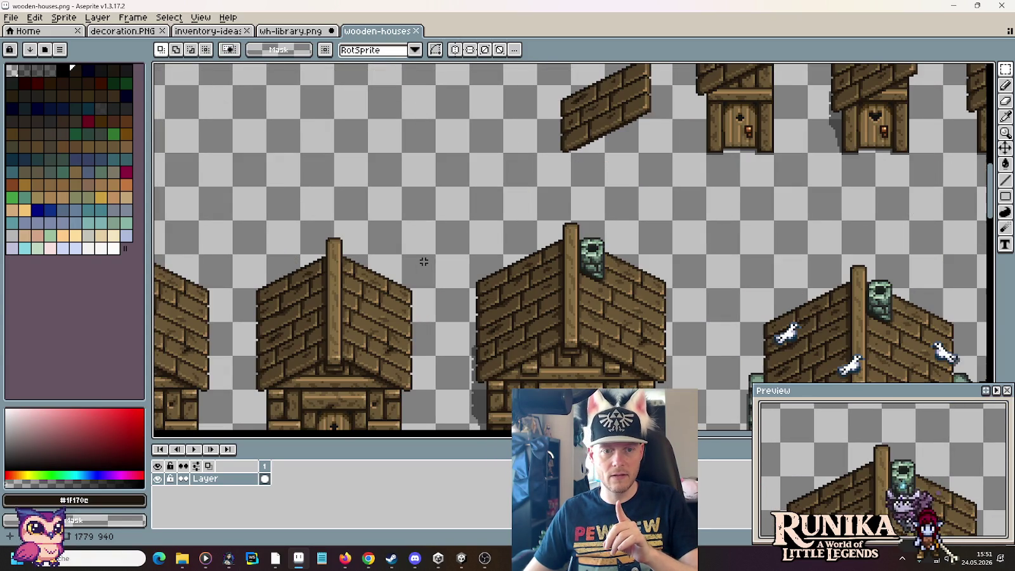
{"action": "left_click_drag", "start_coordinate": [415, 285], "coordinate": [471, 211]}
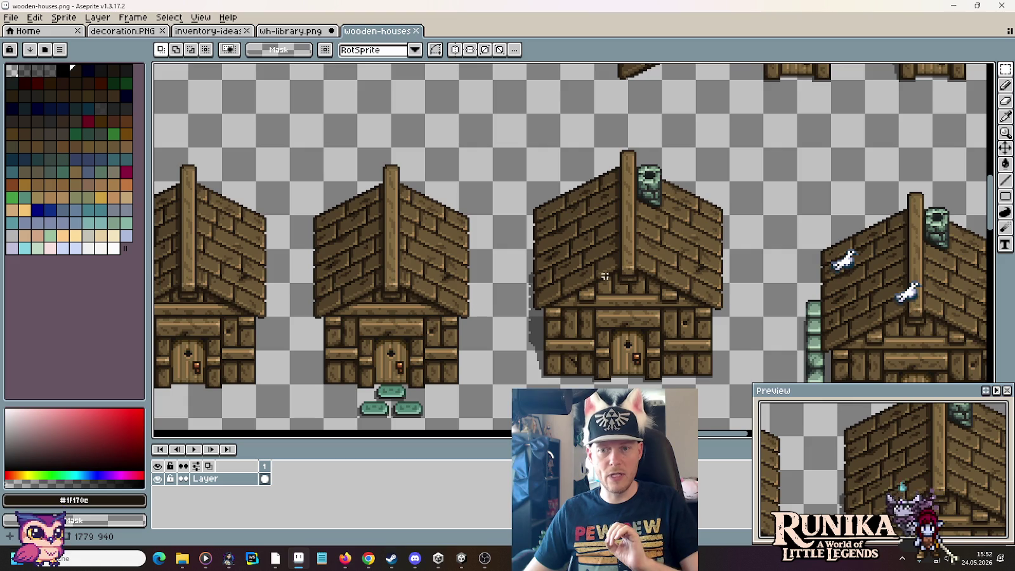
{"action": "scroll", "coordinate": [605, 276], "scroll_direction": "right", "scroll_amount": 5}
{"action": "scroll", "coordinate": [571, 279], "scroll_direction": "left", "scroll_amount": 3}
{"action": "scroll", "coordinate": [526, 283], "scroll_direction": "left", "scroll_amount": 2}
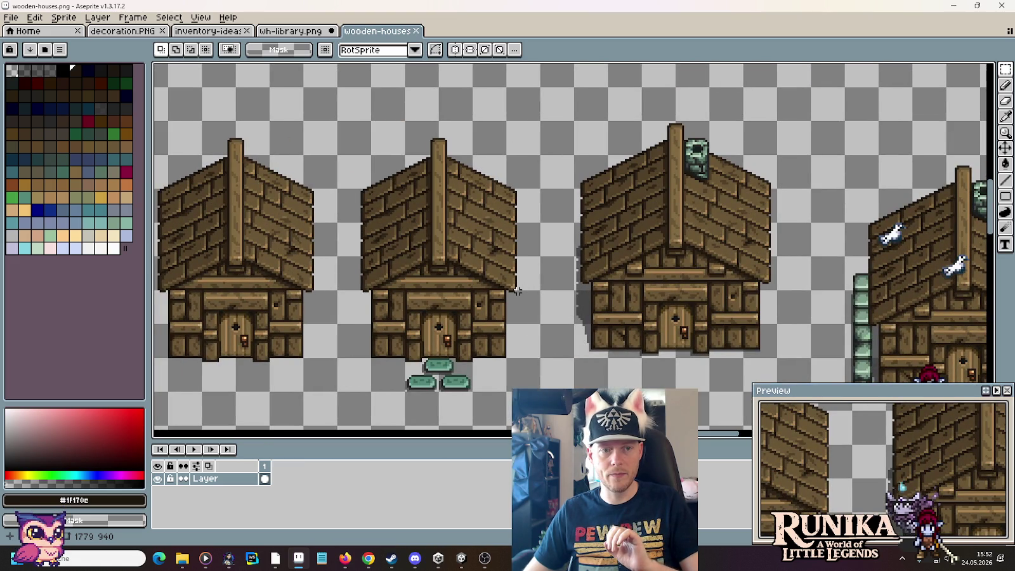
{"action": "left_click_drag", "start_coordinate": [542, 326], "coordinate": [437, 119]}
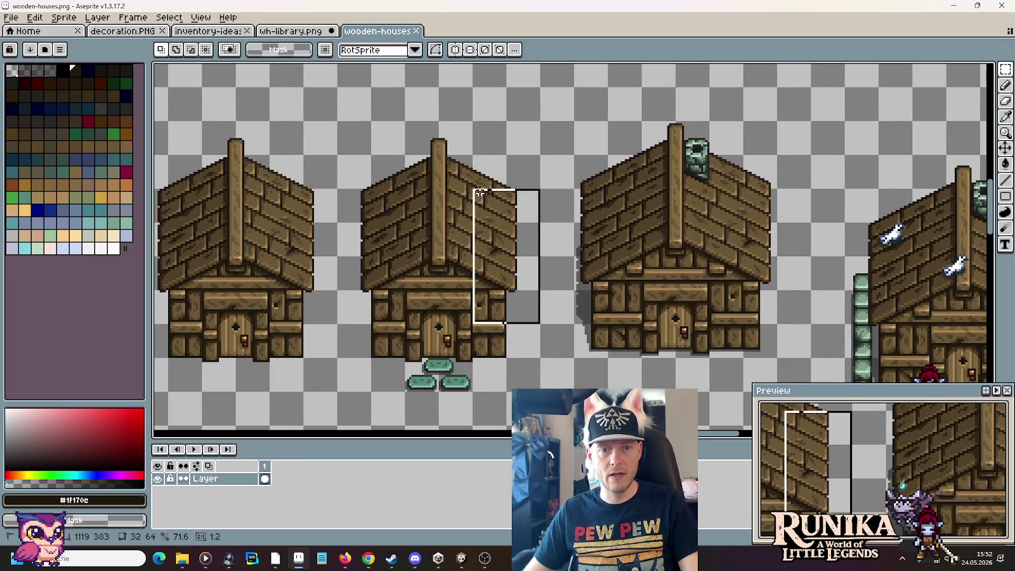
Step: Return to wh-library.png and show the empty area beside the blue side wing
{"action": "left_click", "coordinate": [283, 30]}
{"action": "scroll", "coordinate": [533, 253], "scroll_direction": "down", "scroll_amount": 3}
{"action": "scroll", "coordinate": [625, 213], "scroll_direction": "up", "scroll_amount": 1}
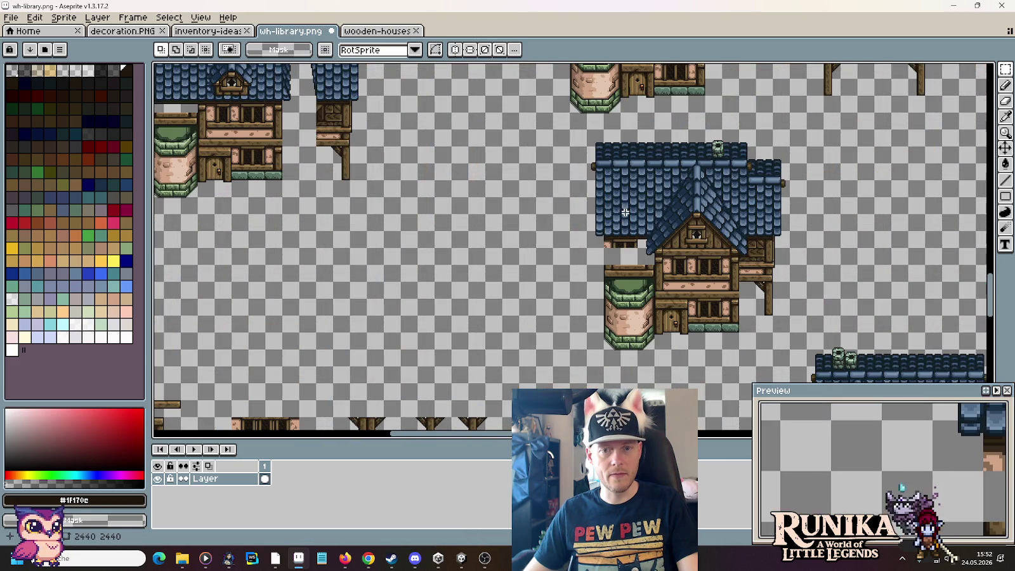
{"action": "left_click_drag", "start_coordinate": [797, 217], "coordinate": [675, 252]}
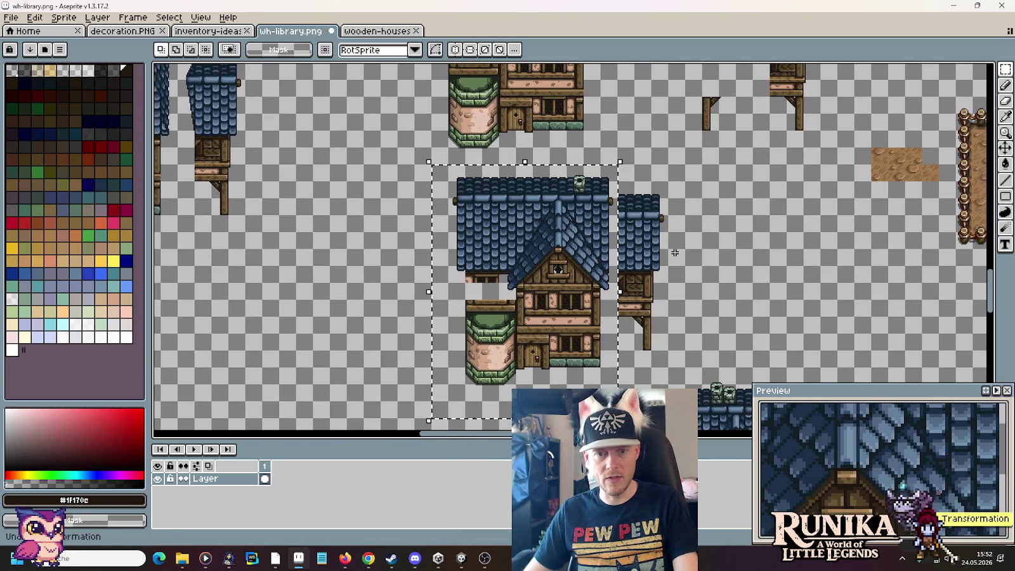
{"action": "scroll", "coordinate": [672, 247], "scroll_direction": "up", "scroll_amount": 1}
{"action": "left_click_drag", "start_coordinate": [673, 246], "coordinate": [613, 243]}
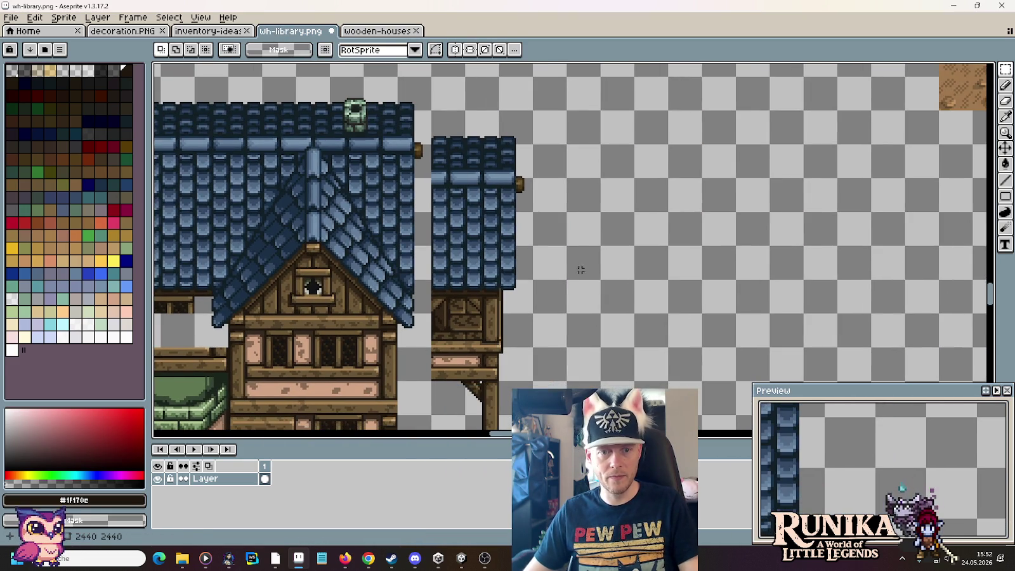
Step: Paste the wooden house half right of the side wing and drop it there
{"action": "key", "text": "ctrl+v"}
{"action": "left_click_drag", "start_coordinate": [490, 267], "coordinate": [641, 265]}
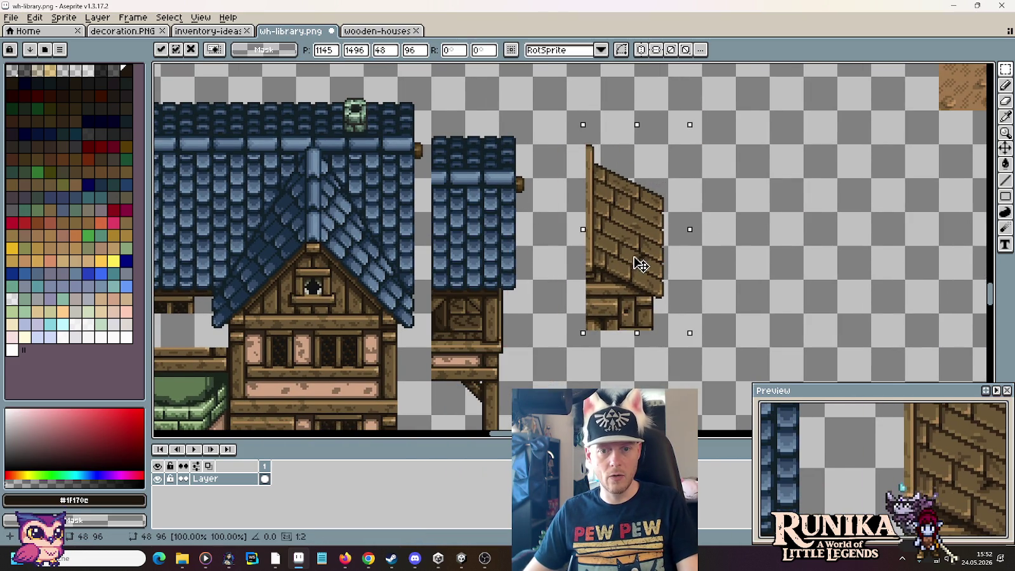
{"action": "scroll", "coordinate": [691, 274], "scroll_direction": "up", "scroll_amount": 1}
{"action": "left_click", "coordinate": [757, 308]}
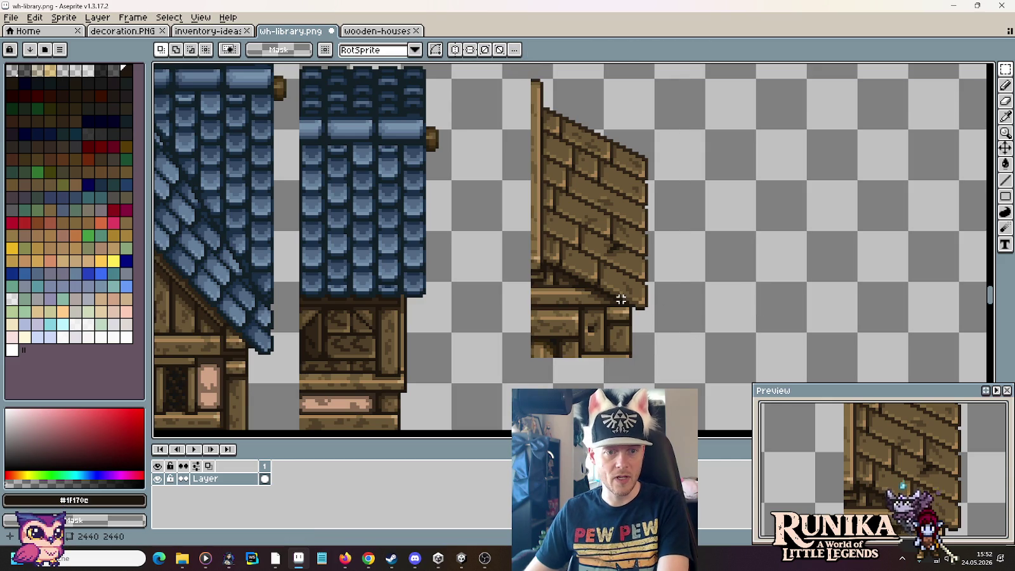
{"action": "left_click_drag", "start_coordinate": [623, 297], "coordinate": [708, 215]}
{"action": "scroll", "coordinate": [684, 222], "scroll_direction": "up", "scroll_amount": 1}
{"action": "scroll", "coordinate": [603, 250], "scroll_direction": "up", "scroll_amount": 1}
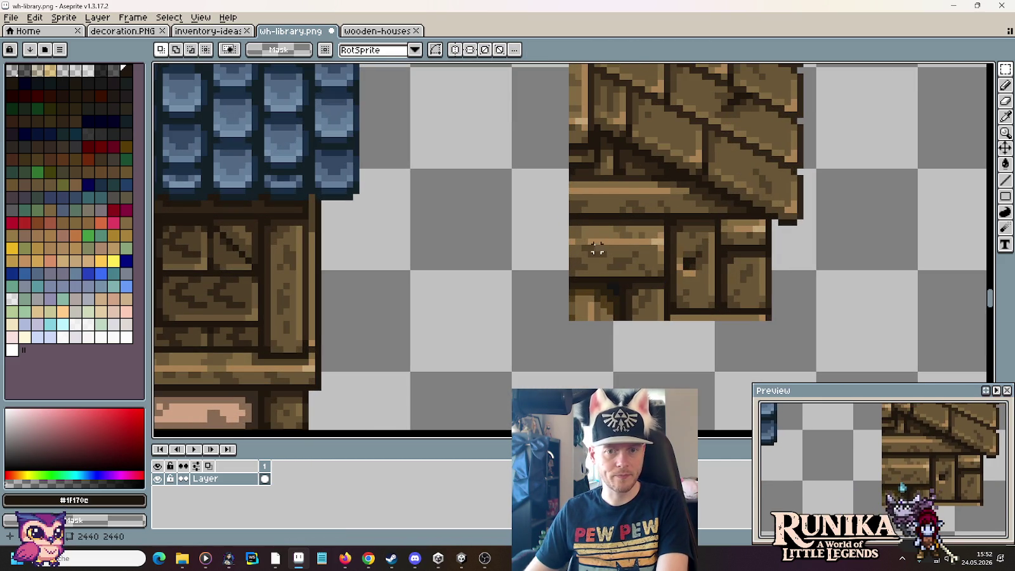
Step: Select the whole pasted wooden piece and delete it
{"action": "left_click_drag", "start_coordinate": [558, 222], "coordinate": [768, 324]}
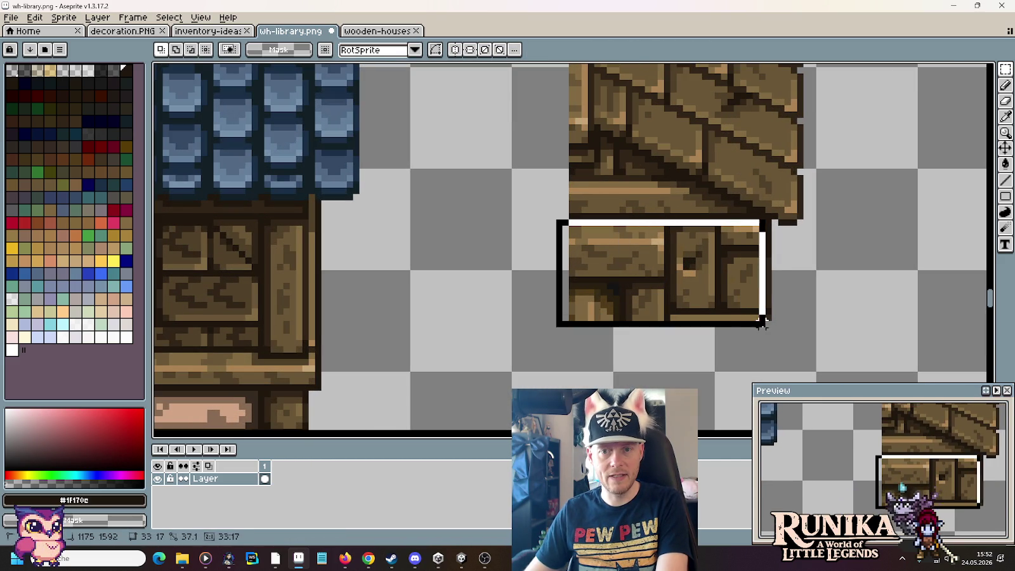
{"action": "scroll", "coordinate": [647, 254], "scroll_direction": "down", "scroll_amount": 1}
{"action": "scroll", "coordinate": [647, 254], "scroll_direction": "down", "scroll_amount": 1}
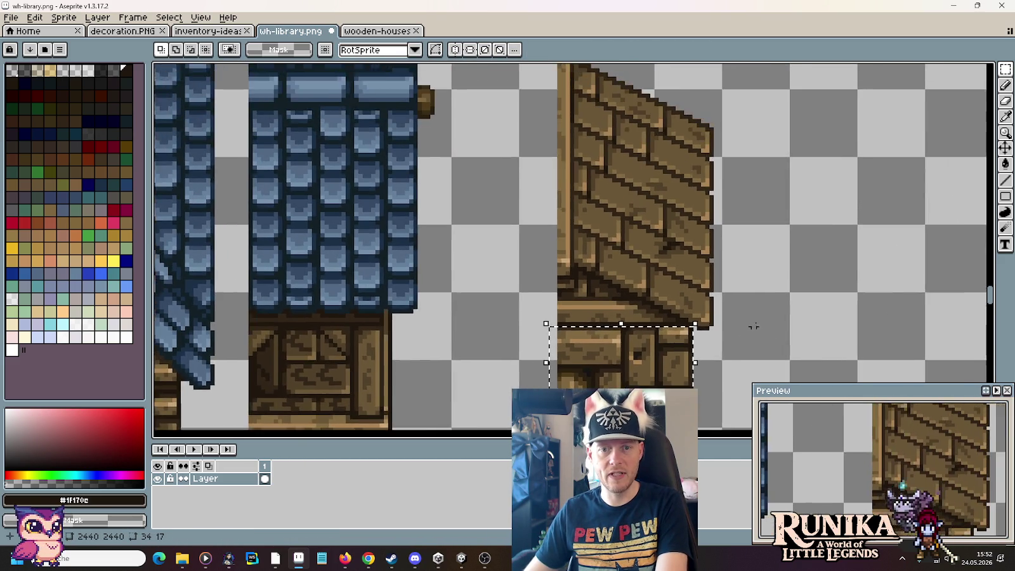
{"action": "scroll", "coordinate": [634, 190], "scroll_direction": "down", "scroll_amount": 1}
{"action": "left_click_drag", "start_coordinate": [587, 81], "coordinate": [750, 385]}
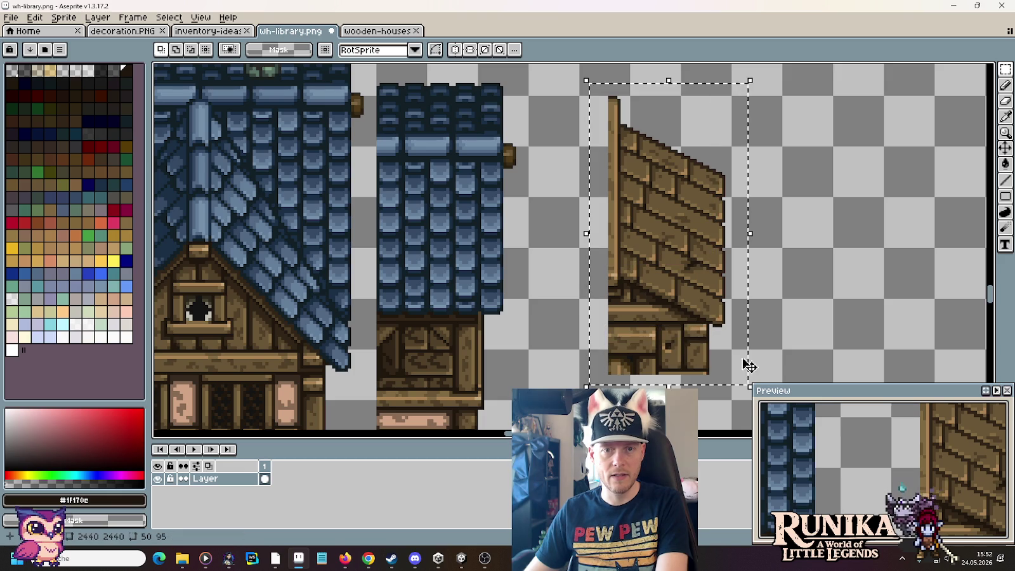
{"action": "left_click", "coordinate": [380, 32]}
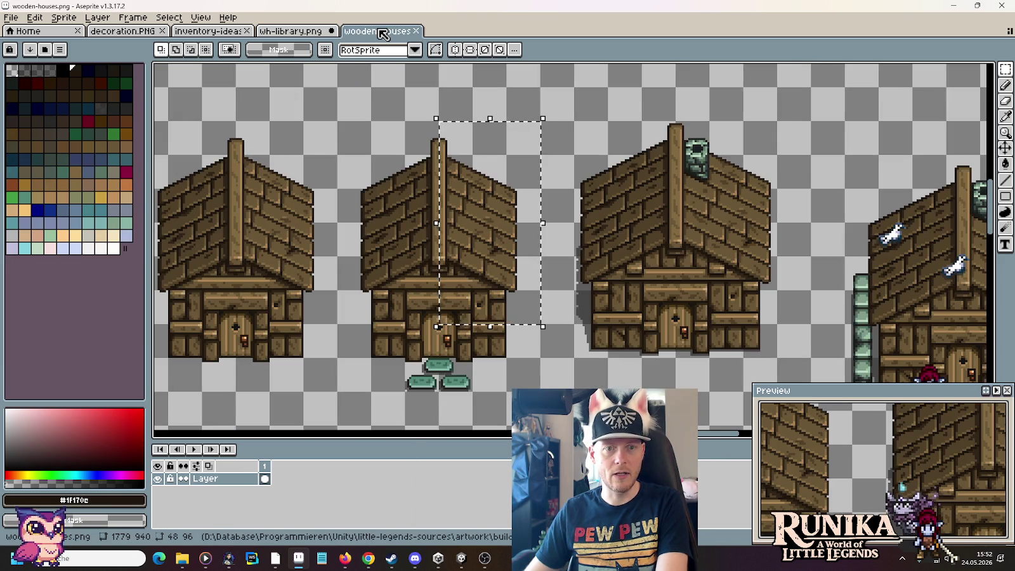
{"action": "left_click", "coordinate": [290, 31]}
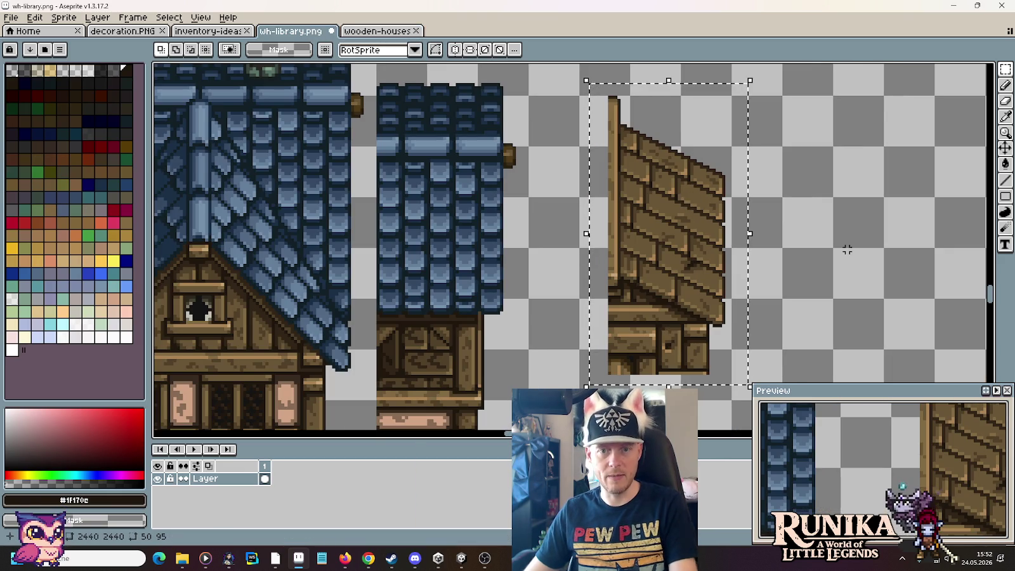
{"action": "key", "text": "Delete"}
Step: Paste the wooden half again, commit it right of the side wing, and select its lower wall
{"action": "key", "text": "ctrl+v"}
{"action": "mouse_move", "coordinate": [428, 174]}
{"action": "left_mouse_down"}
{"action": "mouse_move", "coordinate": [657, 162]}
{"action": "mouse_move", "coordinate": [656, 213]}
{"action": "left_mouse_up"}
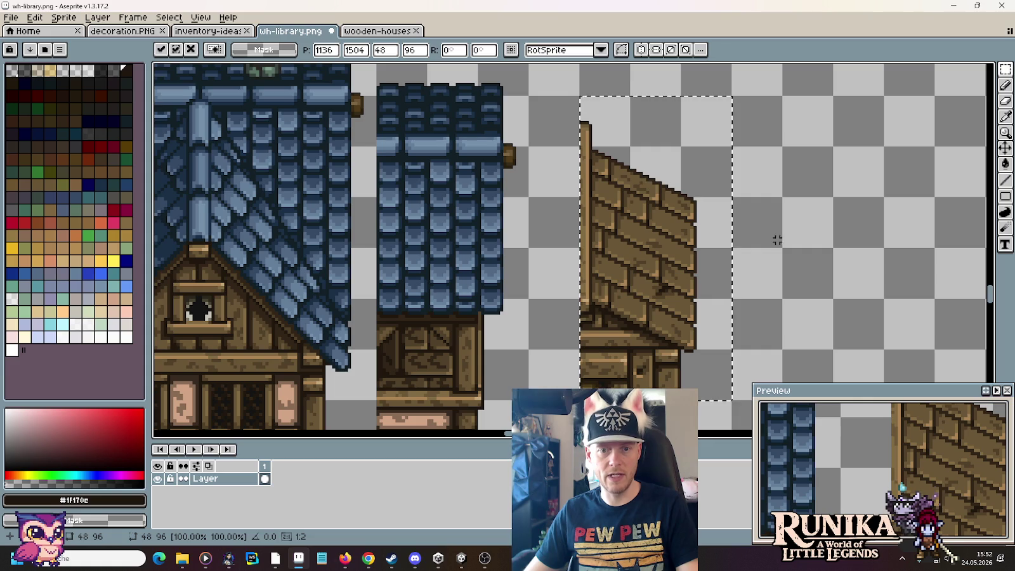
{"action": "key", "text": "Return"}
{"action": "scroll", "coordinate": [617, 247], "scroll_direction": "down", "scroll_amount": 3}
{"action": "scroll", "coordinate": [616, 247], "scroll_direction": "up", "scroll_amount": 2}
{"action": "mouse_move", "coordinate": [536, 211]}
{"action": "left_mouse_down"}
{"action": "mouse_move", "coordinate": [744, 325]}
{"action": "mouse_move", "coordinate": [726, 344]}
{"action": "left_mouse_up"}
{"action": "scroll", "coordinate": [744, 325], "scroll_direction": "down", "scroll_amount": 2}
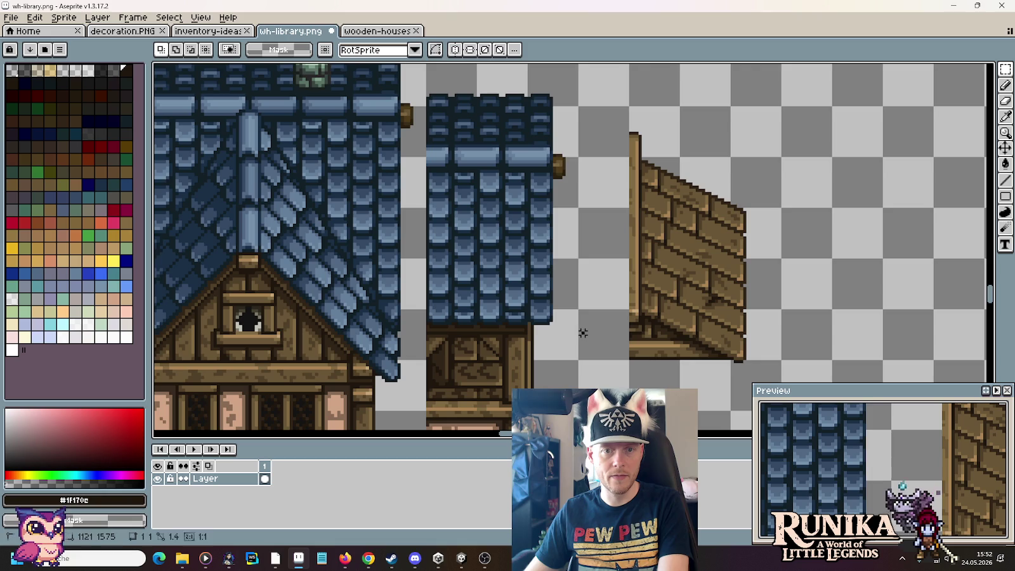
Step: Delete the stray lower roof tiles beside the side wing
{"action": "left_click_drag", "start_coordinate": [583, 332], "coordinate": [536, 165]}
{"action": "left_click", "coordinate": [492, 265]}
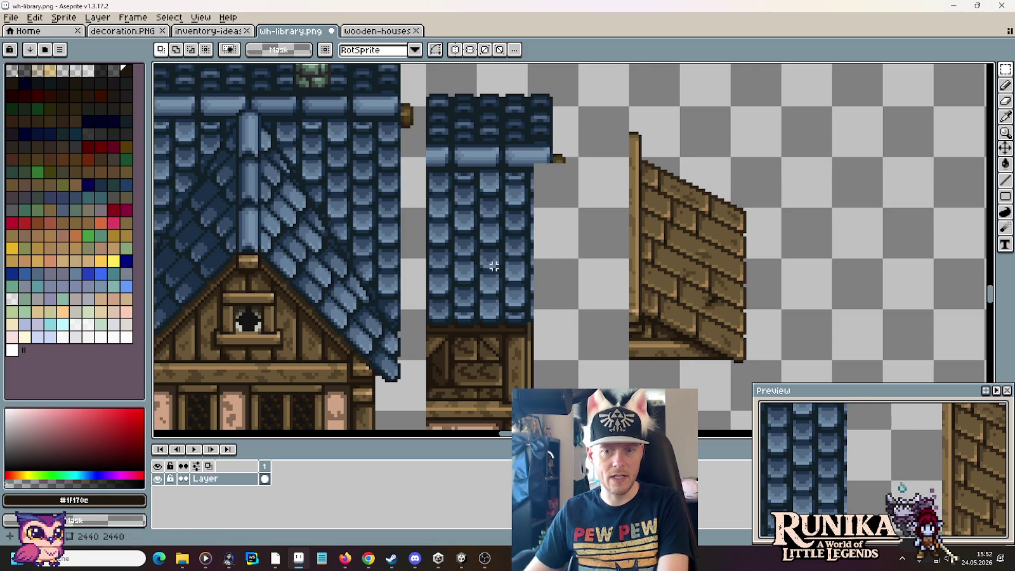
{"action": "scroll", "coordinate": [488, 279], "scroll_direction": "up", "scroll_amount": 1}
{"action": "scroll", "coordinate": [486, 302], "scroll_direction": "up", "scroll_amount": 1}
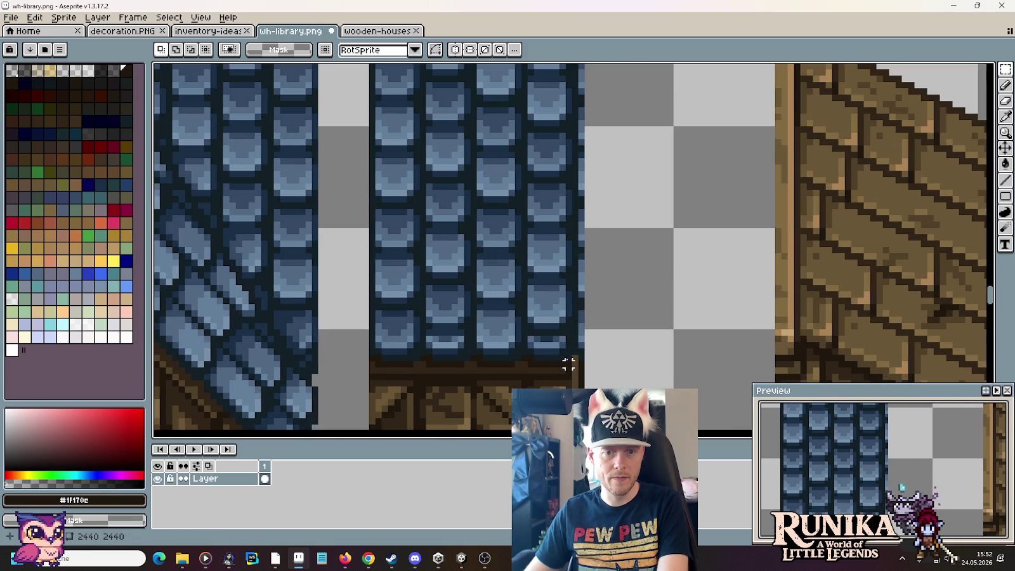
{"action": "left_click_drag", "start_coordinate": [568, 359], "coordinate": [372, 273]}
{"action": "key", "text": "Delete"}
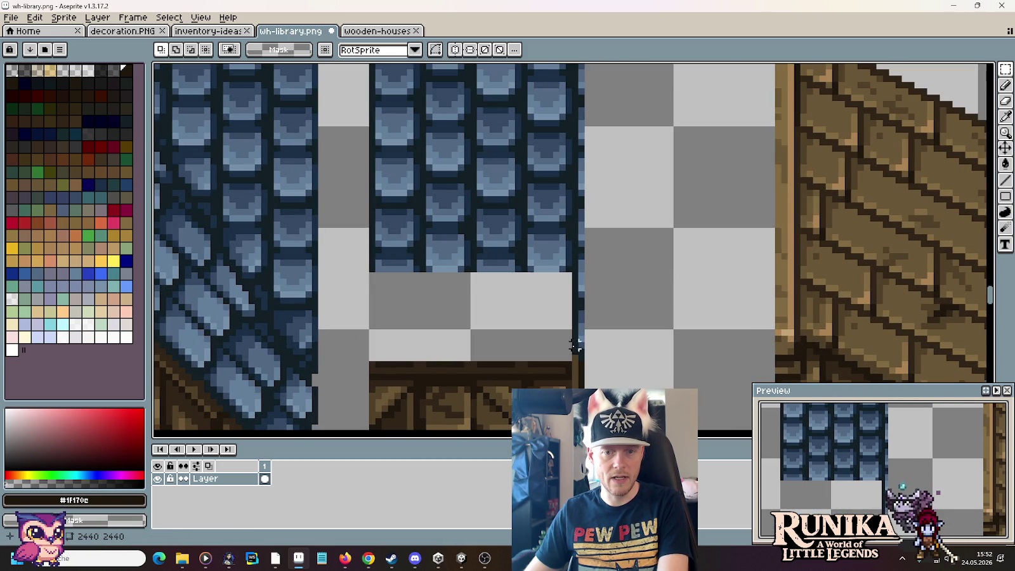
Step: Delete the tall patch of leftover tiles and the thin blue tile strip
{"action": "left_click_drag", "start_coordinate": [594, 351], "coordinate": [564, 272]}
{"action": "scroll", "coordinate": [593, 286], "scroll_direction": "up", "scroll_amount": 3}
{"action": "left_click_drag", "start_coordinate": [596, 429], "coordinate": [373, 77]}
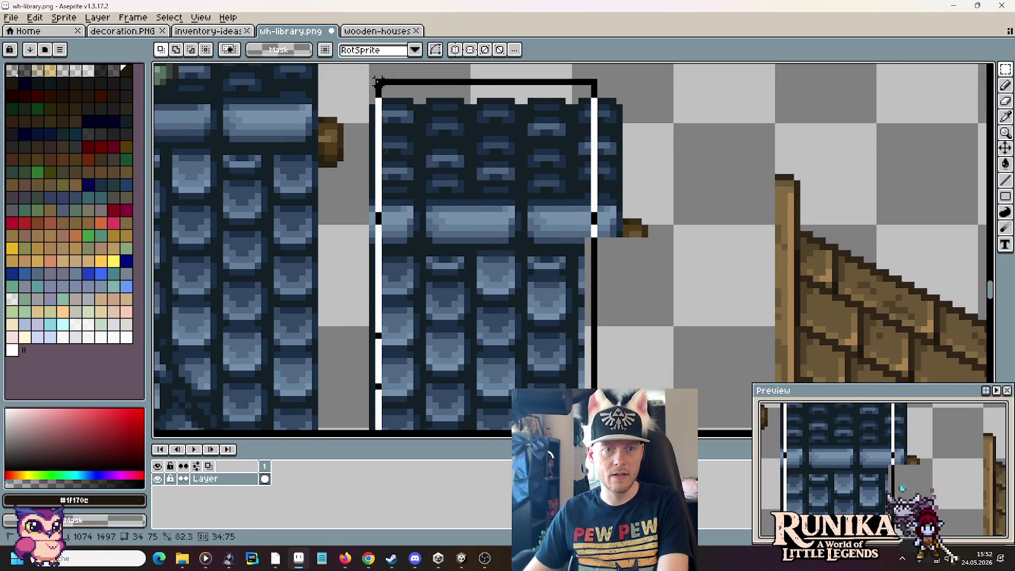
{"action": "key", "text": "Delete"}
{"action": "left_click_drag", "start_coordinate": [562, 84], "coordinate": [645, 266]}
{"action": "key", "text": "Delete"}
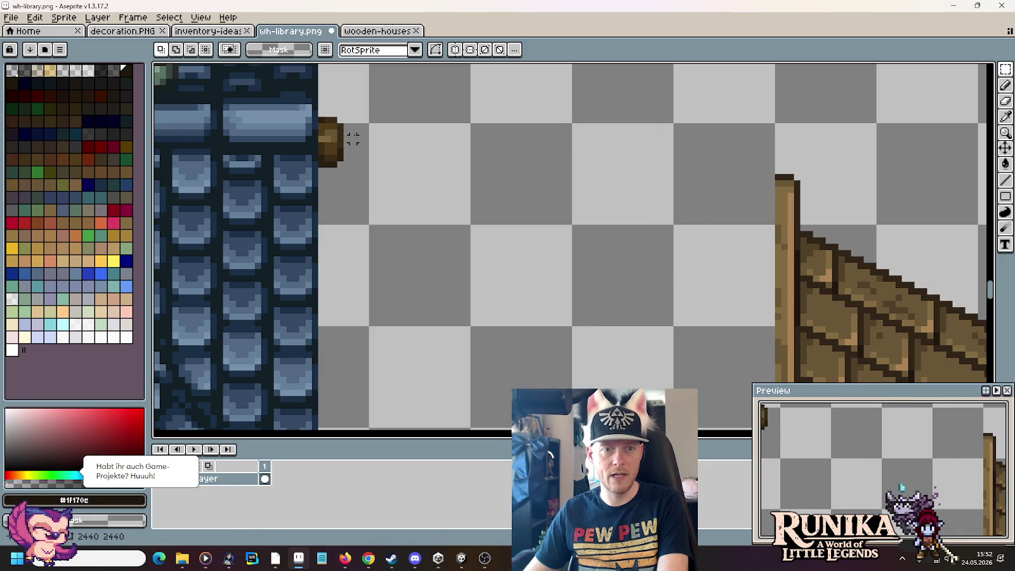
Step: Move the wooden roof slope left onto the small side wing and drop it
{"action": "scroll", "coordinate": [379, 131], "scroll_direction": "down", "scroll_amount": 1}
{"action": "scroll", "coordinate": [453, 191], "scroll_direction": "down", "scroll_amount": 2}
{"action": "scroll", "coordinate": [567, 267], "scroll_direction": "down", "scroll_amount": 2}
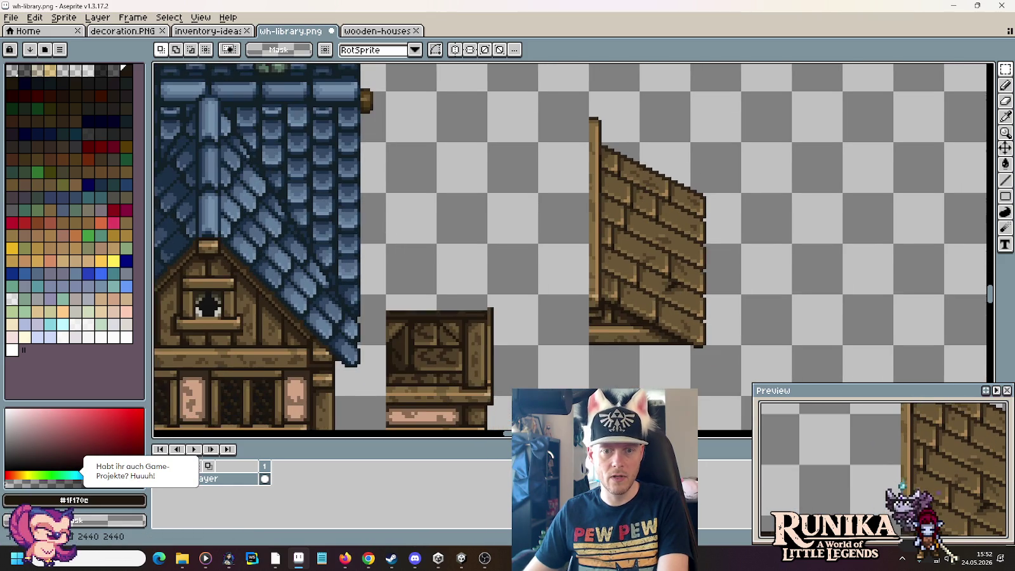
{"action": "left_click_drag", "start_coordinate": [588, 89], "coordinate": [743, 397]}
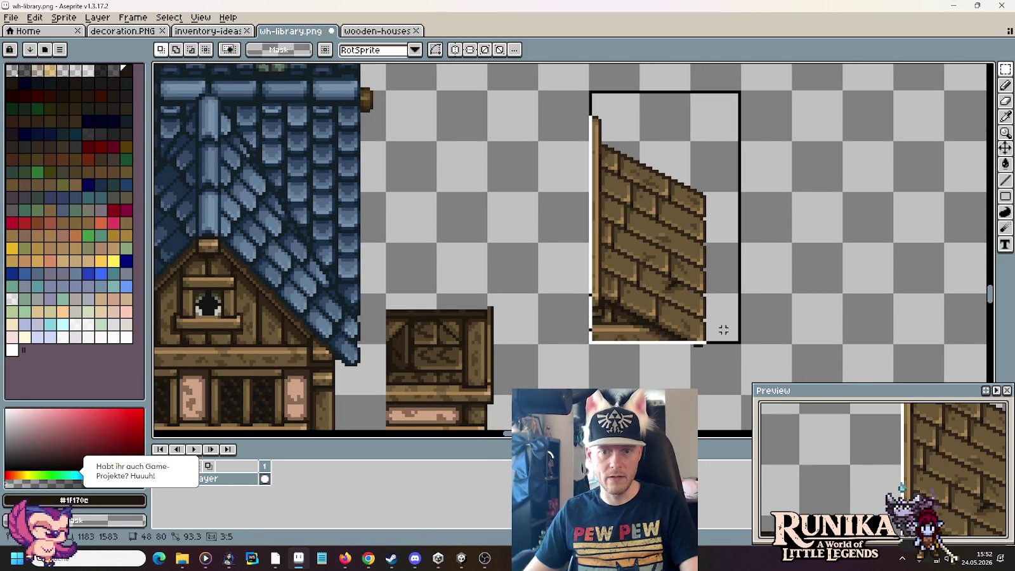
{"action": "left_click_drag", "start_coordinate": [704, 321], "coordinate": [501, 294]}
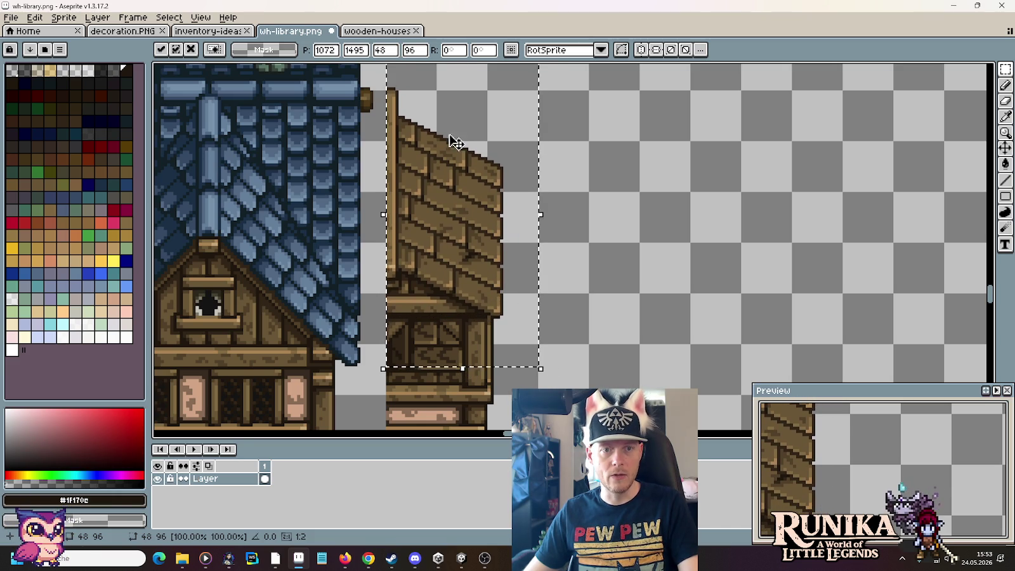
{"action": "scroll", "coordinate": [625, 295], "scroll_direction": "down", "scroll_amount": 1}
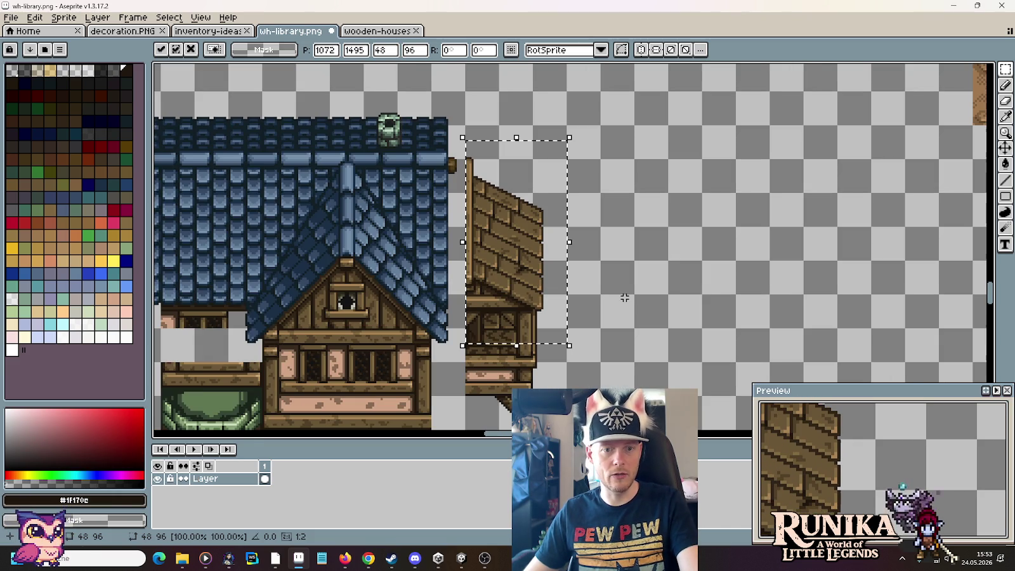
{"action": "left_click", "coordinate": [633, 301]}
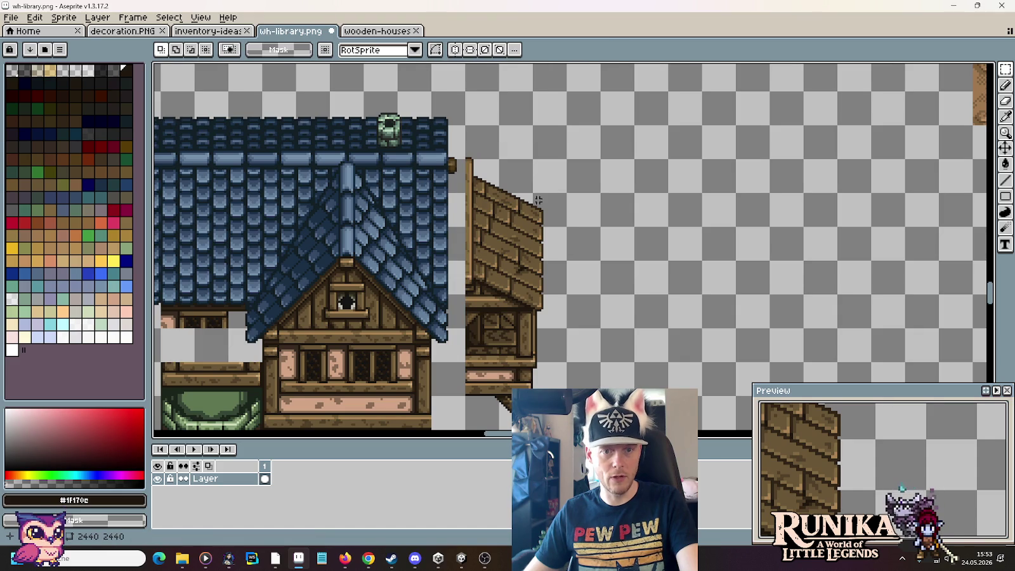
{"action": "scroll", "coordinate": [514, 185], "scroll_direction": "up", "scroll_amount": 1}
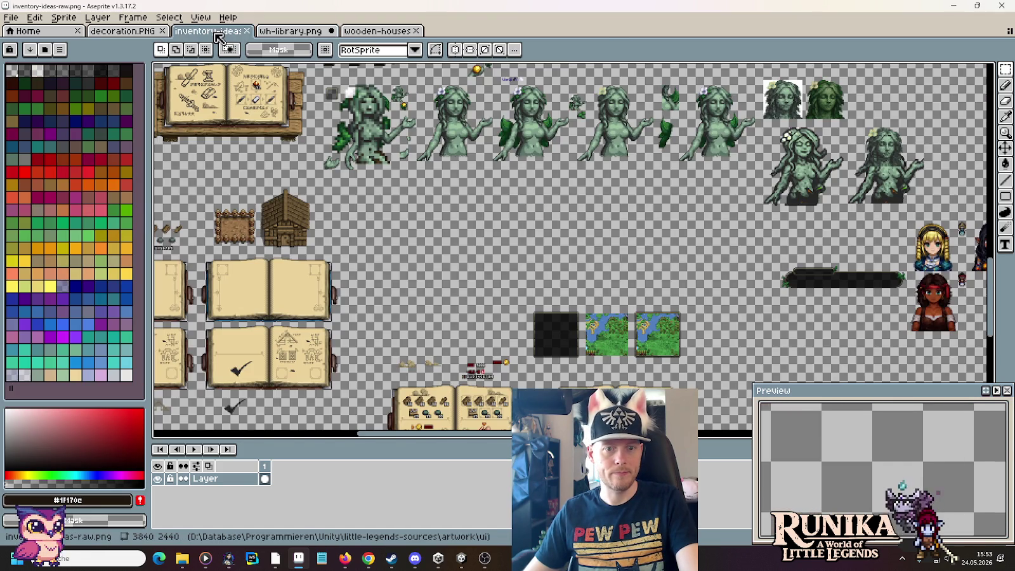
{"action": "left_click", "coordinate": [212, 31]}
Step: Switch to wooden-houses.png and pan to the row of wooden houses
{"action": "left_click", "coordinate": [365, 32]}
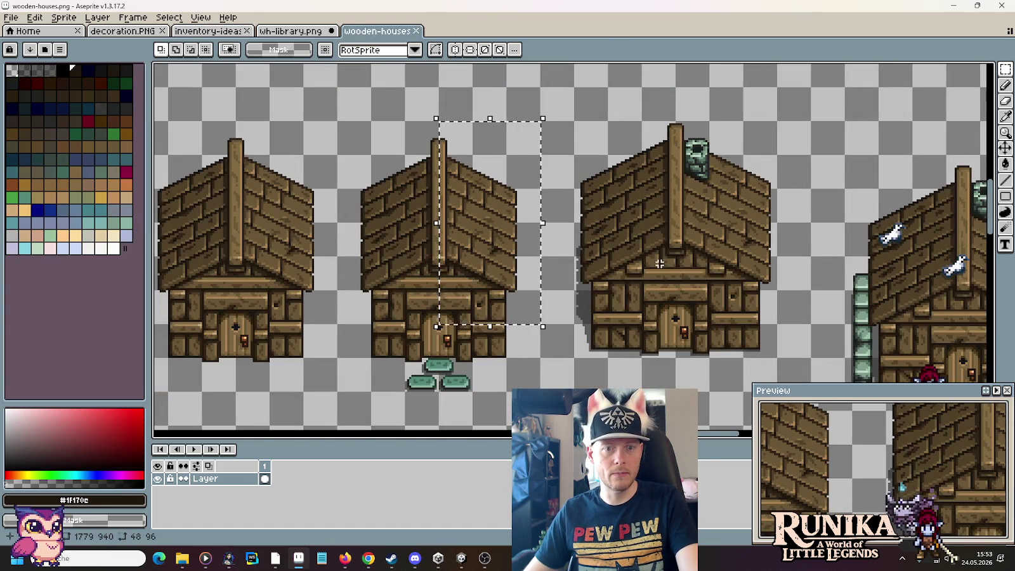
{"action": "left_click_drag", "start_coordinate": [341, 273], "coordinate": [444, 290]}
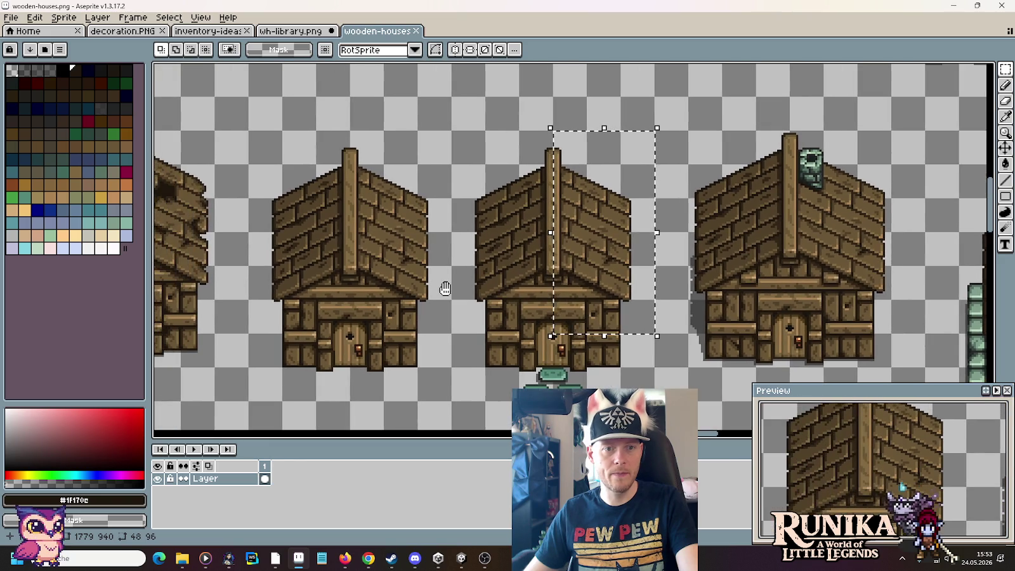
{"action": "mouse_move", "coordinate": [339, 252]}
{"action": "left_mouse_down"}
{"action": "mouse_move", "coordinate": [621, 285]}
{"action": "mouse_move", "coordinate": [870, 293]}
{"action": "mouse_move", "coordinate": [387, 267]}
{"action": "left_mouse_up"}
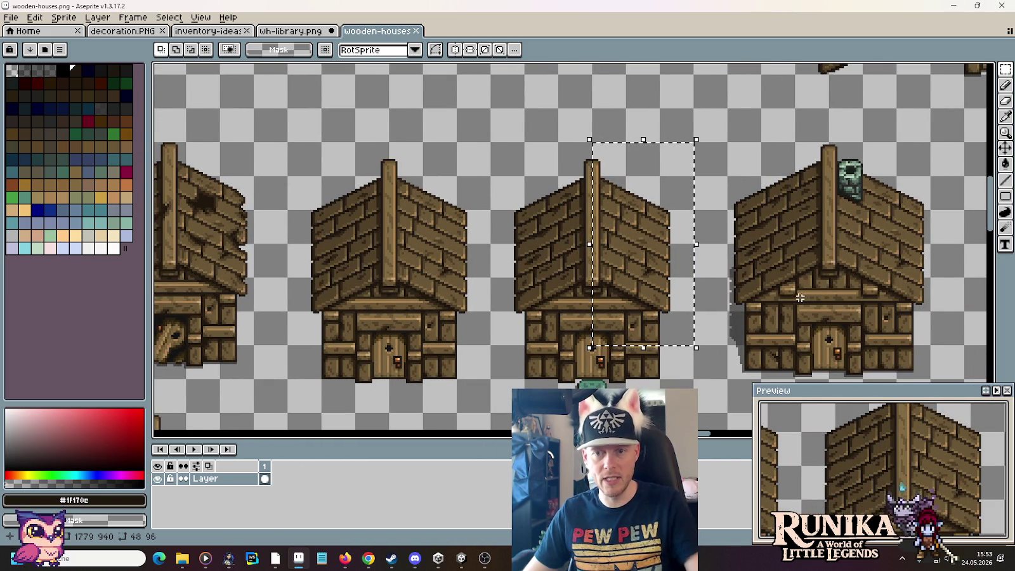
{"action": "scroll", "coordinate": [818, 155], "scroll_direction": "down", "scroll_amount": 2}
{"action": "mouse_move", "coordinate": [812, 166]}
{"action": "left_mouse_down"}
{"action": "mouse_move", "coordinate": [478, 249]}
{"action": "mouse_move", "coordinate": [386, 176]}
{"action": "left_mouse_up"}
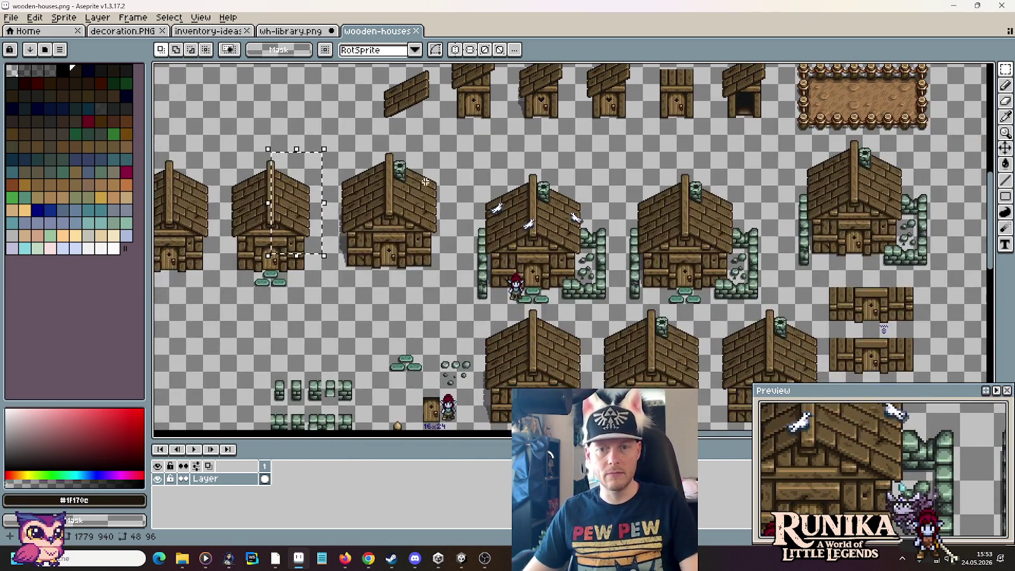
Step: Select the 48x64 right plank slope of a wooden roof
{"action": "scroll", "coordinate": [564, 350], "scroll_direction": "up", "scroll_amount": 3}
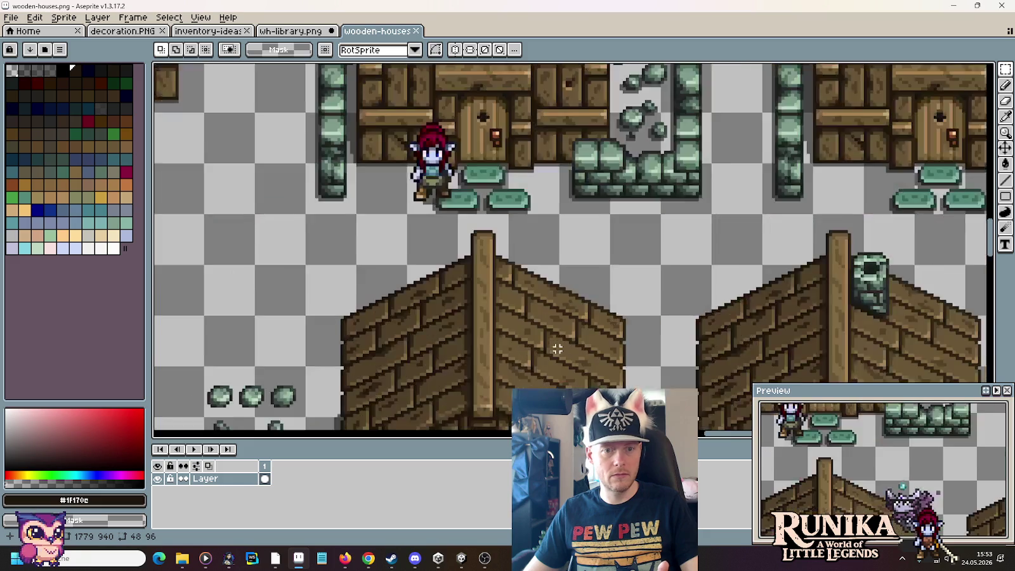
{"action": "scroll", "coordinate": [557, 348], "scroll_direction": "down", "scroll_amount": 2}
{"action": "scroll", "coordinate": [453, 222], "scroll_direction": "down", "scroll_amount": 1}
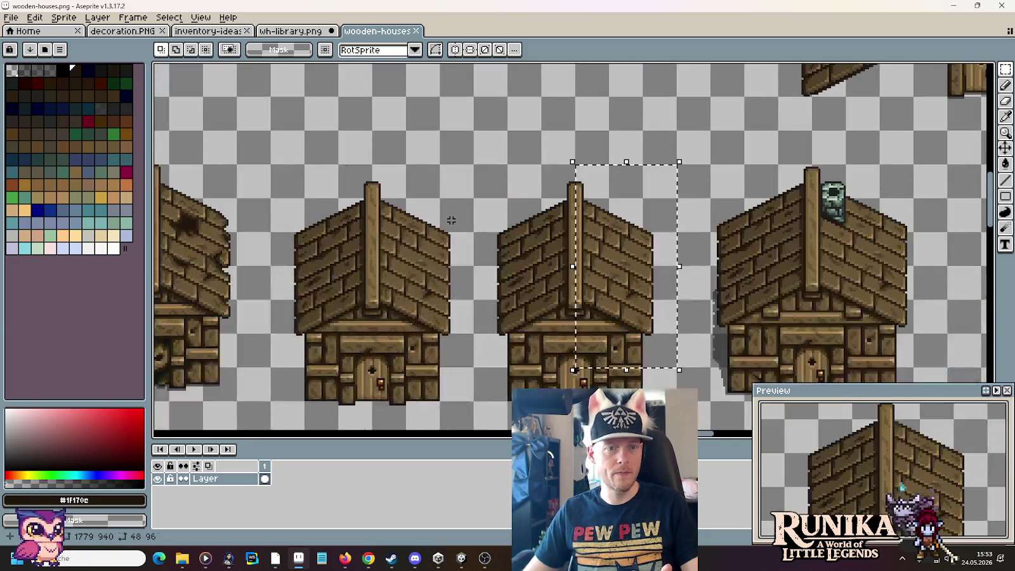
{"action": "scroll", "coordinate": [663, 273], "scroll_direction": "down", "scroll_amount": 3}
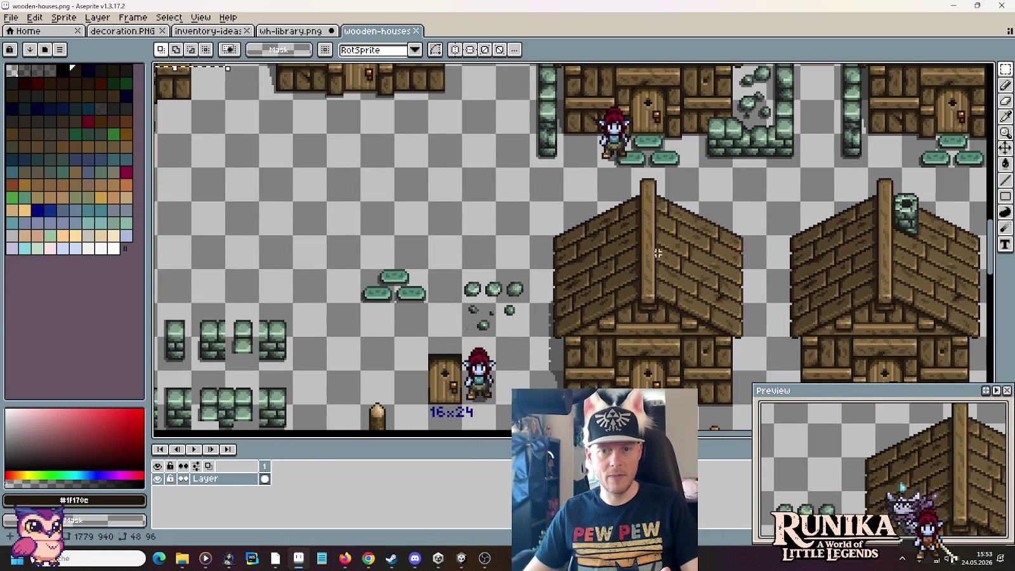
{"action": "scroll", "coordinate": [722, 242], "scroll_direction": "up", "scroll_amount": 1}
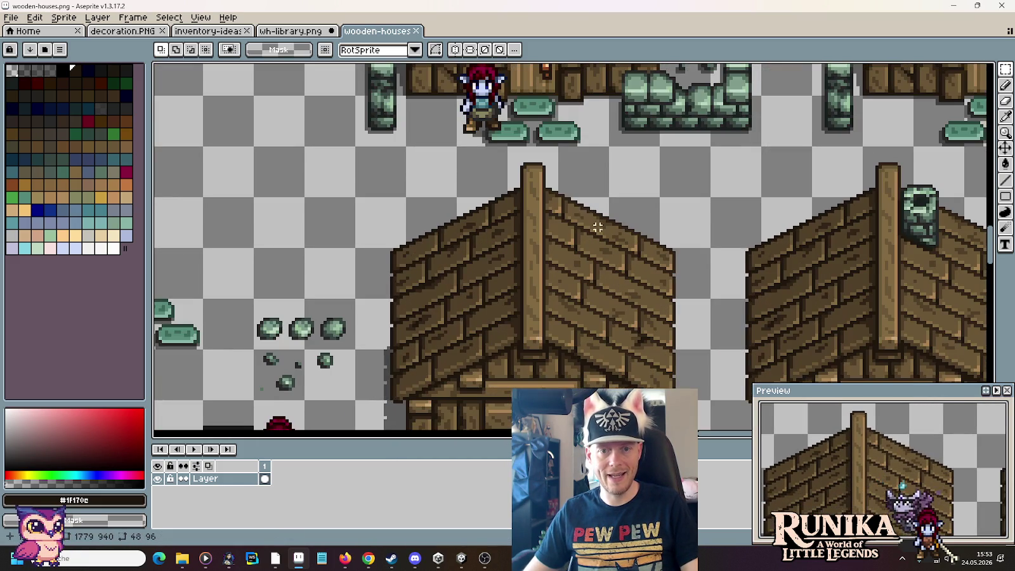
{"action": "left_click_drag", "start_coordinate": [565, 186], "coordinate": [673, 330]}
{"action": "scroll", "coordinate": [432, 178], "scroll_direction": "up", "scroll_amount": 1}
Step: Copy the roof slope into wh-library.png and place it beside the side wing
{"action": "key", "text": "ctrl+c"}
{"action": "left_click", "coordinate": [291, 31]}
{"action": "key", "text": "ctrl+v"}
{"action": "mouse_move", "coordinate": [577, 260]}
{"action": "left_mouse_down"}
{"action": "mouse_move", "coordinate": [552, 191]}
{"action": "mouse_move", "coordinate": [541, 188]}
{"action": "left_mouse_up"}
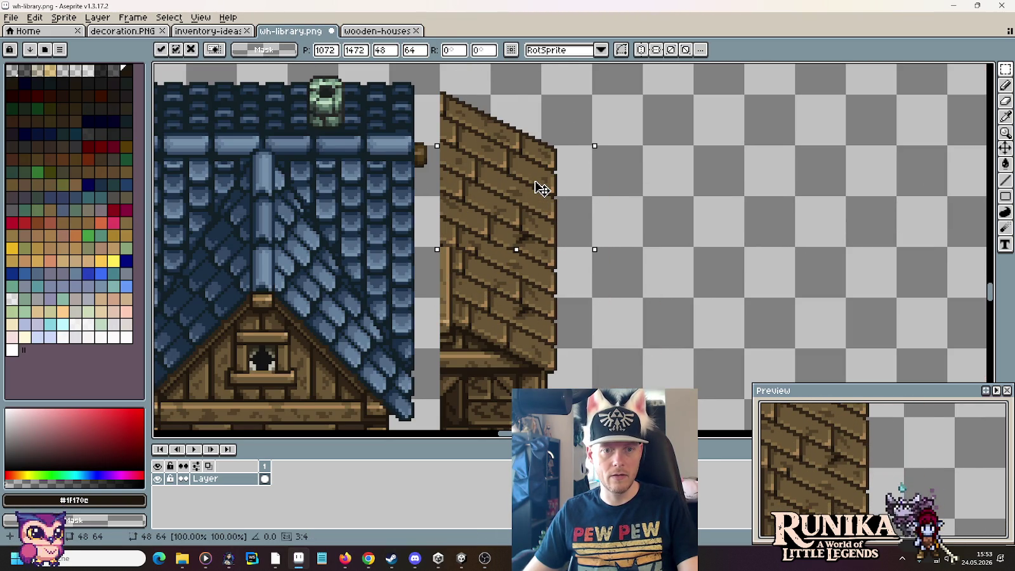
{"action": "key", "text": "Return"}
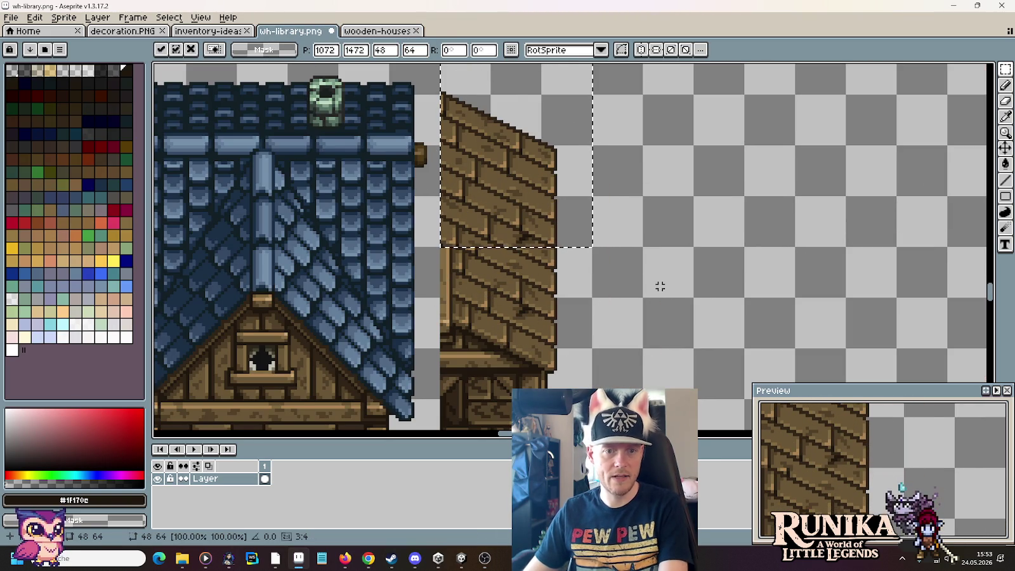
Step: Shift the pasted slope right and down, delete it again, and select the whole house
{"action": "left_click_drag", "start_coordinate": [547, 205], "coordinate": [750, 266]}
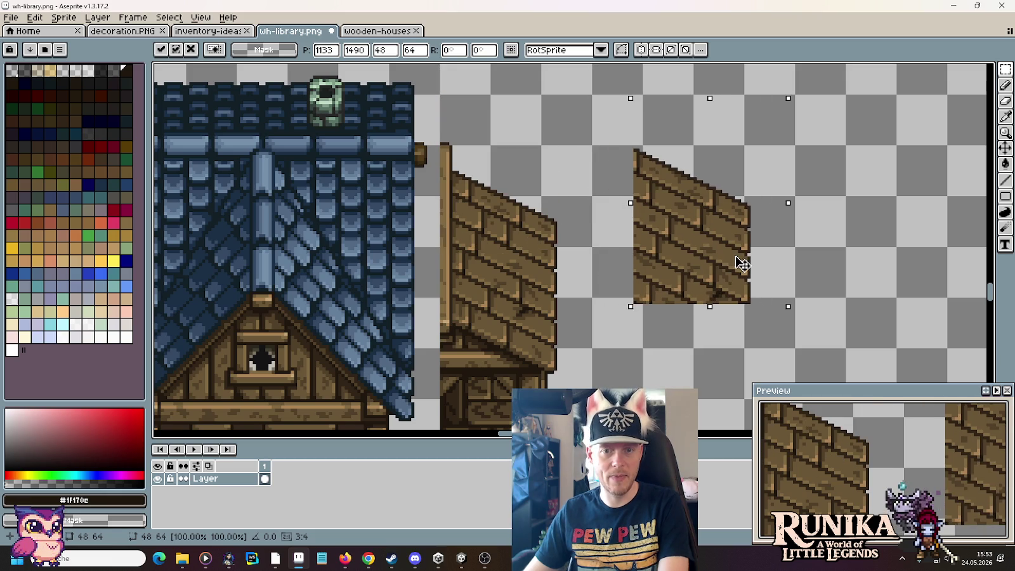
{"action": "key", "text": "Return"}
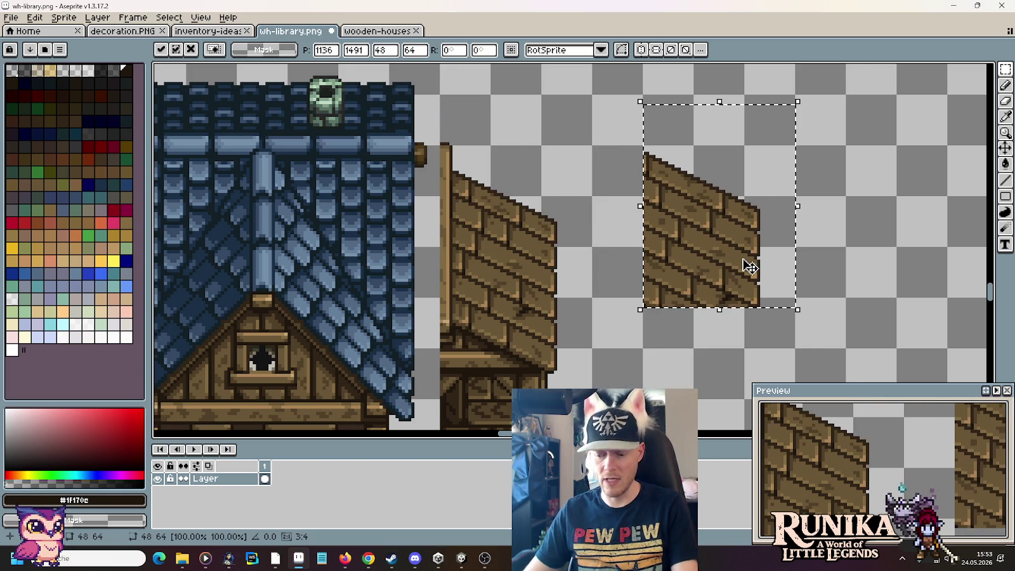
{"action": "key", "text": "Delete"}
{"action": "scroll", "coordinate": [644, 285], "scroll_direction": "down", "scroll_amount": 3}
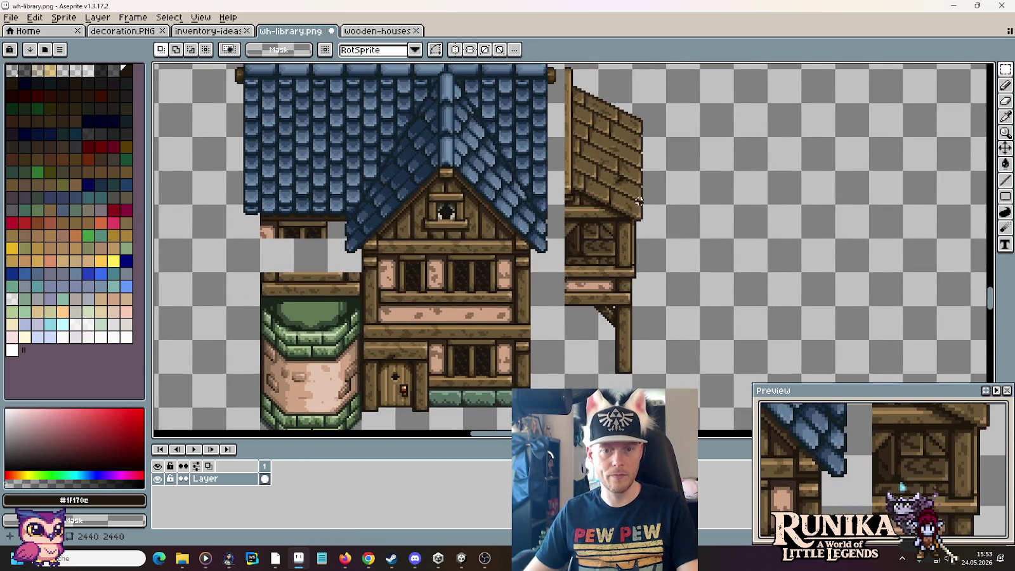
{"action": "scroll", "coordinate": [639, 202], "scroll_direction": "down", "scroll_amount": 2}
{"action": "left_click_drag", "start_coordinate": [602, 337], "coordinate": [421, 111]}
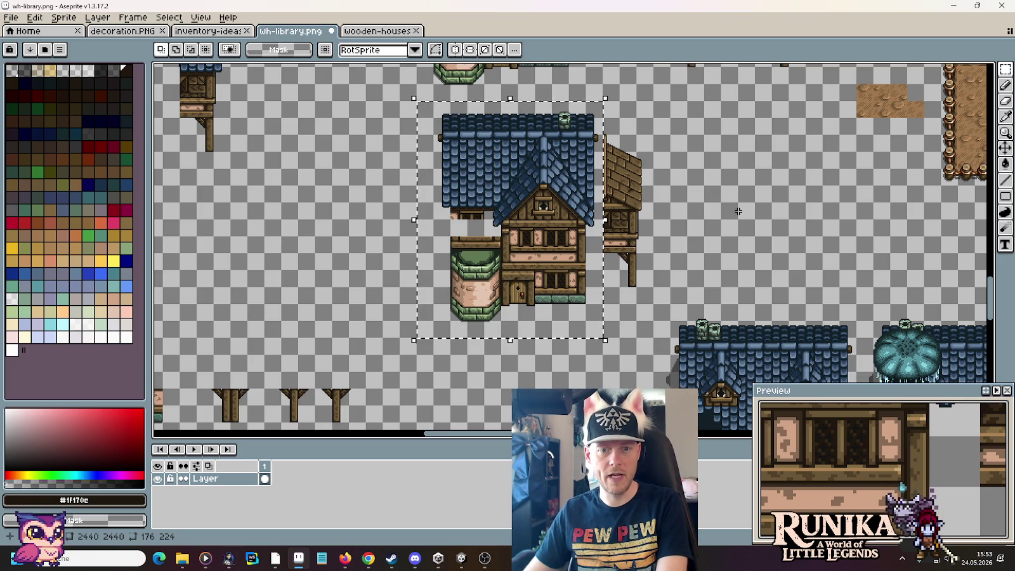
Step: Move the whole house slightly right and 16 pixels lower to Y 1488, then deselect
{"action": "left_click_drag", "start_coordinate": [520, 261], "coordinate": [539, 262]}
{"action": "key", "text": "Left"}
{"action": "key", "text": "Up"}
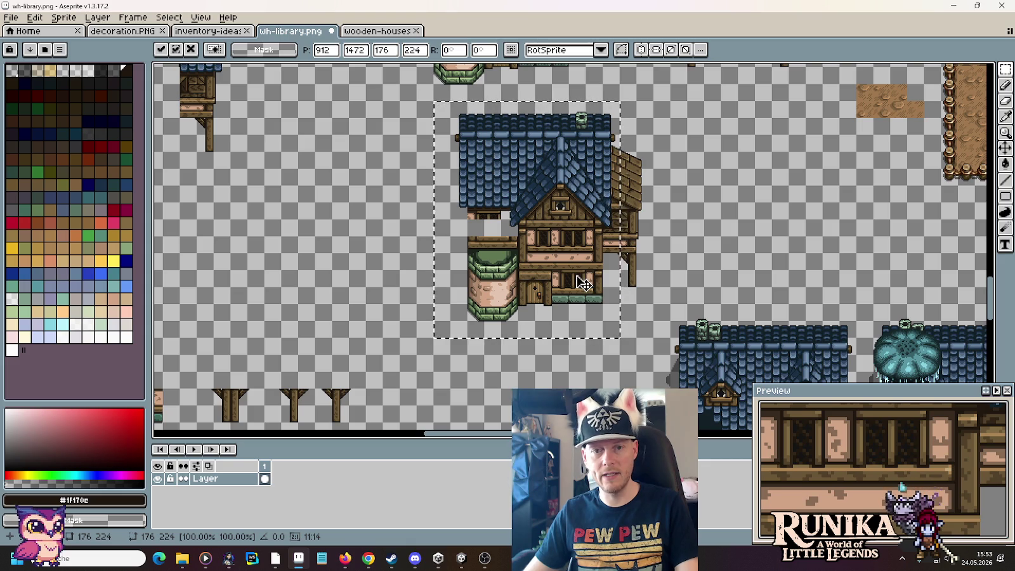
{"action": "mouse_move", "coordinate": [579, 290]}
{"action": "left_mouse_down"}
{"action": "mouse_move", "coordinate": [581, 302]}
{"action": "mouse_move", "coordinate": [581, 287]}
{"action": "left_mouse_up"}
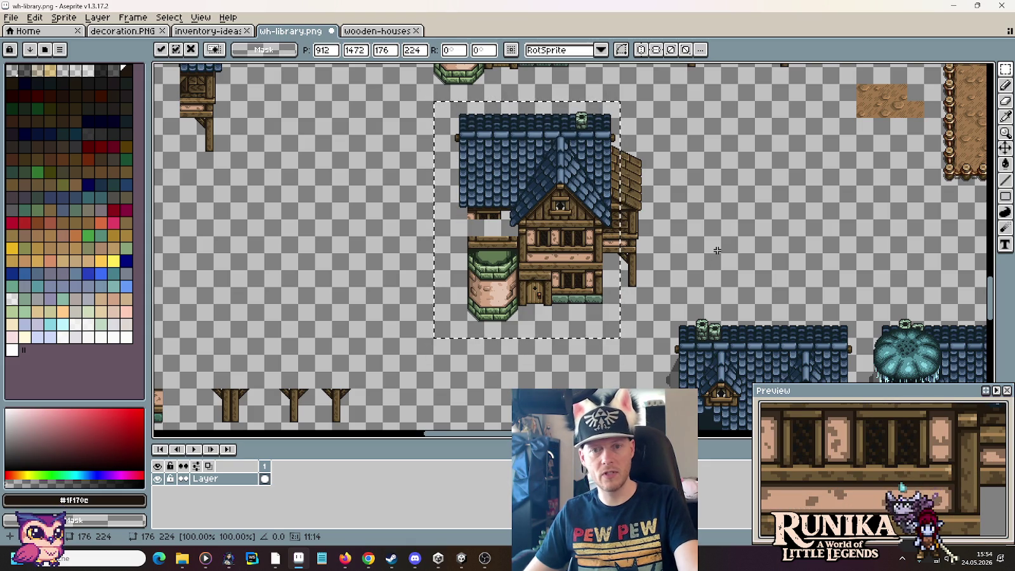
{"action": "key", "text": "ctrl+d"}
Step: Scroll around the sheet to inspect the repositioned house
{"action": "scroll", "coordinate": [628, 214], "scroll_direction": "up", "scroll_amount": 3}
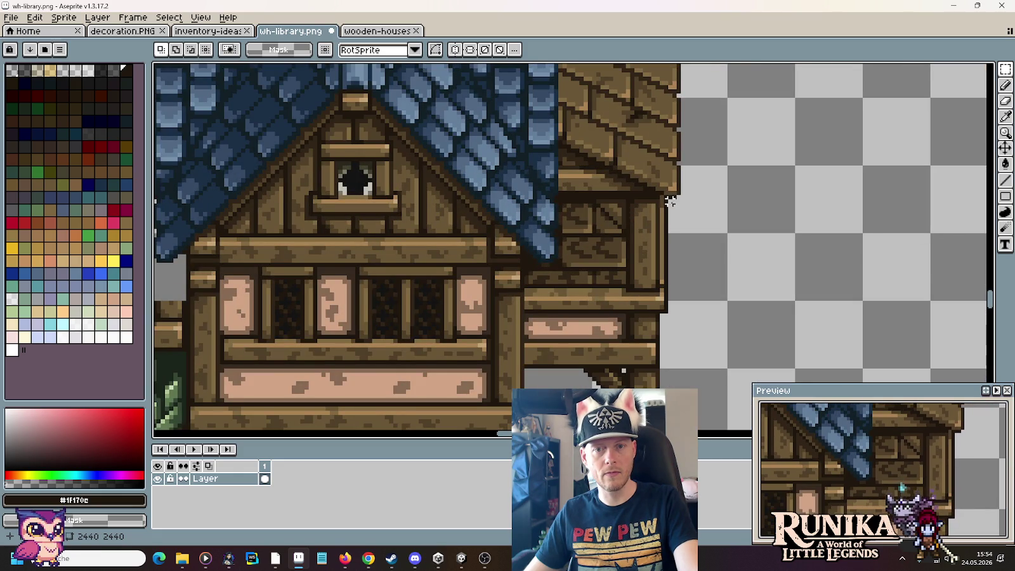
{"action": "scroll", "coordinate": [670, 202], "scroll_direction": "up", "scroll_amount": 1}
{"action": "scroll", "coordinate": [669, 203], "scroll_direction": "down", "scroll_amount": 1}
{"action": "scroll", "coordinate": [670, 205], "scroll_direction": "down", "scroll_amount": 2}
{"action": "scroll", "coordinate": [671, 207], "scroll_direction": "down", "scroll_amount": 1}
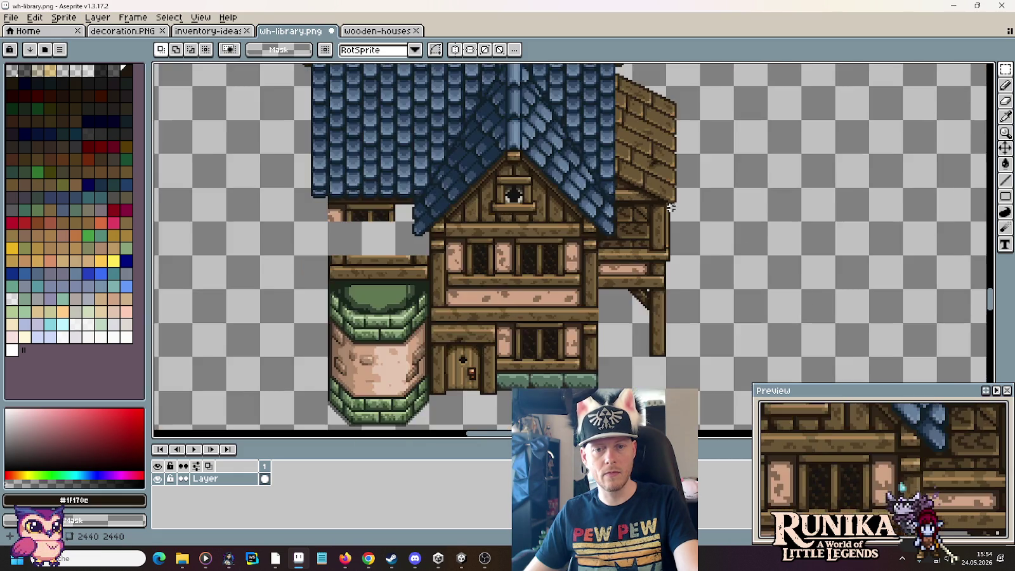
{"action": "scroll", "coordinate": [670, 206], "scroll_direction": "down", "scroll_amount": 2}
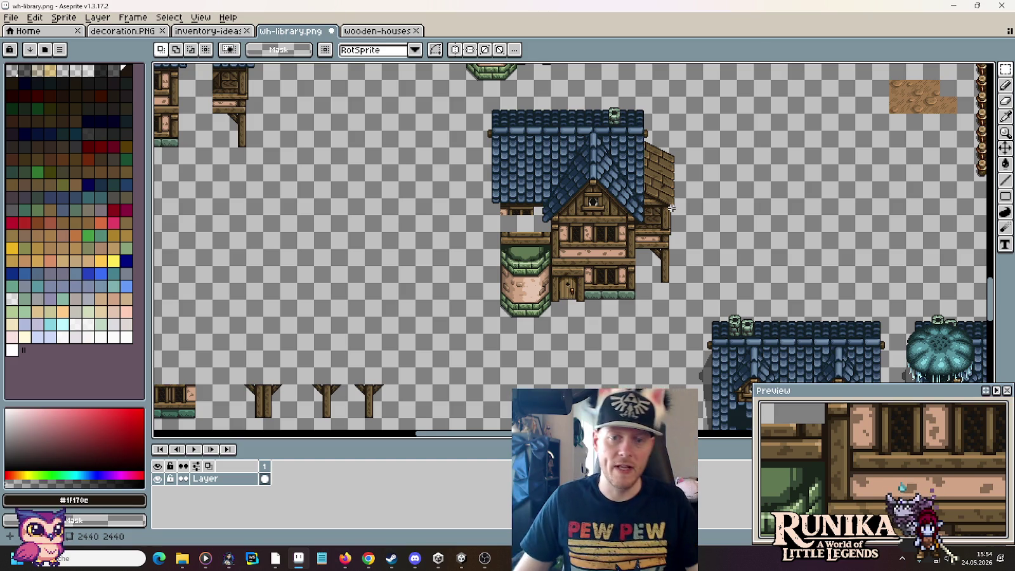
{"action": "scroll", "coordinate": [642, 241], "scroll_direction": "up", "scroll_amount": 3}
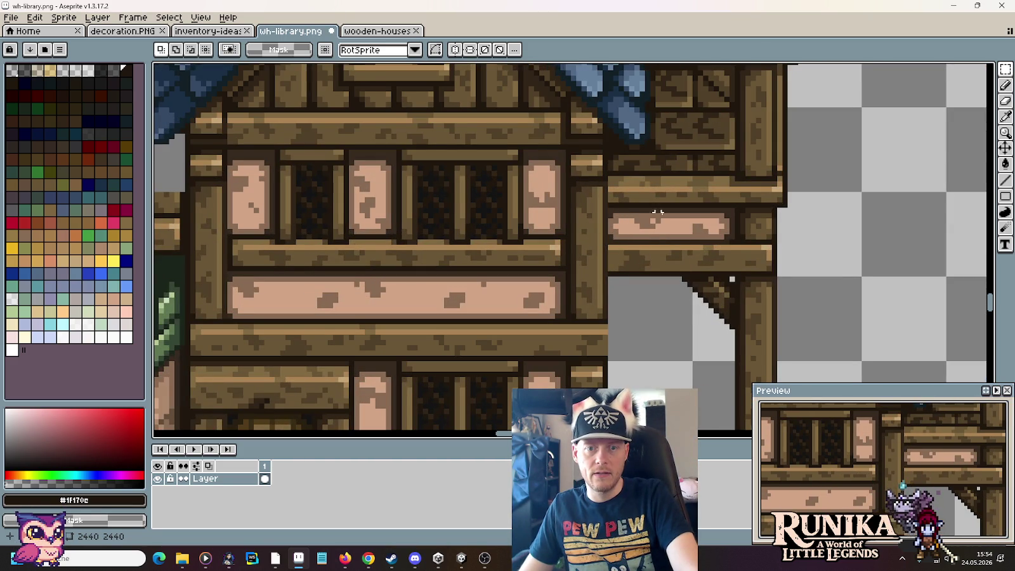
{"action": "scroll", "coordinate": [684, 220], "scroll_direction": "down", "scroll_amount": 3}
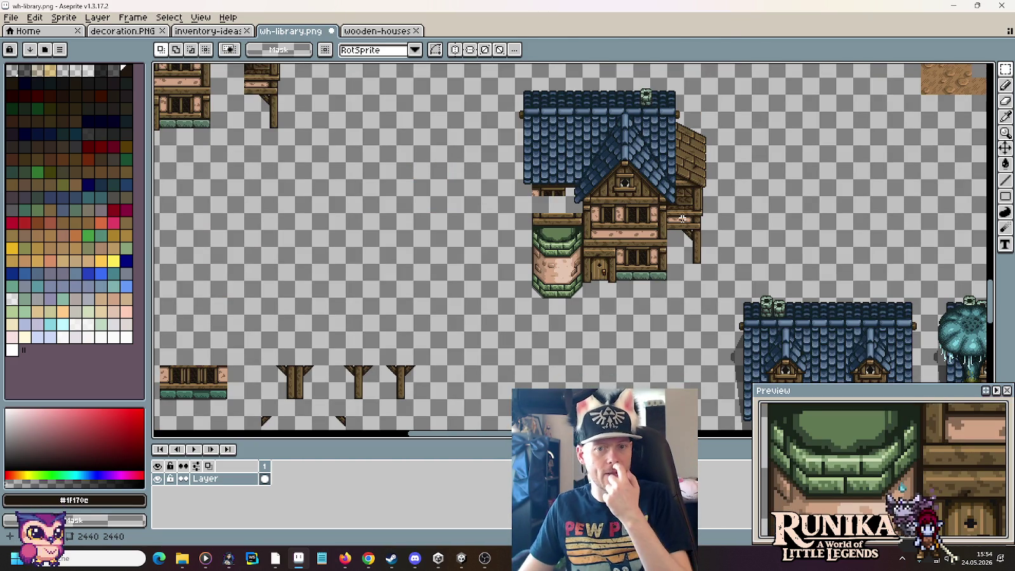
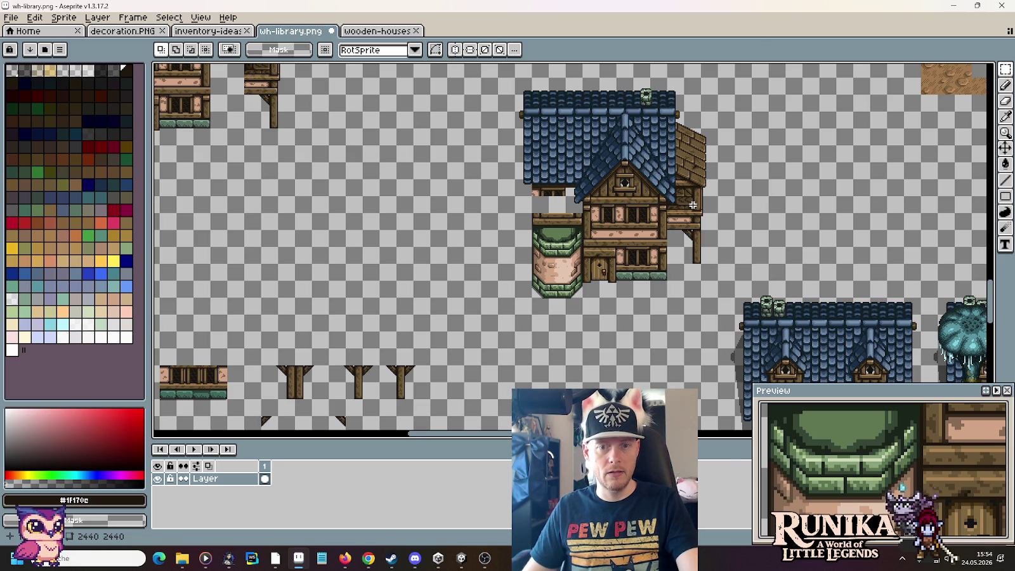
Step: Select the assembled library house to check it, then drop the selection
{"action": "scroll", "coordinate": [697, 178], "scroll_direction": "up", "scroll_amount": 2}
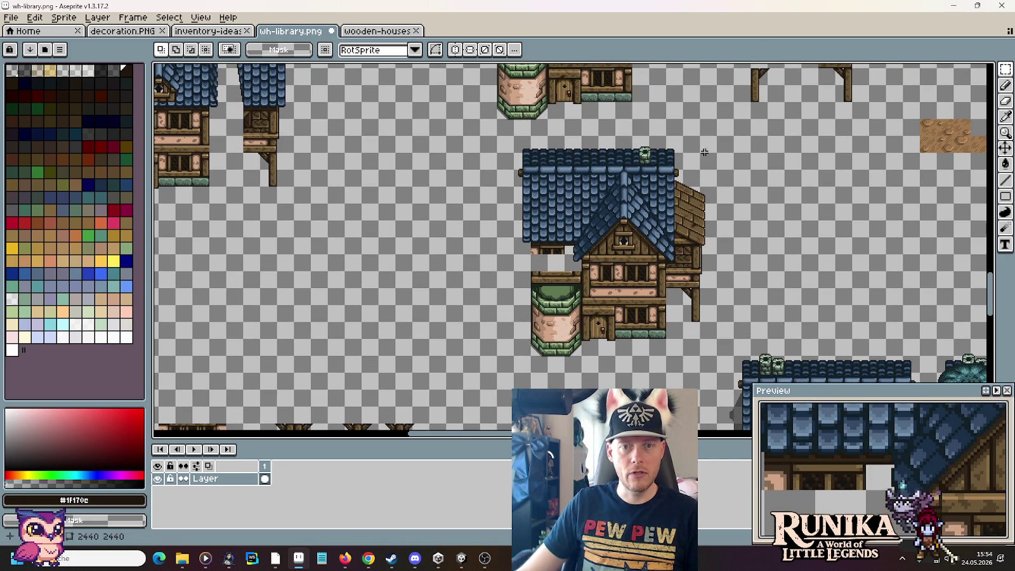
{"action": "mouse_move", "coordinate": [720, 134]}
{"action": "left_mouse_down"}
{"action": "mouse_move", "coordinate": [495, 375]}
{"action": "mouse_move", "coordinate": [803, 296]}
{"action": "mouse_move", "coordinate": [800, 329]}
{"action": "left_mouse_up"}
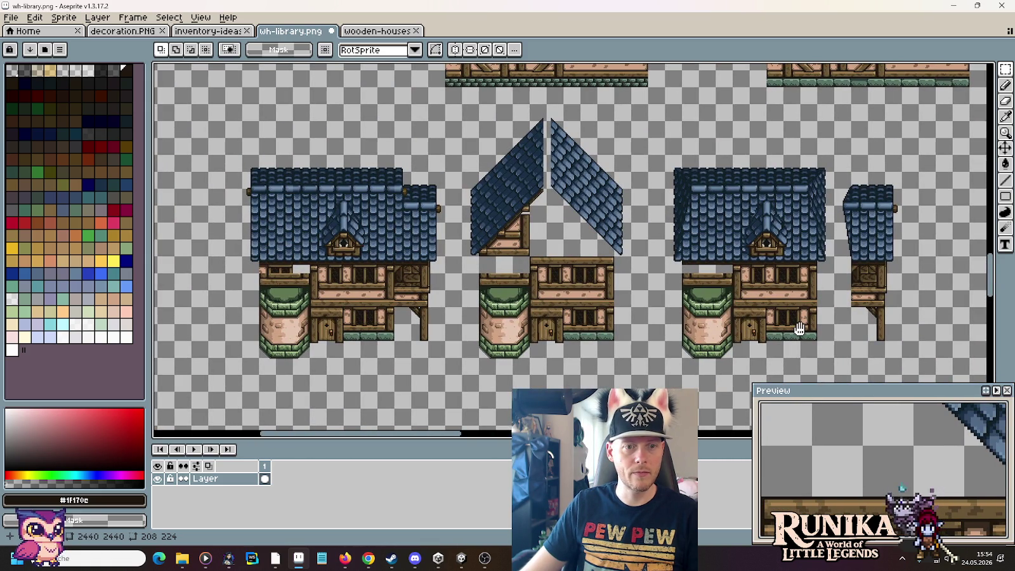
{"action": "scroll", "coordinate": [635, 305], "scroll_direction": "down", "scroll_amount": 3}
{"action": "scroll", "coordinate": [556, 283], "scroll_direction": "up", "scroll_amount": 1}
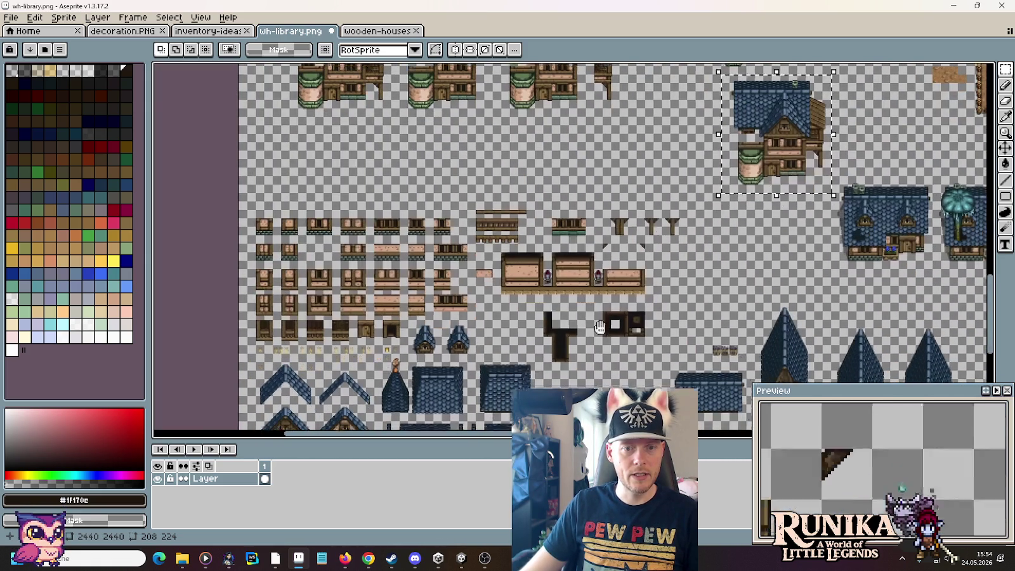
{"action": "mouse_move", "coordinate": [556, 283]}
{"action": "left_mouse_down"}
{"action": "mouse_move", "coordinate": [472, 339]}
{"action": "mouse_move", "coordinate": [249, 533]}
{"action": "left_mouse_up"}
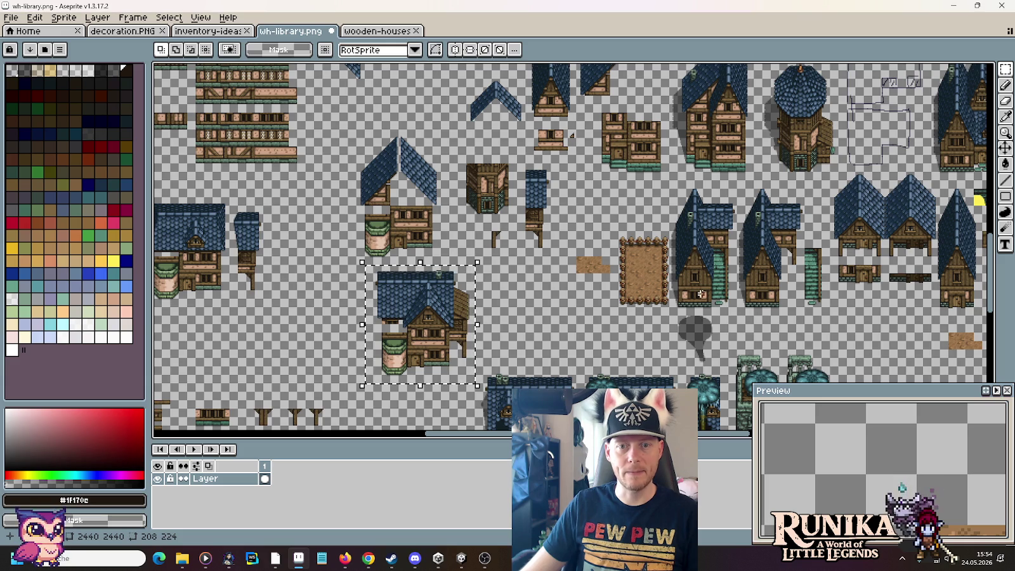
{"action": "scroll", "coordinate": [558, 211], "scroll_direction": "right", "scroll_amount": 1}
{"action": "scroll", "coordinate": [558, 211], "scroll_direction": "down", "scroll_amount": 3}
{"action": "key", "text": "ctrl+d"}
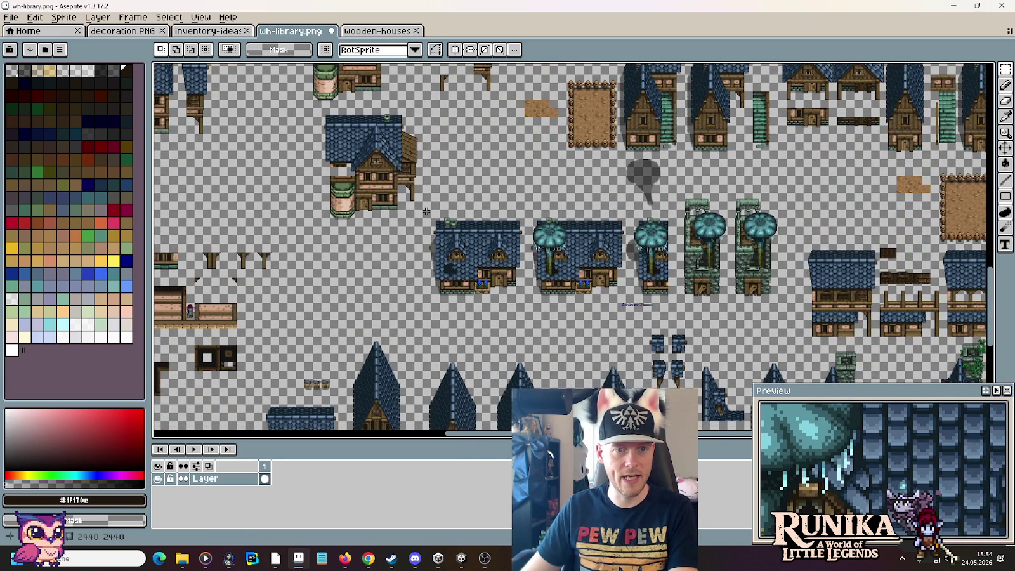
Step: Delete the two blue-roofed houses and the teal-umbrella towers with their shadow
{"action": "left_click_drag", "start_coordinate": [426, 213], "coordinate": [623, 317]}
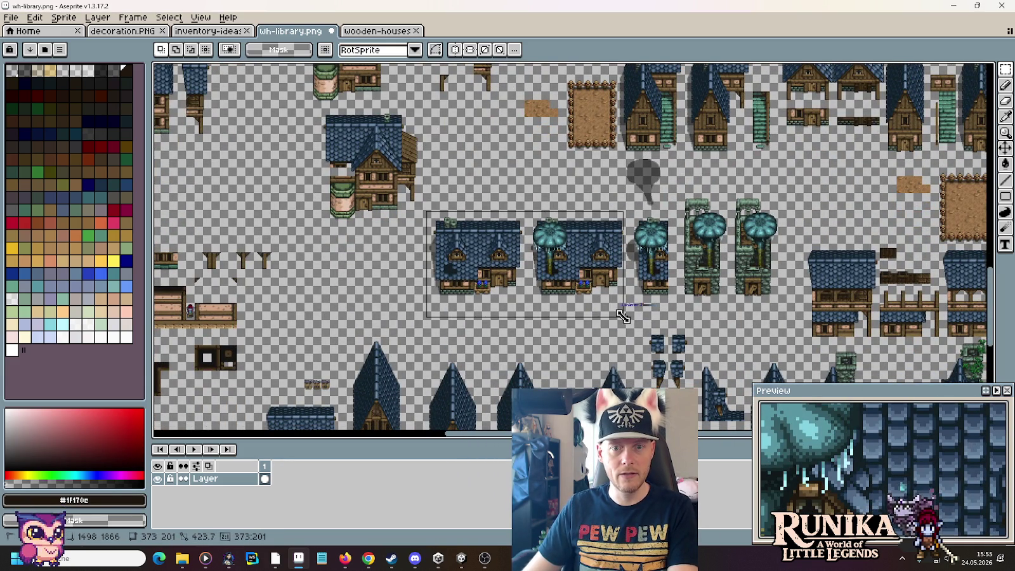
{"action": "key", "text": "Delete"}
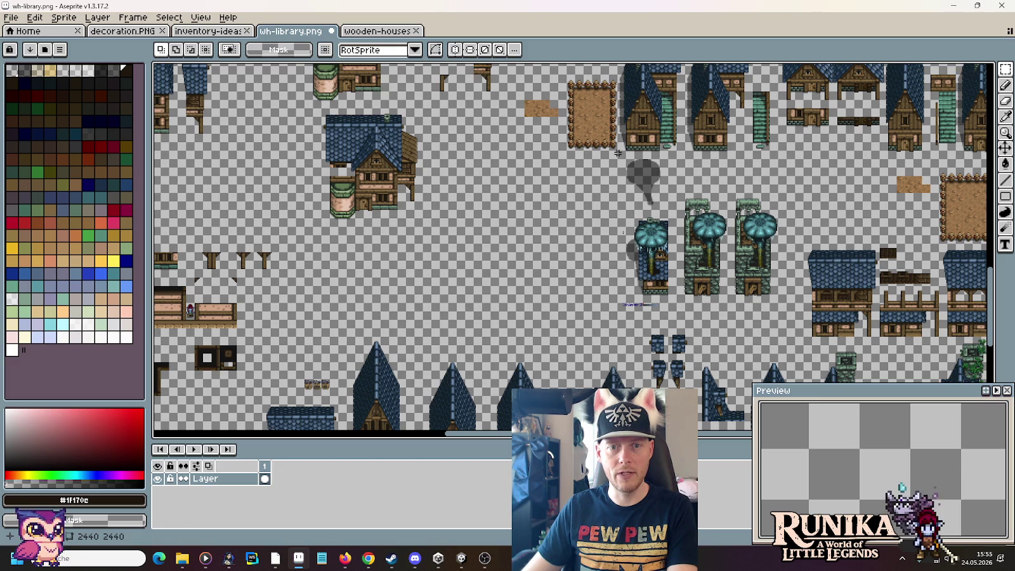
{"action": "left_click_drag", "start_coordinate": [618, 153], "coordinate": [787, 320]}
{"action": "key", "text": "Delete"}
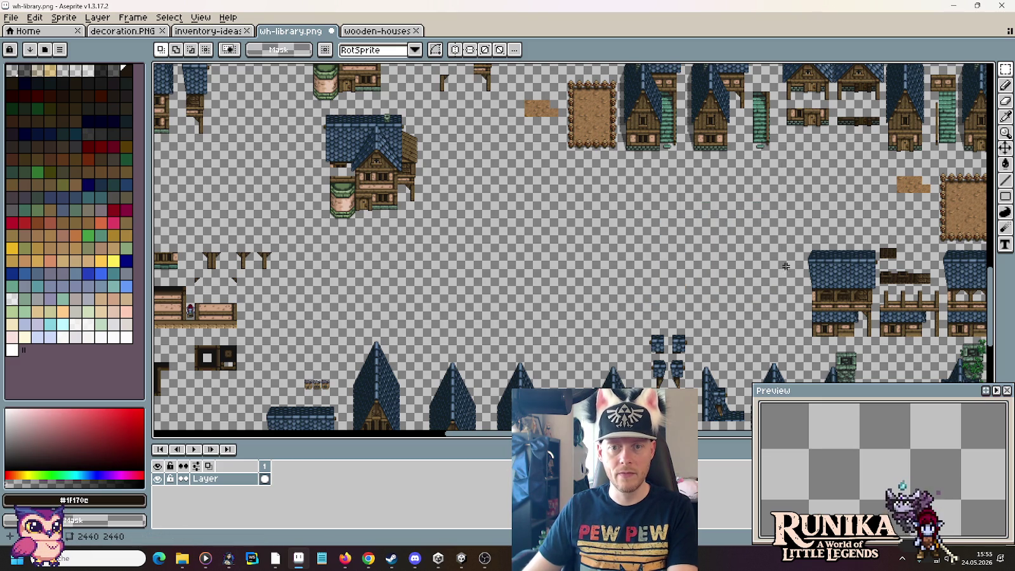
Step: Erase the remaining houses and the dirt tile from the sheet
{"action": "left_click_drag", "start_coordinate": [785, 267], "coordinate": [522, 247]}
{"action": "left_click_drag", "start_coordinate": [516, 170], "coordinate": [718, 334]}
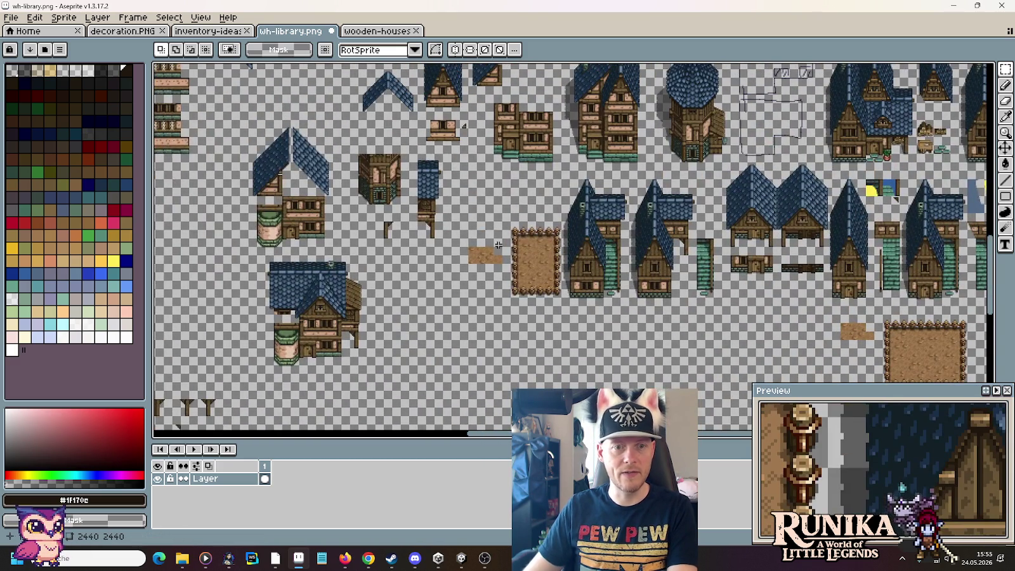
{"action": "left_click_drag", "start_coordinate": [450, 170], "coordinate": [715, 361]}
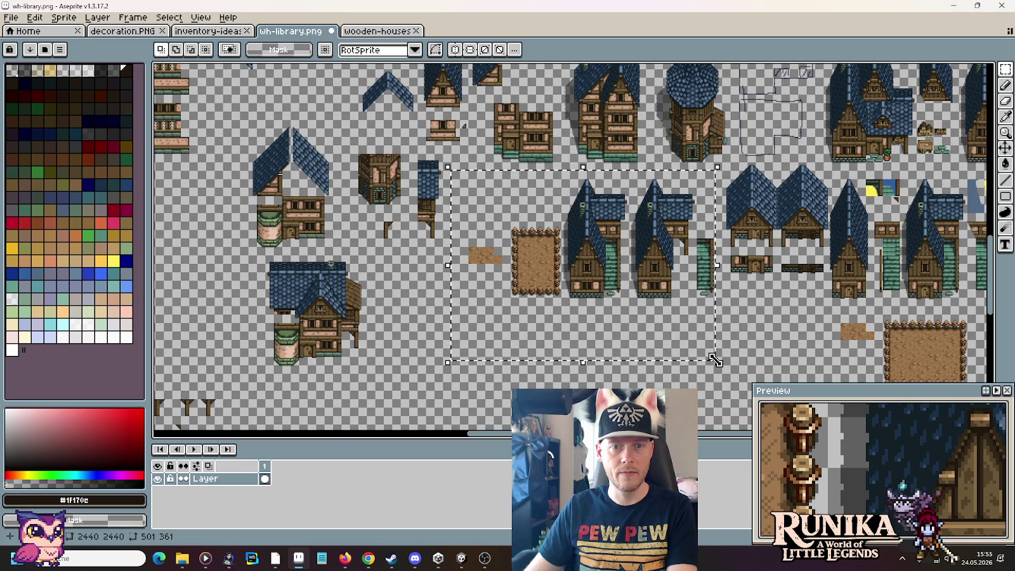
{"action": "key", "text": "Delete"}
{"action": "scroll", "coordinate": [571, 254], "scroll_direction": "up", "scroll_amount": 2}
{"action": "scroll", "coordinate": [516, 273], "scroll_direction": "up", "scroll_amount": 2}
{"action": "scroll", "coordinate": [503, 165], "scroll_direction": "down", "scroll_amount": 1}
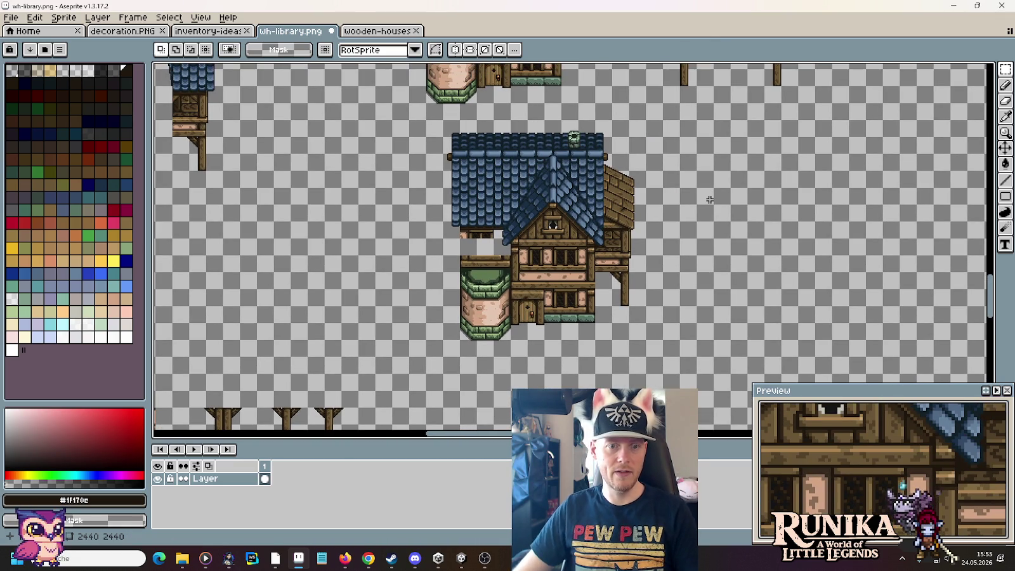
Step: Select the octagonal tower on the sheet
{"action": "scroll", "coordinate": [712, 200], "scroll_direction": "down", "scroll_amount": 2}
{"action": "scroll", "coordinate": [545, 234], "scroll_direction": "up", "scroll_amount": 1}
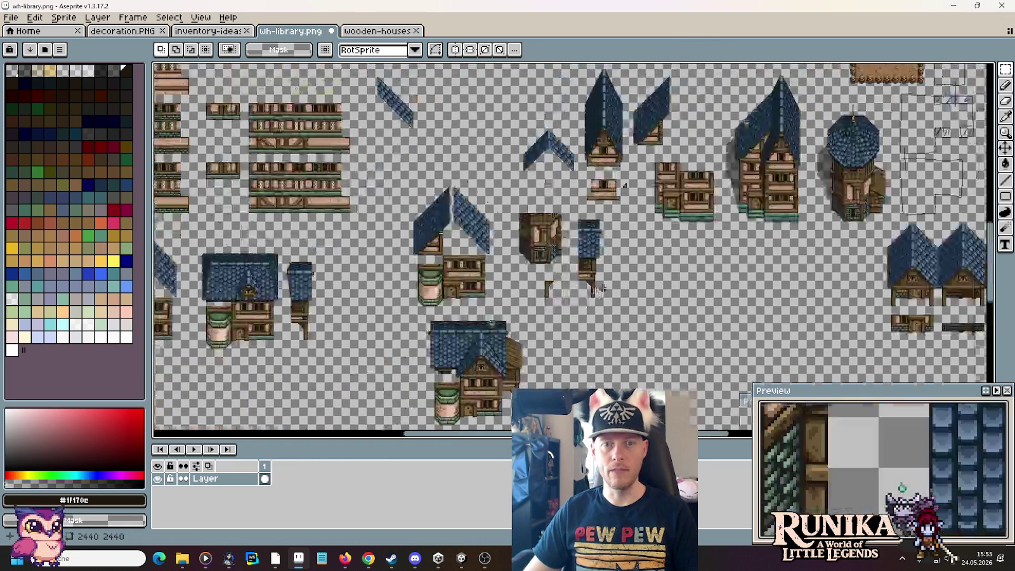
{"action": "scroll", "coordinate": [525, 207], "scroll_direction": "up", "scroll_amount": 1}
{"action": "left_click_drag", "start_coordinate": [898, 203], "coordinate": [611, 241]}
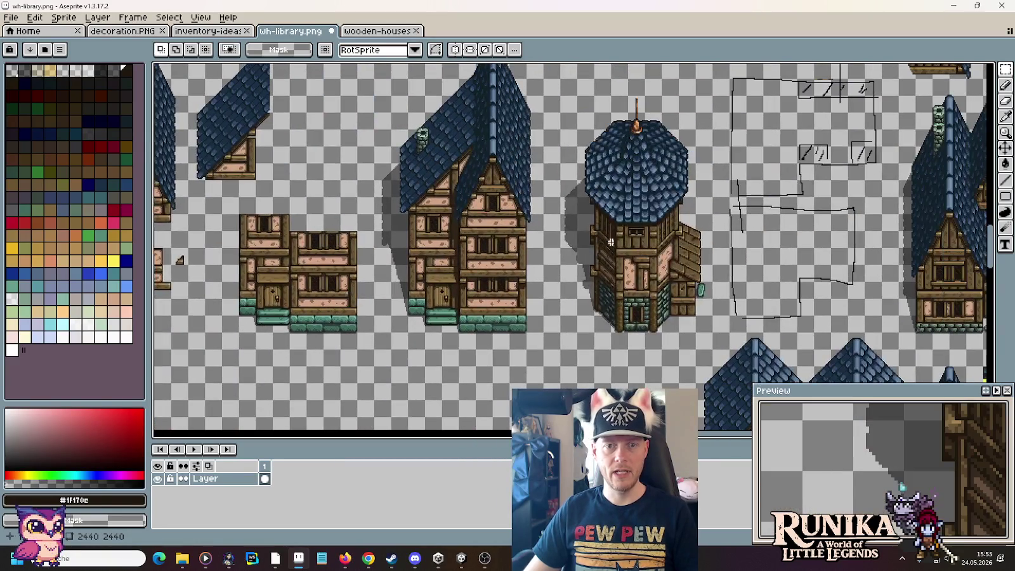
{"action": "left_click_drag", "start_coordinate": [578, 181], "coordinate": [680, 301]}
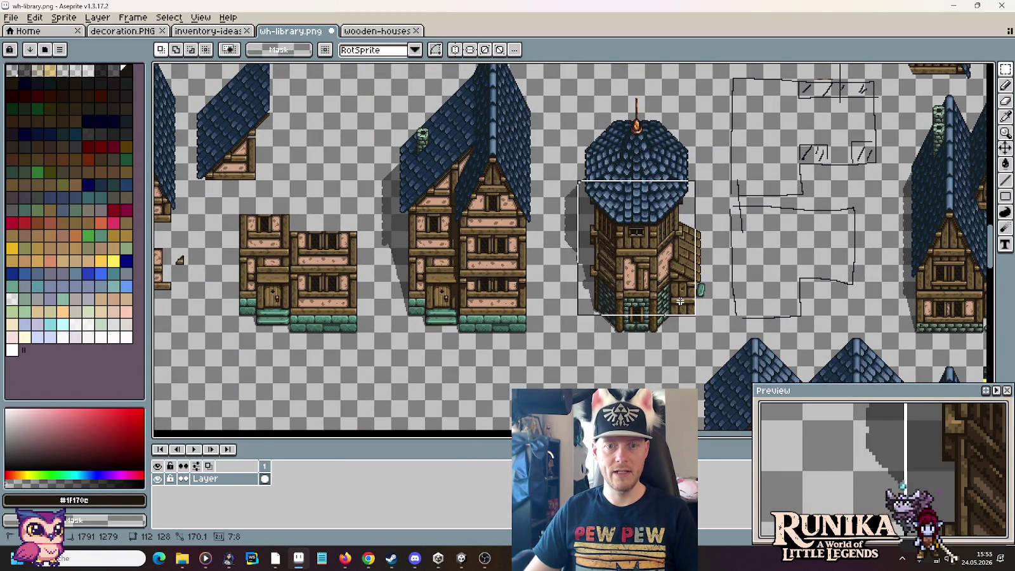
Step: Paste a copy of the octagonal tower to the right of the library house
{"action": "scroll", "coordinate": [681, 301], "scroll_direction": "down", "scroll_amount": 2}
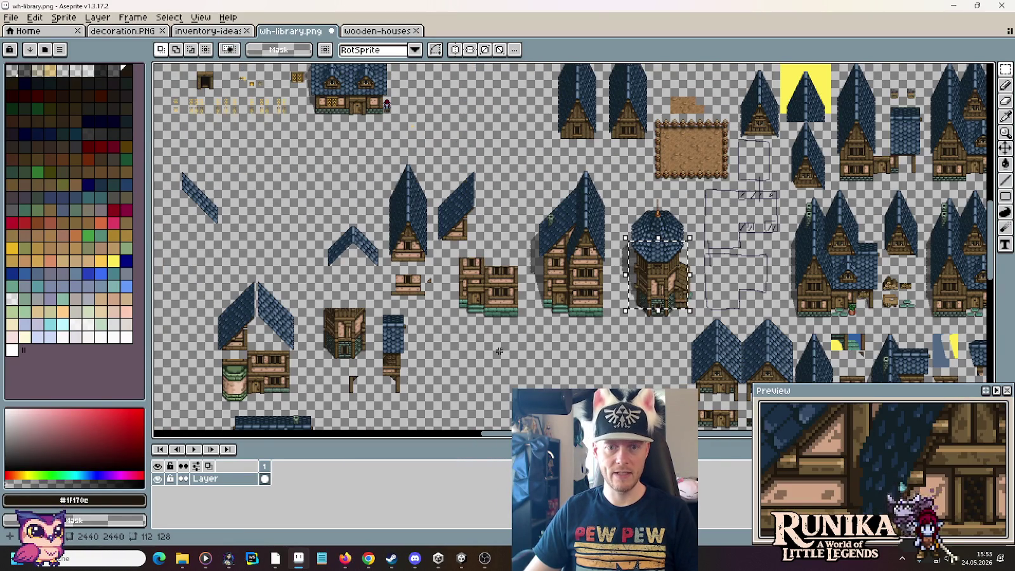
{"action": "scroll", "coordinate": [459, 269], "scroll_direction": "up", "scroll_amount": 1}
{"action": "scroll", "coordinate": [242, 209], "scroll_direction": "up", "scroll_amount": 1}
{"action": "scroll", "coordinate": [603, 270], "scroll_direction": "up", "scroll_amount": 1}
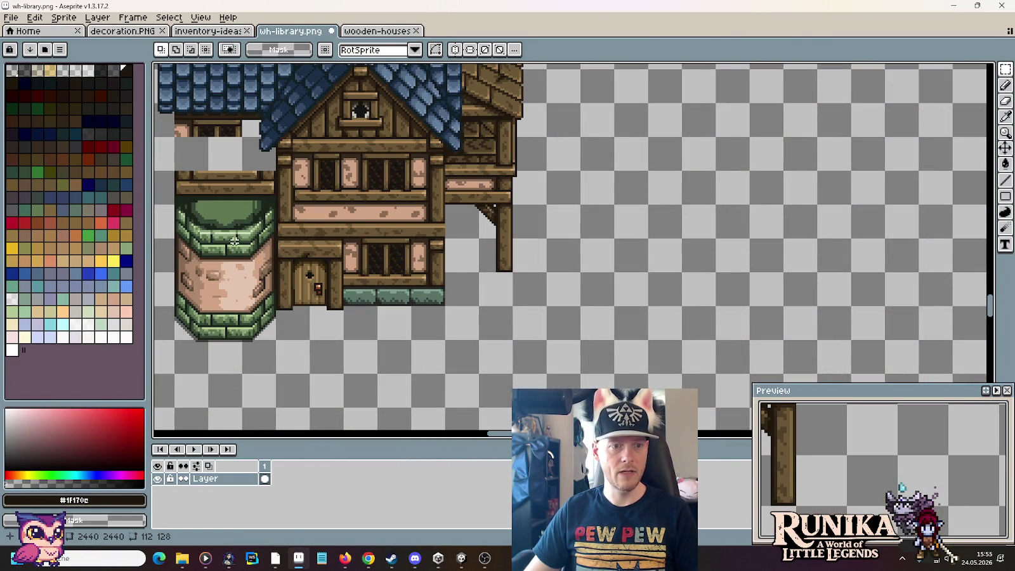
{"action": "key", "text": "ctrl+v"}
{"action": "left_click_drag", "start_coordinate": [571, 234], "coordinate": [785, 211]}
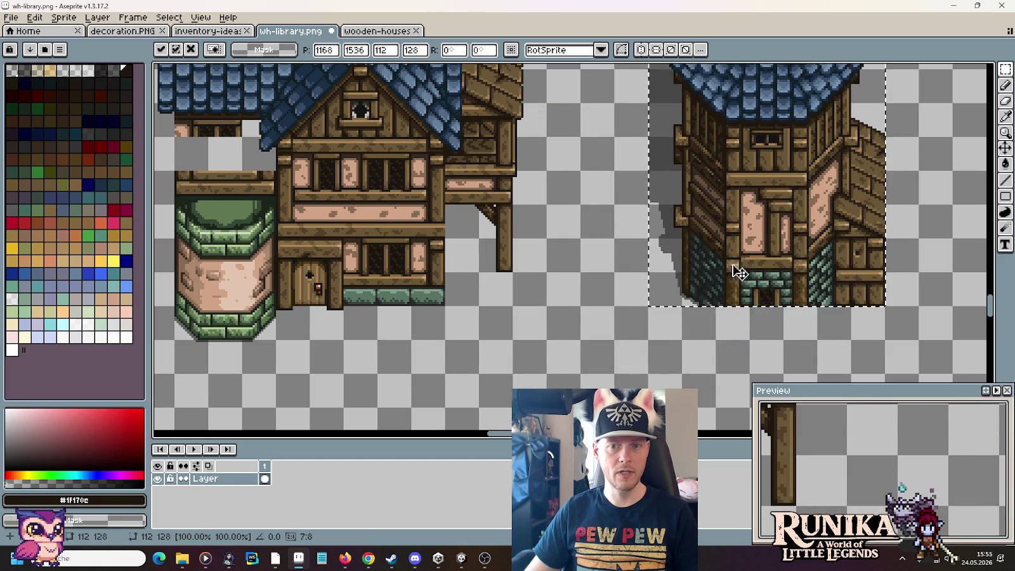
{"action": "left_click", "coordinate": [596, 225]}
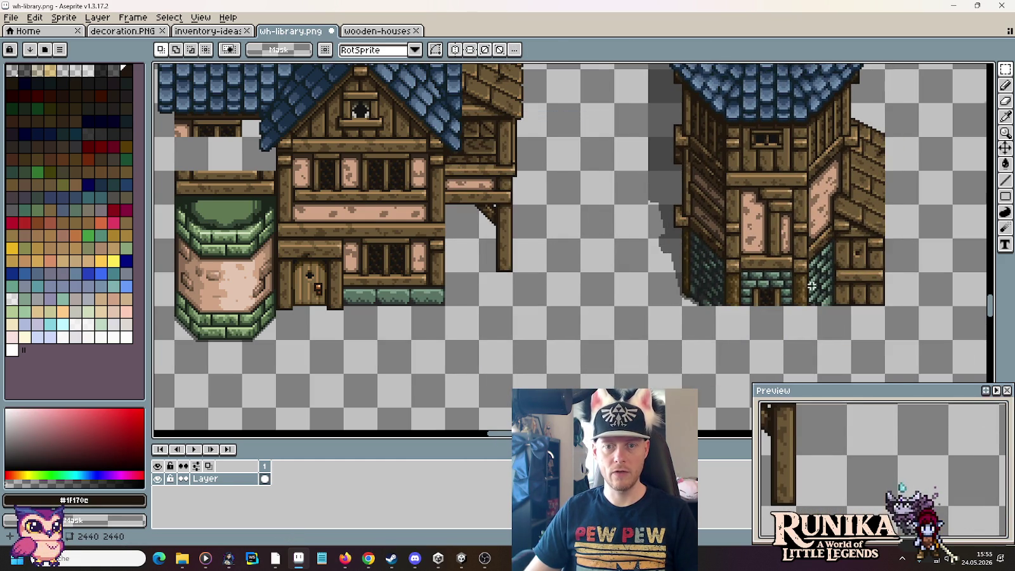
Step: Sample the dark colour and repaint the shadow strip beside the pasted tower's wall
{"action": "scroll", "coordinate": [812, 286], "scroll_direction": "up", "scroll_amount": 2}
{"action": "scroll", "coordinate": [845, 230], "scroll_direction": "down", "scroll_amount": 2}
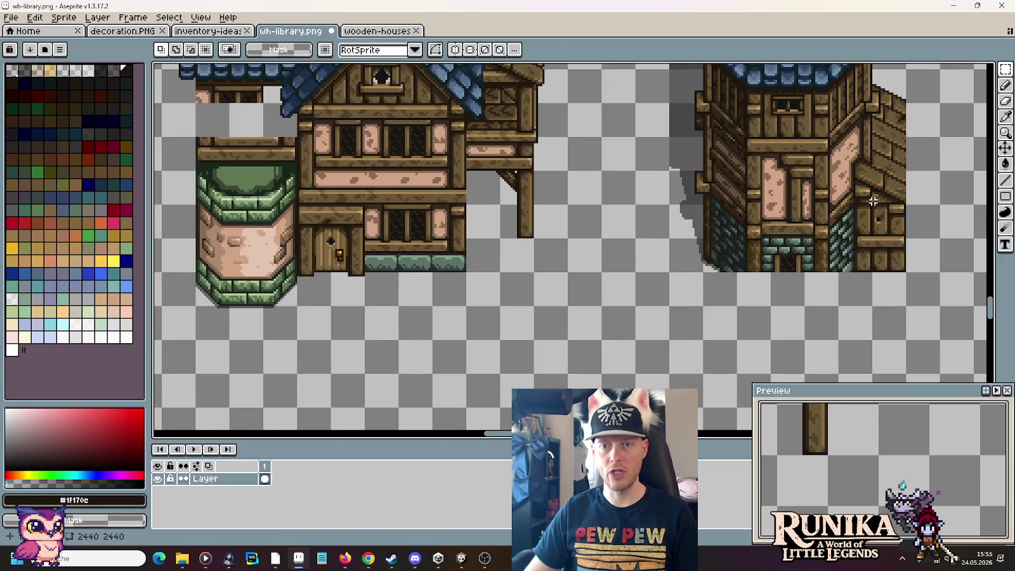
{"action": "left_click_drag", "start_coordinate": [873, 200], "coordinate": [752, 260]}
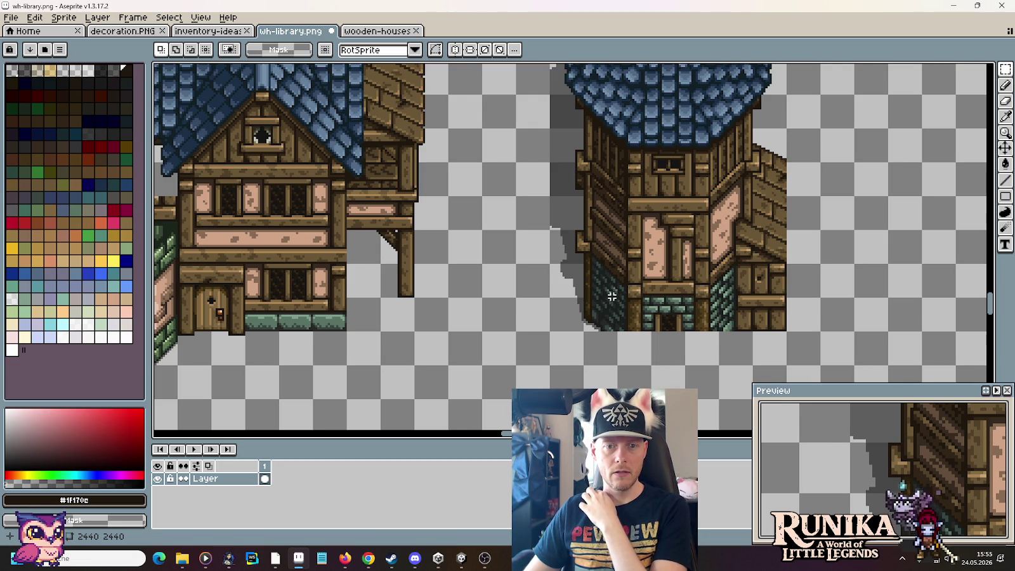
{"action": "scroll", "coordinate": [612, 296], "scroll_direction": "up", "scroll_amount": 1}
{"action": "left_click_drag", "start_coordinate": [610, 314], "coordinate": [568, 226]}
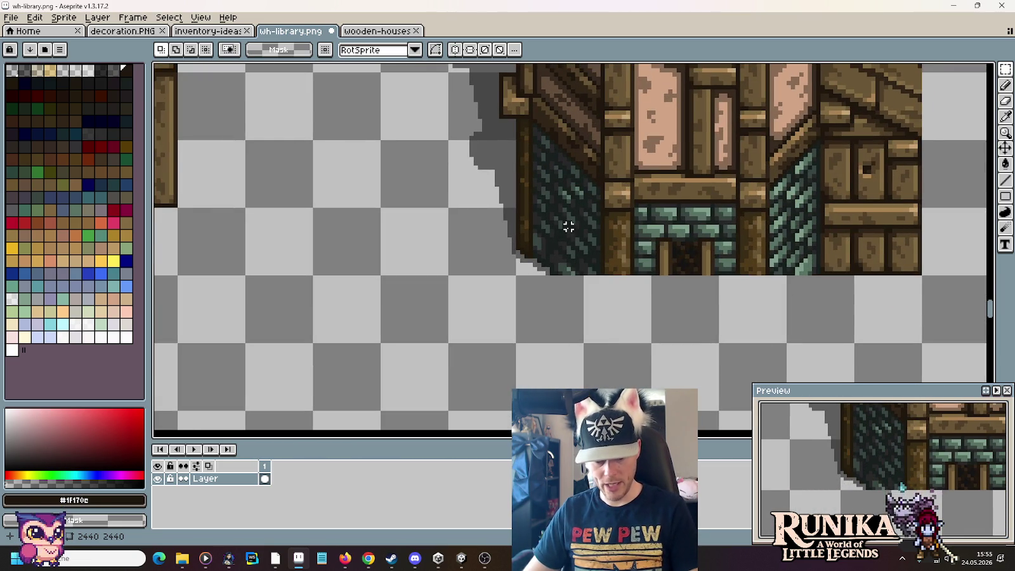
{"action": "scroll", "coordinate": [569, 227], "scroll_direction": "up", "scroll_amount": 1}
{"action": "key", "text": "i"}
{"action": "left_click", "coordinate": [533, 127]}
{"action": "key", "text": "b"}
{"action": "mouse_move", "coordinate": [517, 129]}
{"action": "left_mouse_down"}
{"action": "mouse_move", "coordinate": [598, 198]}
{"action": "mouse_move", "coordinate": [770, 182]}
{"action": "mouse_move", "coordinate": [857, 227]}
{"action": "mouse_move", "coordinate": [504, 220]}
{"action": "mouse_move", "coordinate": [479, 135]}
{"action": "mouse_move", "coordinate": [480, 367]}
{"action": "mouse_move", "coordinate": [493, 204]}
{"action": "mouse_move", "coordinate": [454, 317]}
{"action": "mouse_move", "coordinate": [499, 215]}
{"action": "left_mouse_up"}
{"action": "scroll", "coordinate": [439, 295], "scroll_direction": "up", "scroll_amount": 2}
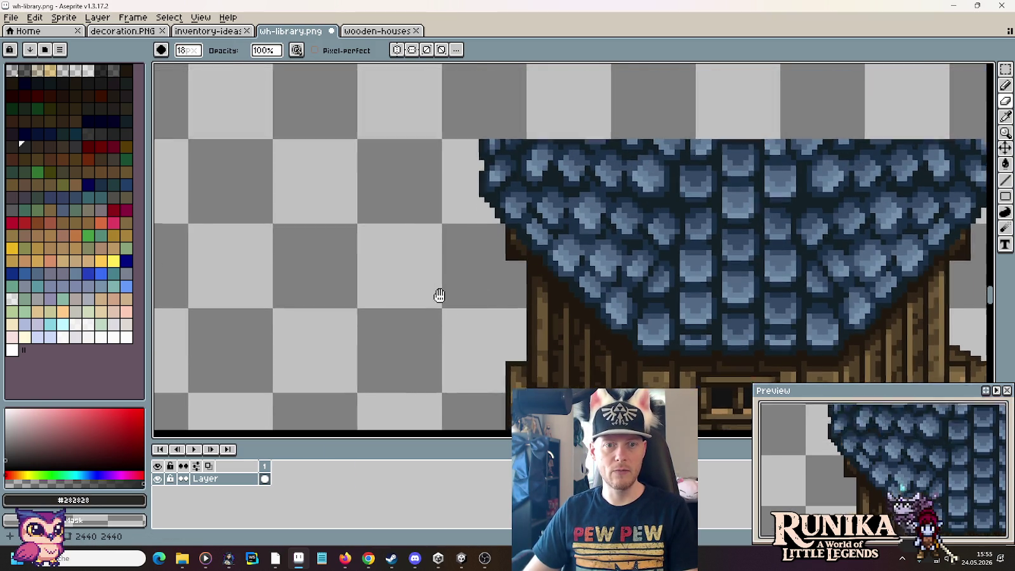
Step: Sample the light and mid green-grey shades from the tower's stonework
{"action": "scroll", "coordinate": [465, 306], "scroll_direction": "up", "scroll_amount": 2}
{"action": "scroll", "coordinate": [455, 373], "scroll_direction": "down", "scroll_amount": 1}
{"action": "scroll", "coordinate": [455, 373], "scroll_direction": "down", "scroll_amount": 3}
{"action": "scroll", "coordinate": [465, 272], "scroll_direction": "down", "scroll_amount": 2}
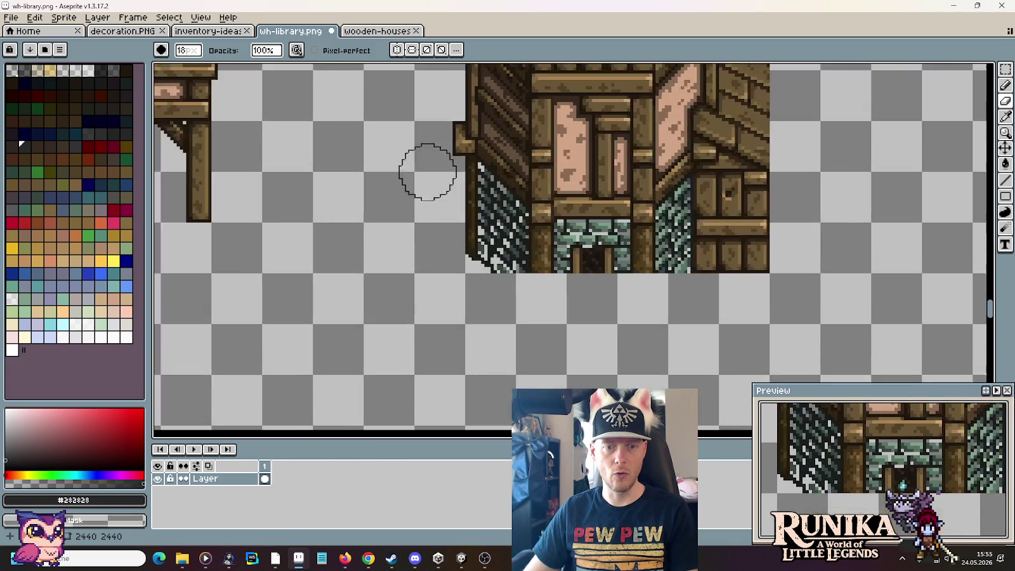
{"action": "scroll", "coordinate": [426, 170], "scroll_direction": "up", "scroll_amount": 1}
{"action": "scroll", "coordinate": [655, 257], "scroll_direction": "up", "scroll_amount": 1}
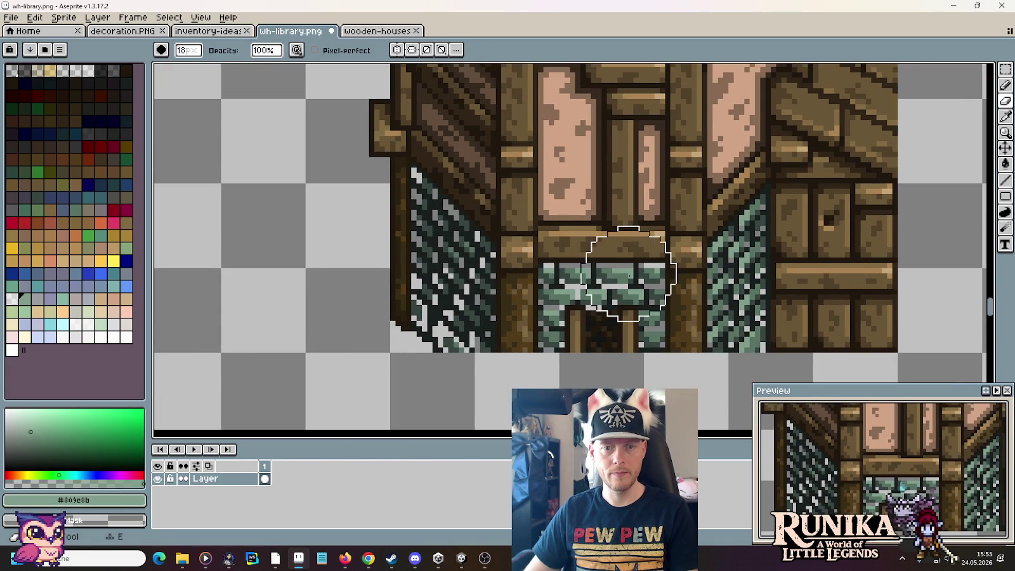
{"action": "left_click", "coordinate": [622, 266], "text": "alt"}
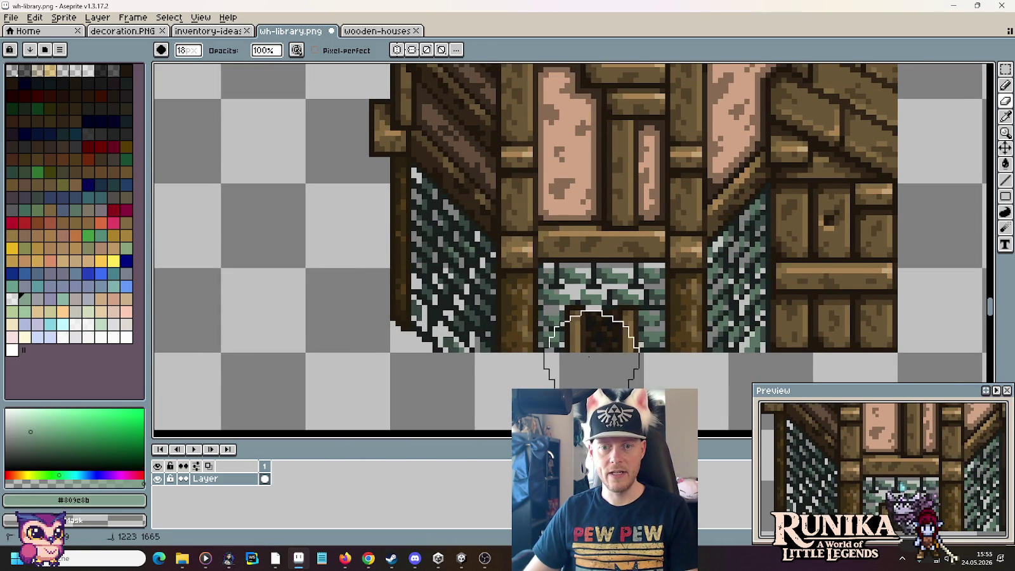
{"action": "key", "text": "alt"}
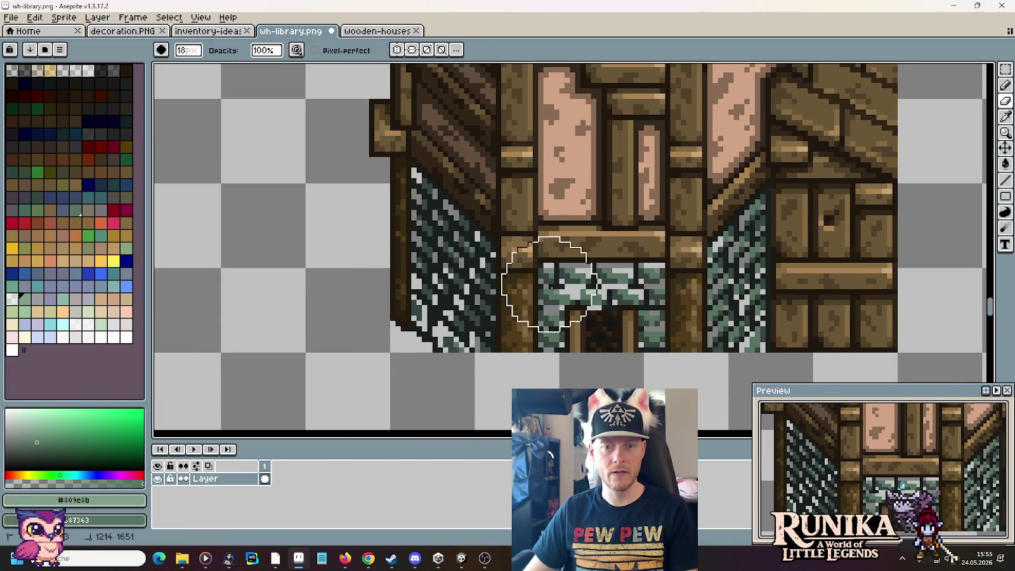
{"action": "key", "text": "alt"}
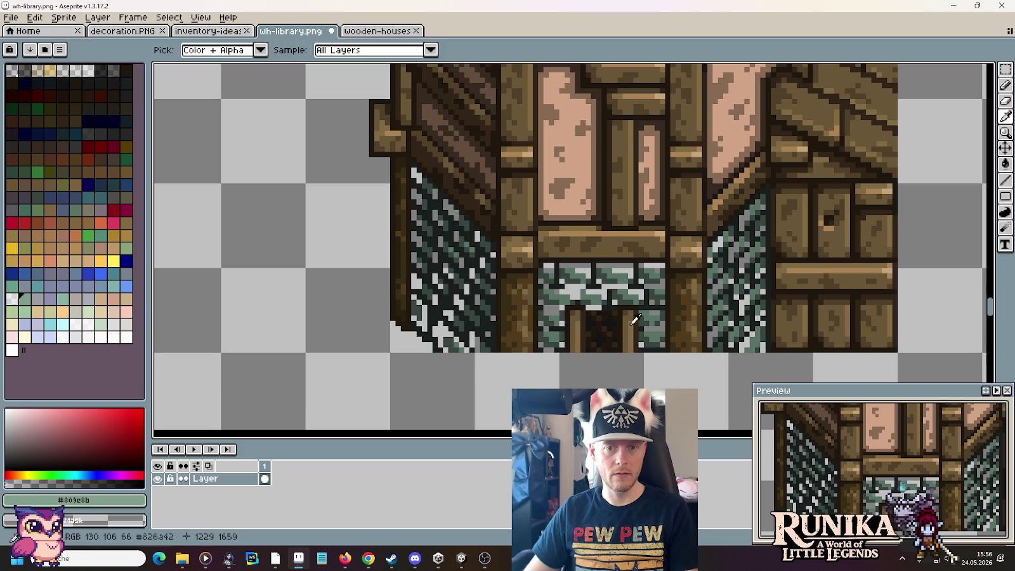
{"action": "left_click", "coordinate": [630, 285]}
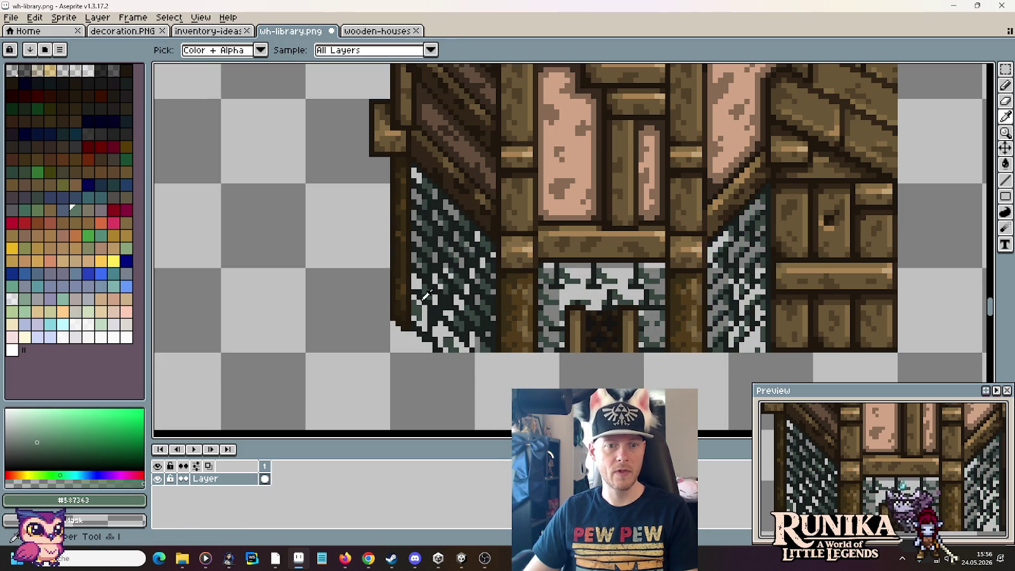
Step: Paint out the lower window lattice and stone base using darker shades
{"action": "left_click", "coordinate": [413, 308], "text": "alt"}
{"action": "mouse_move", "coordinate": [413, 311]}
{"action": "left_mouse_down"}
{"action": "mouse_move", "coordinate": [567, 315]}
{"action": "mouse_move", "coordinate": [755, 226]}
{"action": "mouse_move", "coordinate": [660, 367]}
{"action": "left_mouse_up"}
{"action": "left_click", "coordinate": [628, 282], "text": "alt"}
{"action": "mouse_move", "coordinate": [629, 282]}
{"action": "left_mouse_down"}
{"action": "mouse_move", "coordinate": [773, 214]}
{"action": "mouse_move", "coordinate": [571, 299]}
{"action": "mouse_move", "coordinate": [503, 294]}
{"action": "mouse_move", "coordinate": [385, 345]}
{"action": "mouse_move", "coordinate": [484, 394]}
{"action": "left_mouse_up"}
Step: Delete the house's lower pillars, door and left vertical pole
{"action": "key", "text": "m"}
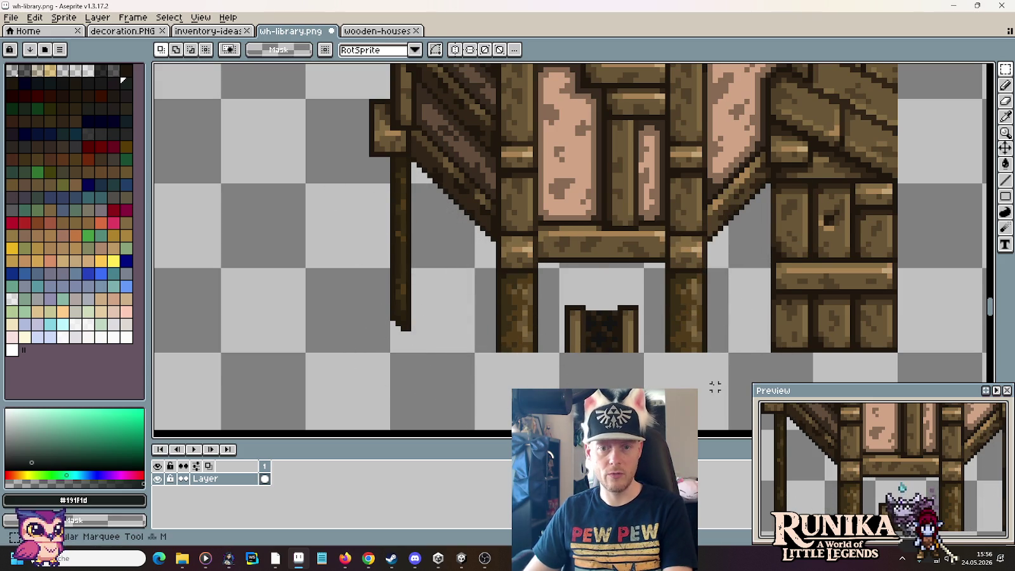
{"action": "left_click_drag", "start_coordinate": [715, 386], "coordinate": [478, 270]}
{"action": "key", "text": "Delete"}
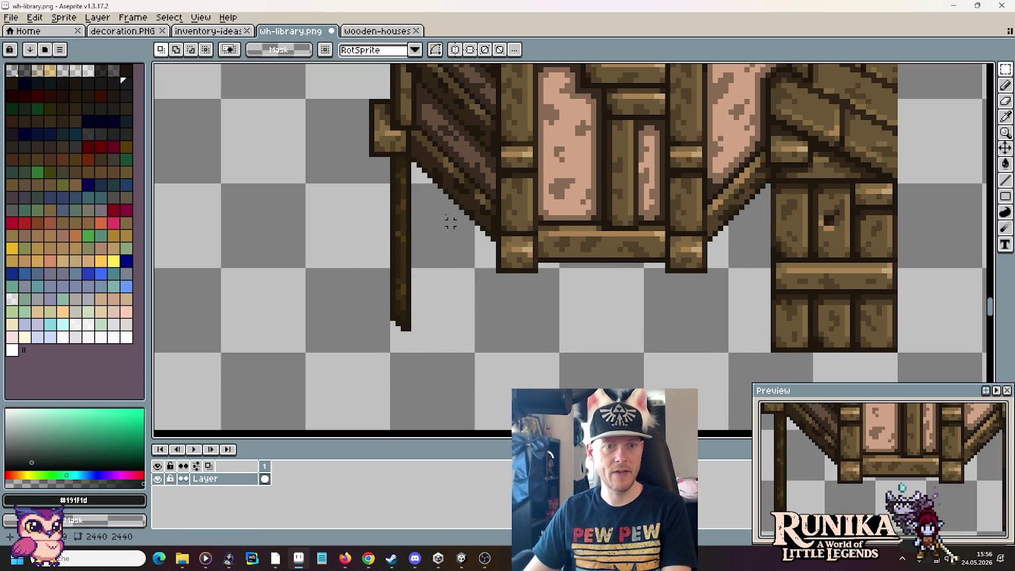
{"action": "left_click_drag", "start_coordinate": [347, 357], "coordinate": [412, 156]}
{"action": "key", "text": "Delete"}
Step: Delete the right door block from the timber house piece
{"action": "left_click_drag", "start_coordinate": [710, 254], "coordinate": [571, 269]}
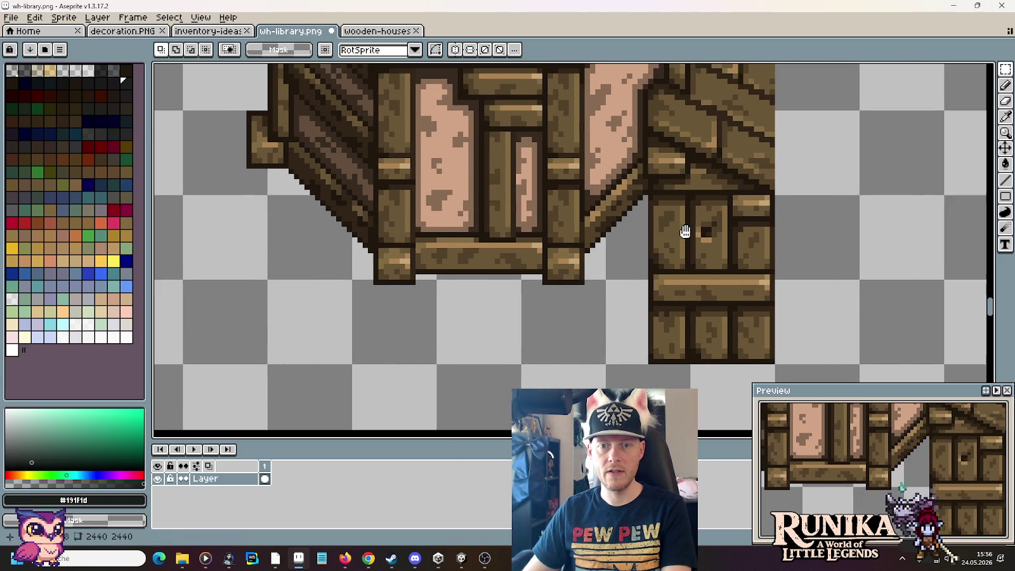
{"action": "mouse_move", "coordinate": [766, 370]}
{"action": "left_mouse_down"}
{"action": "mouse_move", "coordinate": [635, 193]}
{"action": "mouse_move", "coordinate": [667, 305]}
{"action": "left_mouse_up"}
{"action": "key", "text": "Delete"}
{"action": "scroll", "coordinate": [668, 305], "scroll_direction": "down", "scroll_amount": 3}
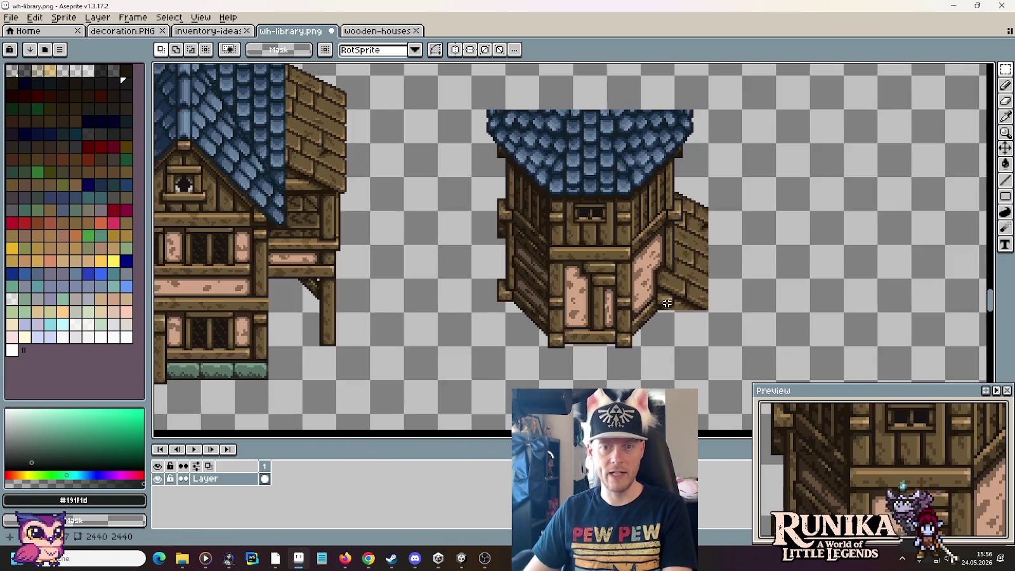
{"action": "mouse_move", "coordinate": [496, 325]}
{"action": "left_mouse_down"}
{"action": "mouse_move", "coordinate": [757, 242]}
{"action": "mouse_move", "coordinate": [754, 255]}
{"action": "left_mouse_up"}
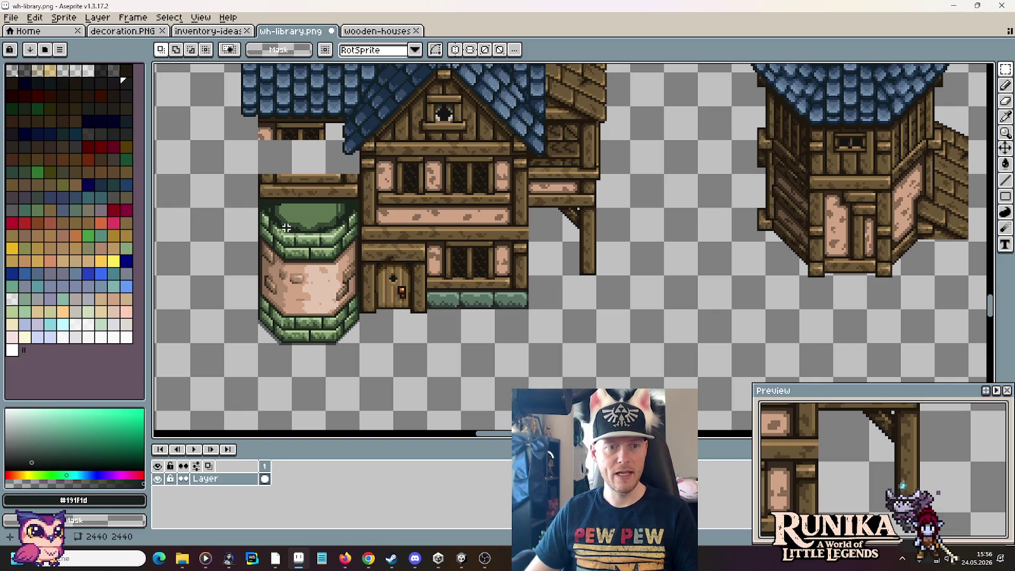
Step: Copy the green stone base out to the right and place it below the tower
{"action": "left_click_drag", "start_coordinate": [256, 239], "coordinate": [363, 346]}
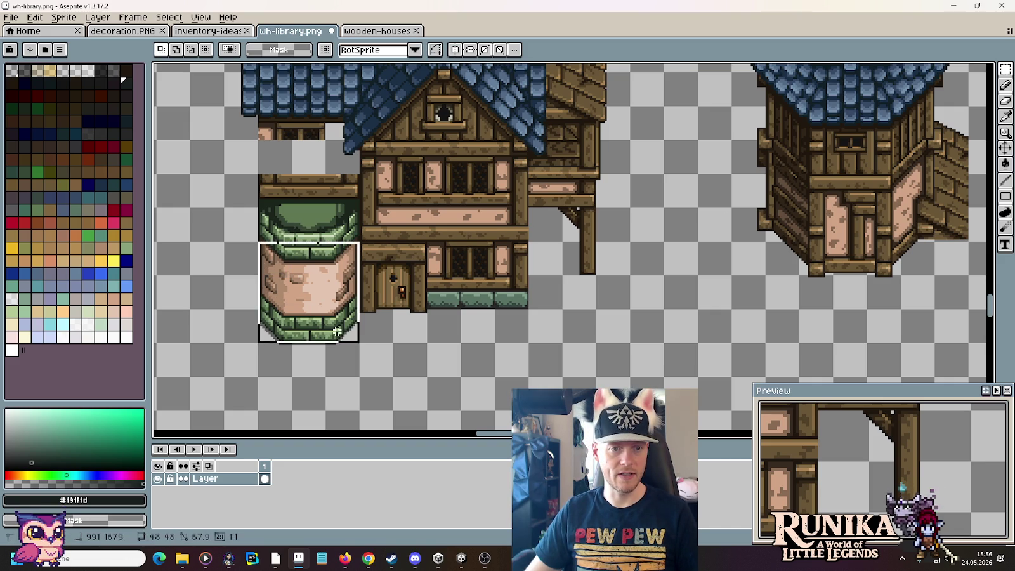
{"action": "mouse_move", "coordinate": [331, 314]}
{"action": "left_mouse_down"}
{"action": "mouse_move", "coordinate": [870, 383]}
{"action": "mouse_move", "coordinate": [862, 345]}
{"action": "mouse_move", "coordinate": [863, 360]}
{"action": "left_mouse_up"}
{"action": "left_click_drag", "start_coordinate": [933, 316], "coordinate": [753, 280]}
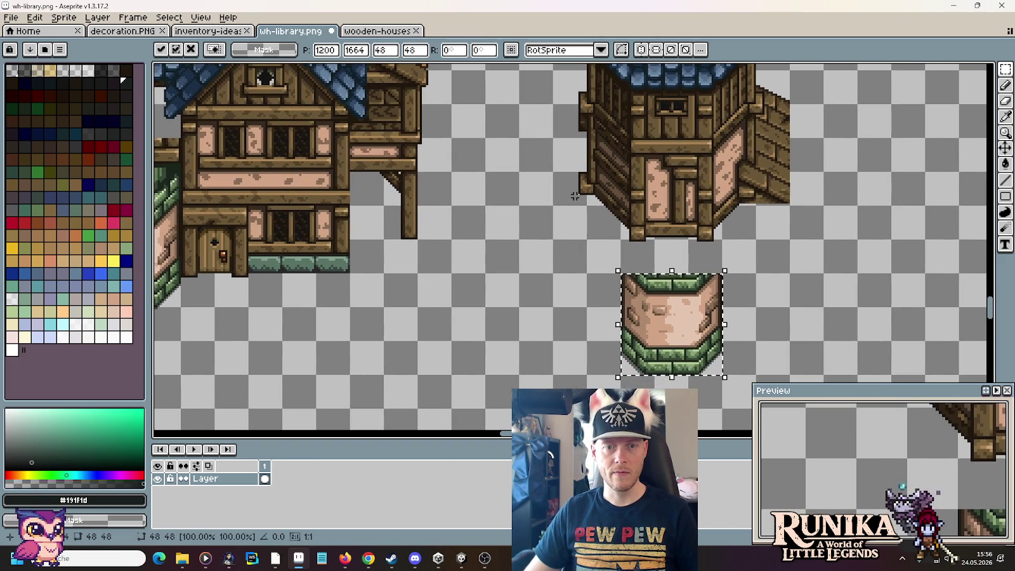
{"action": "left_click_drag", "start_coordinate": [679, 335], "coordinate": [640, 334]}
{"action": "key", "text": "Return"}
{"action": "scroll", "coordinate": [609, 305], "scroll_direction": "up", "scroll_amount": 3}
Step: Move the tower's left wall out and place a right-wall copy beside it
{"action": "left_click_drag", "start_coordinate": [620, 385], "coordinate": [551, 145]}
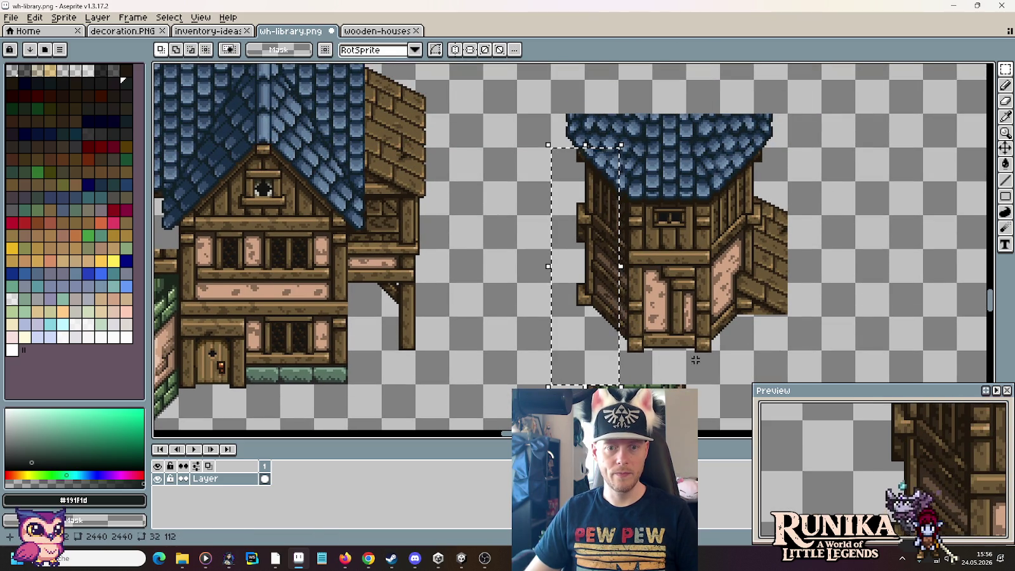
{"action": "left_click_drag", "start_coordinate": [695, 360], "coordinate": [546, 193]}
{"action": "mouse_move", "coordinate": [444, 152]}
{"action": "left_mouse_down"}
{"action": "mouse_move", "coordinate": [677, 196]}
{"action": "mouse_move", "coordinate": [710, 231]}
{"action": "left_mouse_up"}
{"action": "key", "text": "ctrl+d"}
{"action": "left_click_drag", "start_coordinate": [663, 158], "coordinate": [698, 193]}
{"action": "mouse_move", "coordinate": [581, 174]}
{"action": "left_mouse_down"}
{"action": "mouse_move", "coordinate": [604, 291]}
{"action": "mouse_move", "coordinate": [615, 278]}
{"action": "left_mouse_up"}
{"action": "mouse_move", "coordinate": [621, 74]}
{"action": "left_mouse_down"}
{"action": "mouse_move", "coordinate": [644, 96]}
{"action": "mouse_move", "coordinate": [593, 306]}
{"action": "left_mouse_up"}
{"action": "left_click_drag", "start_coordinate": [618, 265], "coordinate": [821, 336]}
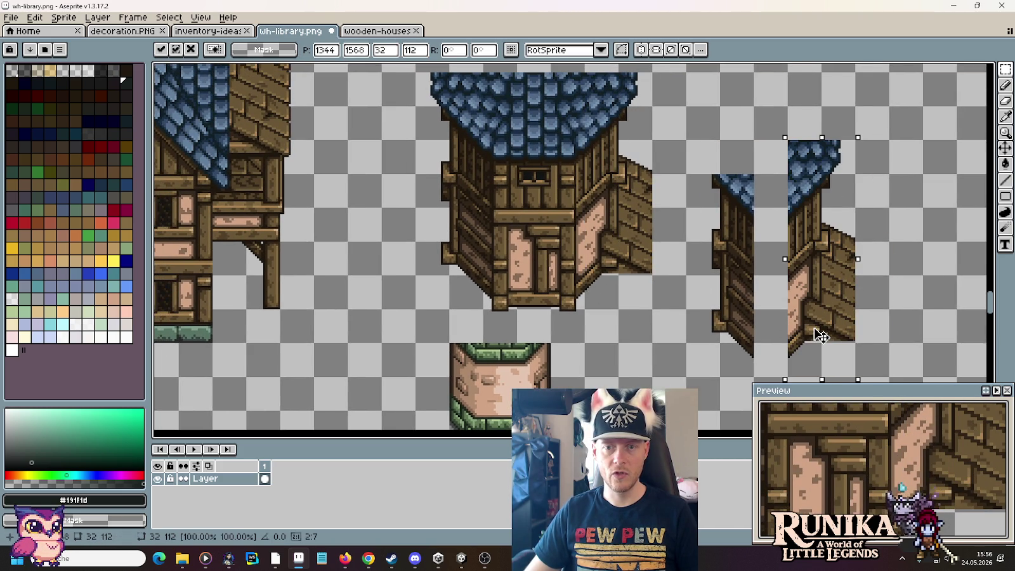
{"action": "key", "text": "ctrl+d"}
Step: Move the stone base copy under the split walls and select the tower's front face
{"action": "left_click_drag", "start_coordinate": [665, 337], "coordinate": [582, 213]}
{"action": "left_click_drag", "start_coordinate": [469, 354], "coordinate": [368, 218]}
{"action": "left_click_drag", "start_coordinate": [419, 286], "coordinate": [689, 319]}
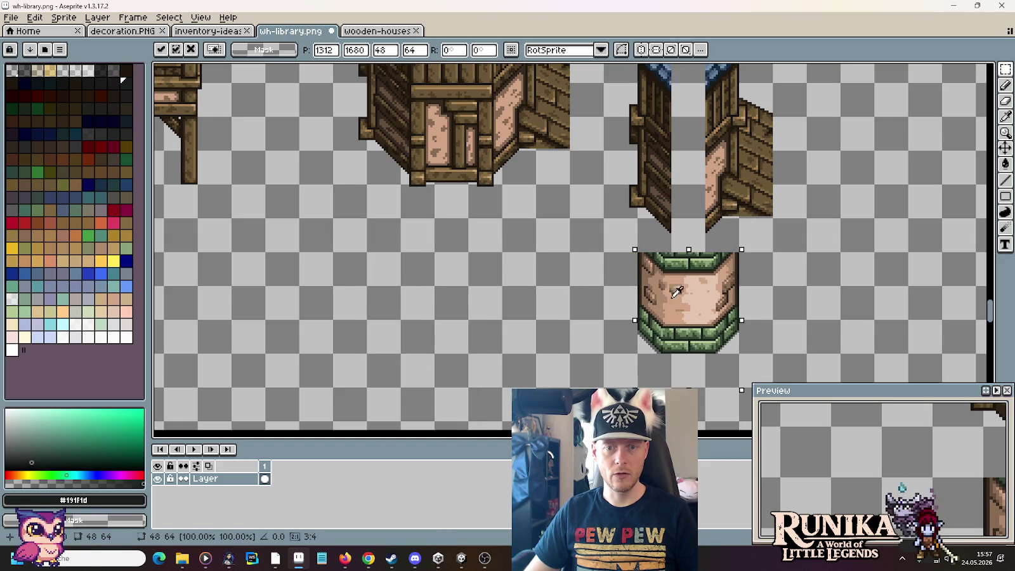
{"action": "key", "text": "ctrl+d"}
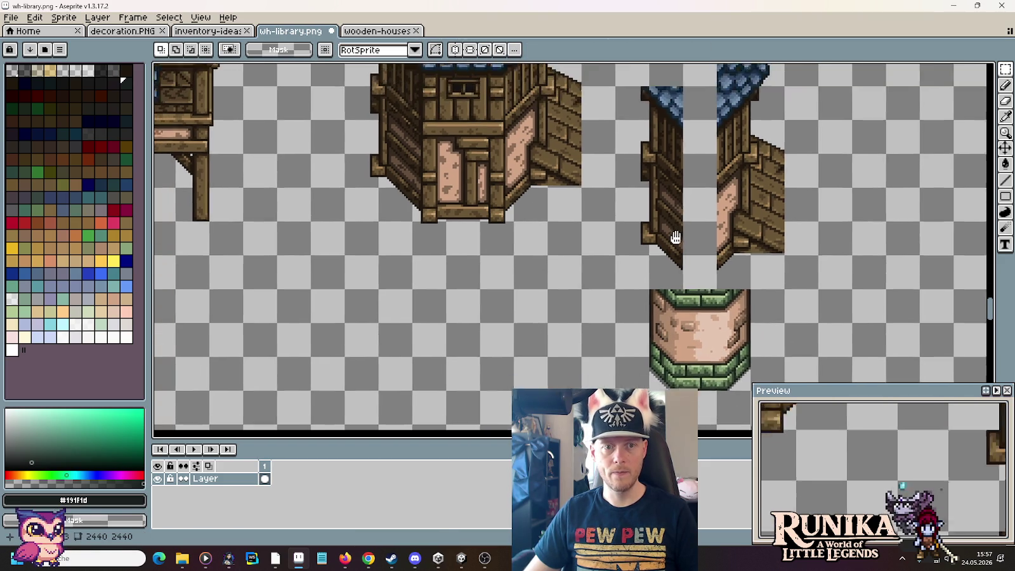
{"action": "left_click_drag", "start_coordinate": [567, 165], "coordinate": [614, 266]}
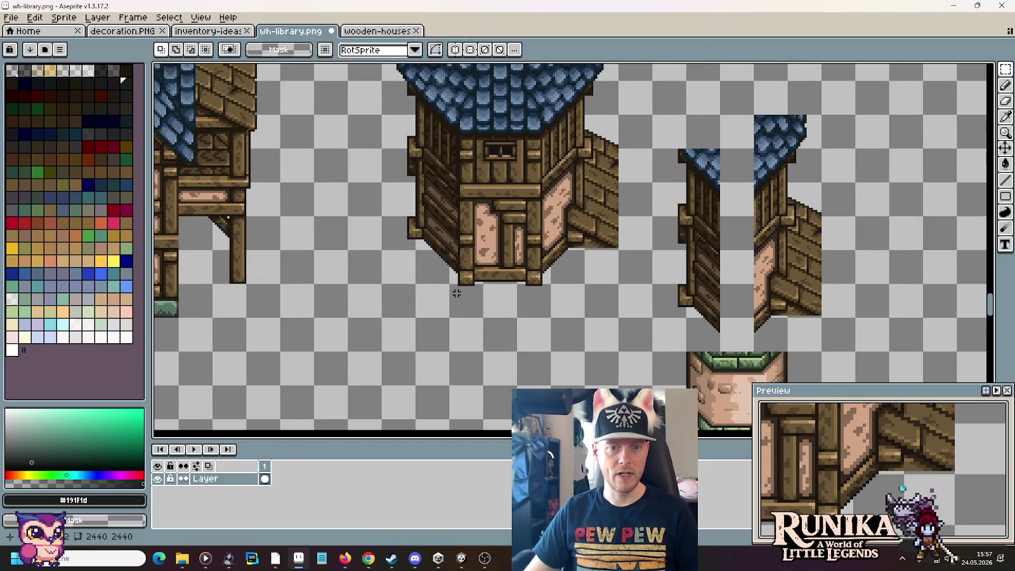
{"action": "left_click_drag", "start_coordinate": [459, 294], "coordinate": [520, 127]}
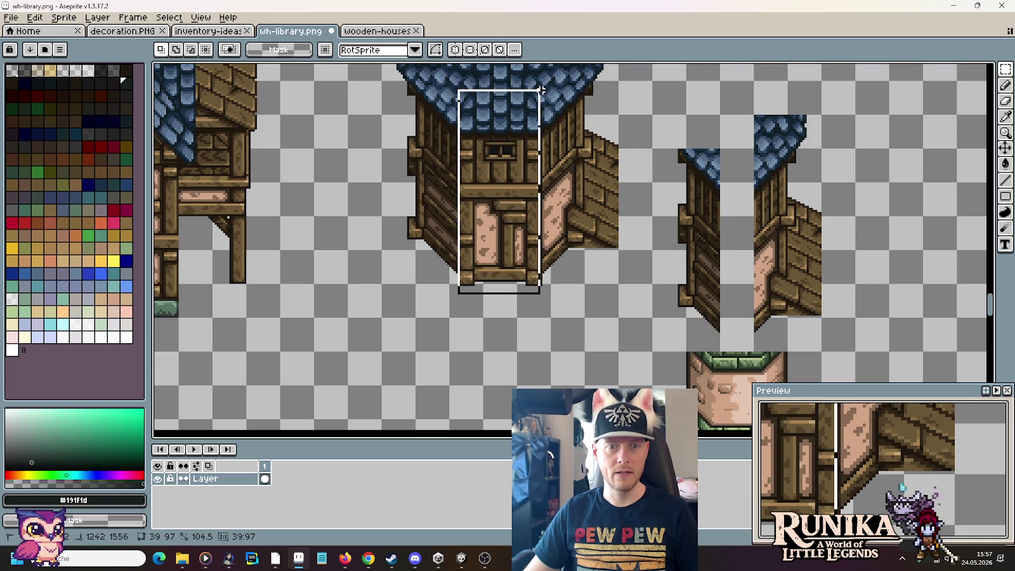
{"action": "left_click_drag", "start_coordinate": [541, 90], "coordinate": [544, 85]}
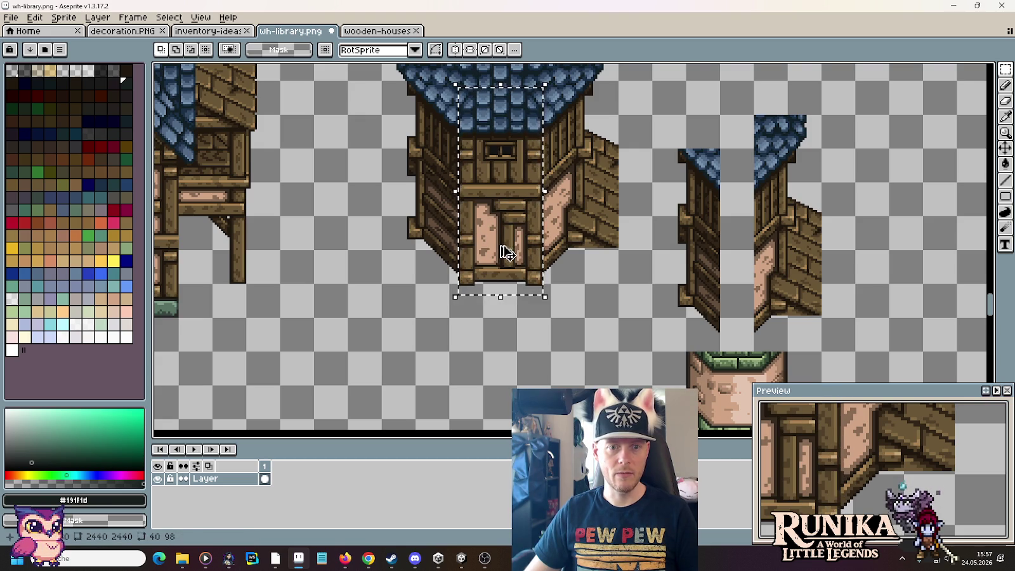
Step: Place a copy of the tower's front face to the right of the split walls
{"action": "left_click_drag", "start_coordinate": [506, 252], "coordinate": [916, 290]}
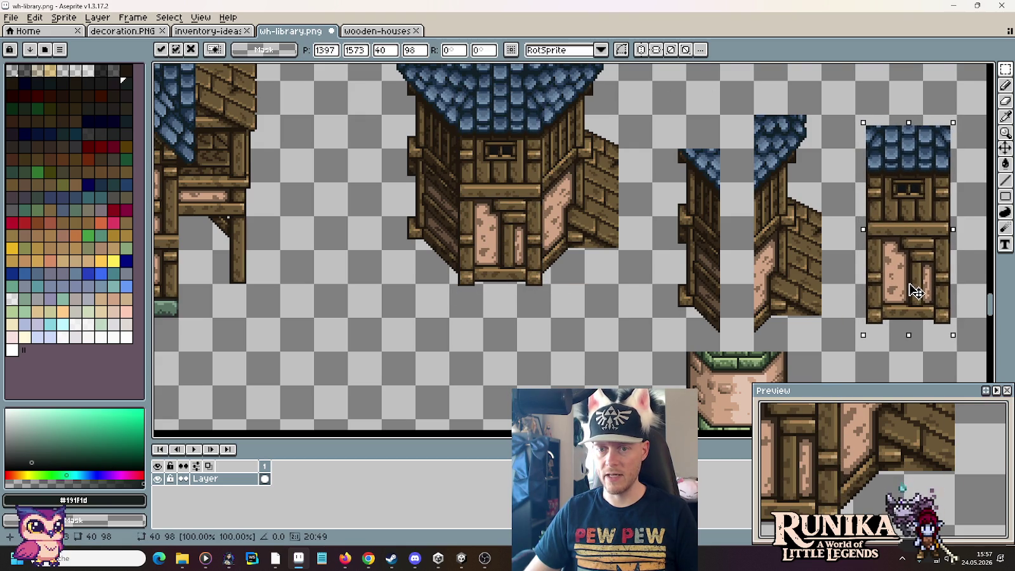
{"action": "left_click_drag", "start_coordinate": [916, 290], "coordinate": [913, 284]}
{"action": "scroll", "coordinate": [913, 284], "scroll_direction": "right", "scroll_amount": 5}
{"action": "scroll", "coordinate": [913, 284], "scroll_direction": "down", "scroll_amount": 2}
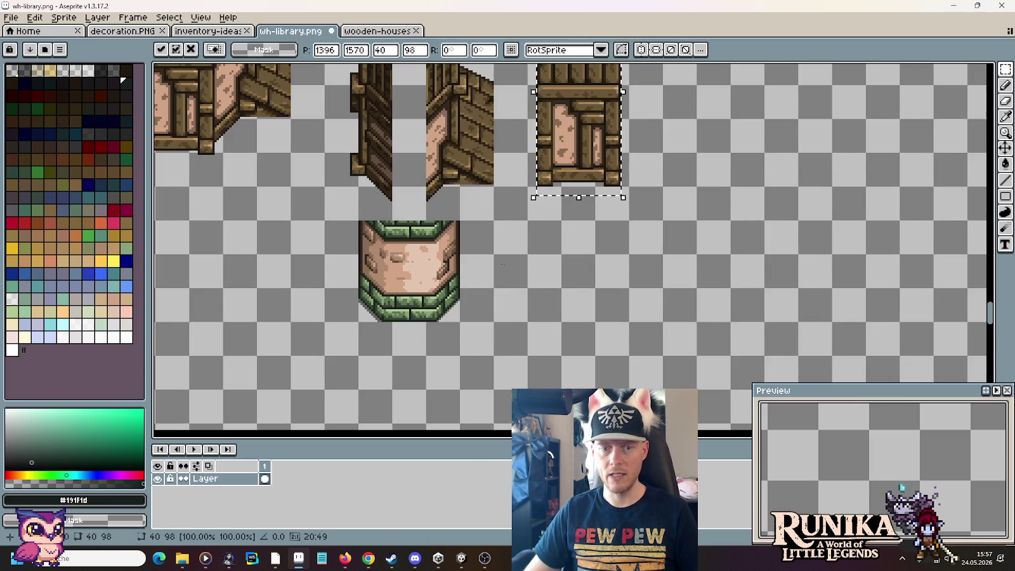
{"action": "left_click", "coordinate": [452, 319]}
Step: Place a copy of the green stone base under the front face copy
{"action": "left_click_drag", "start_coordinate": [458, 321], "coordinate": [361, 223]}
{"action": "left_click_drag", "start_coordinate": [397, 260], "coordinate": [569, 259]}
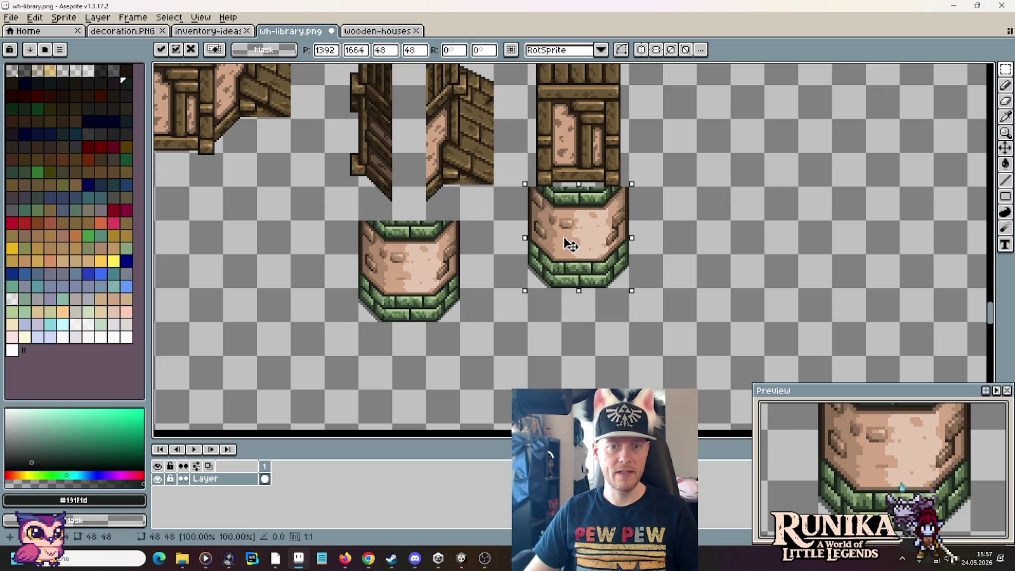
{"action": "left_click", "coordinate": [576, 202]}
{"action": "scroll", "coordinate": [566, 184], "scroll_direction": "up", "scroll_amount": 1}
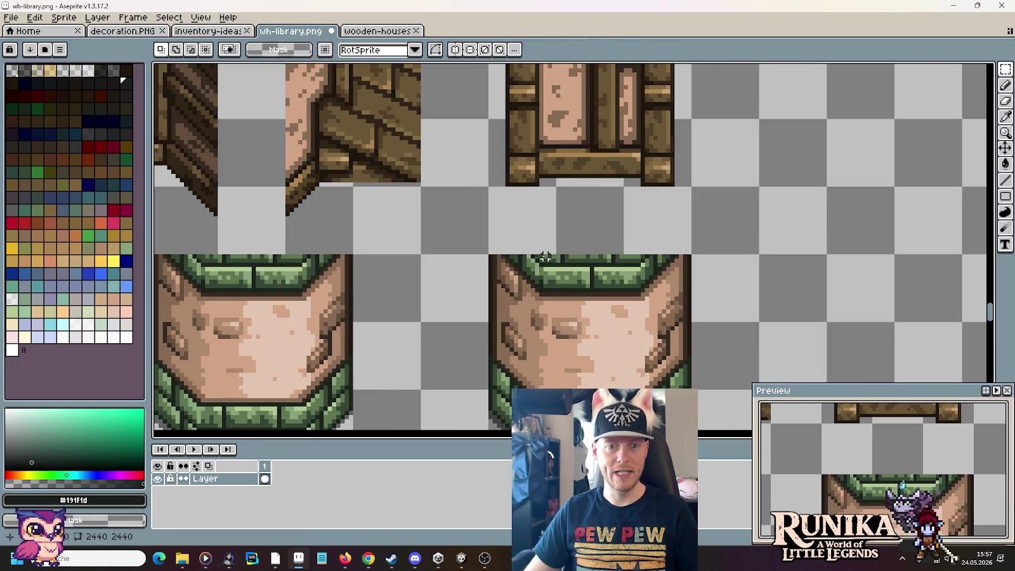
{"action": "scroll", "coordinate": [543, 250], "scroll_direction": "up", "scroll_amount": 1}
{"action": "scroll", "coordinate": [544, 298], "scroll_direction": "up", "scroll_amount": 3}
{"action": "scroll", "coordinate": [552, 305], "scroll_direction": "down", "scroll_amount": 1}
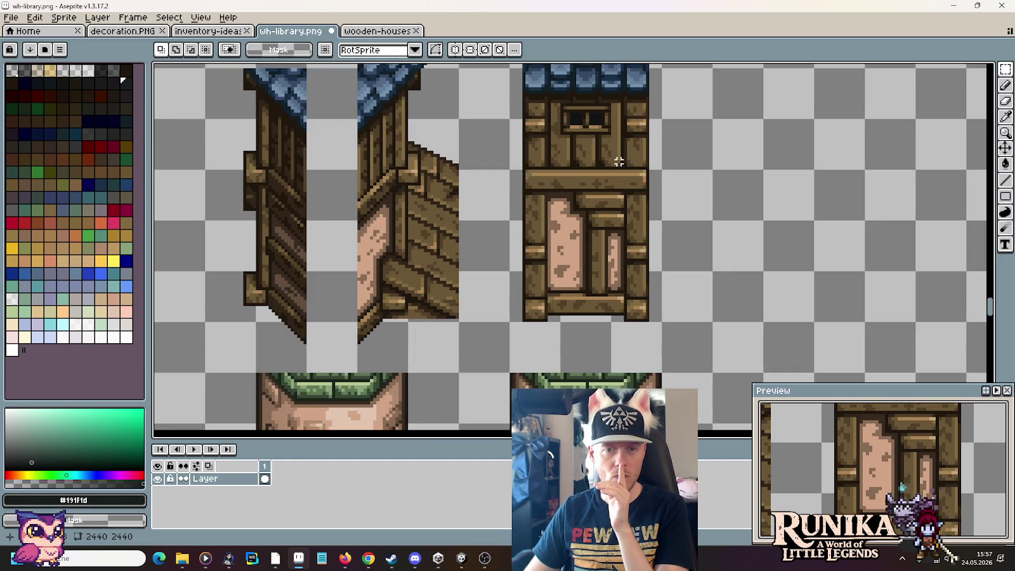
{"action": "scroll", "coordinate": [612, 177], "scroll_direction": "up", "scroll_amount": 1}
{"action": "scroll", "coordinate": [601, 199], "scroll_direction": "up", "scroll_amount": 2}
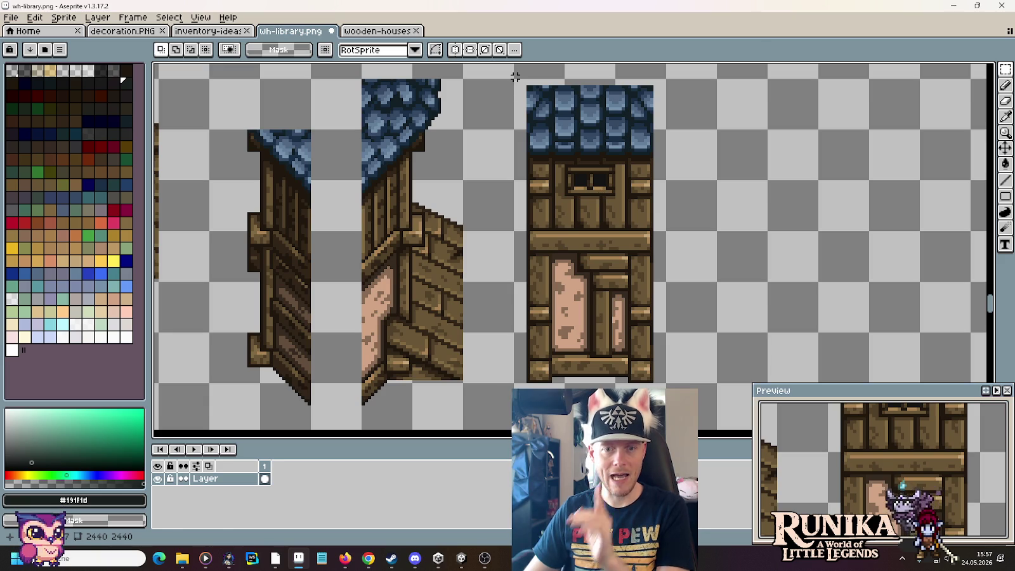
Step: Nudge the front face's left half right and right half left to narrow it
{"action": "left_click_drag", "start_coordinate": [515, 76], "coordinate": [576, 387]}
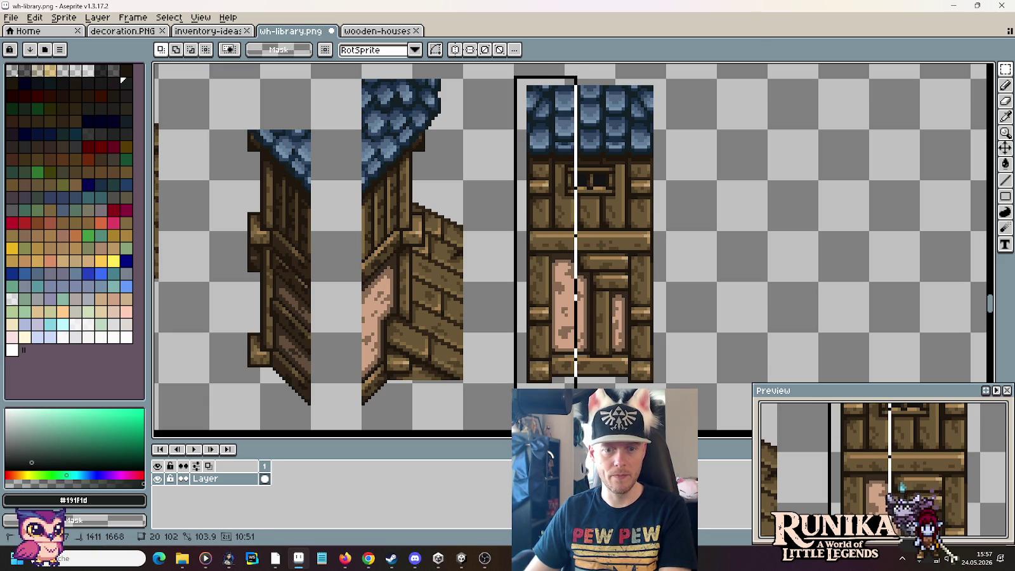
{"action": "key", "text": "Right"}
{"action": "key", "text": "Right"}
{"action": "key", "text": "Right"}
{"action": "key", "text": "Right"}
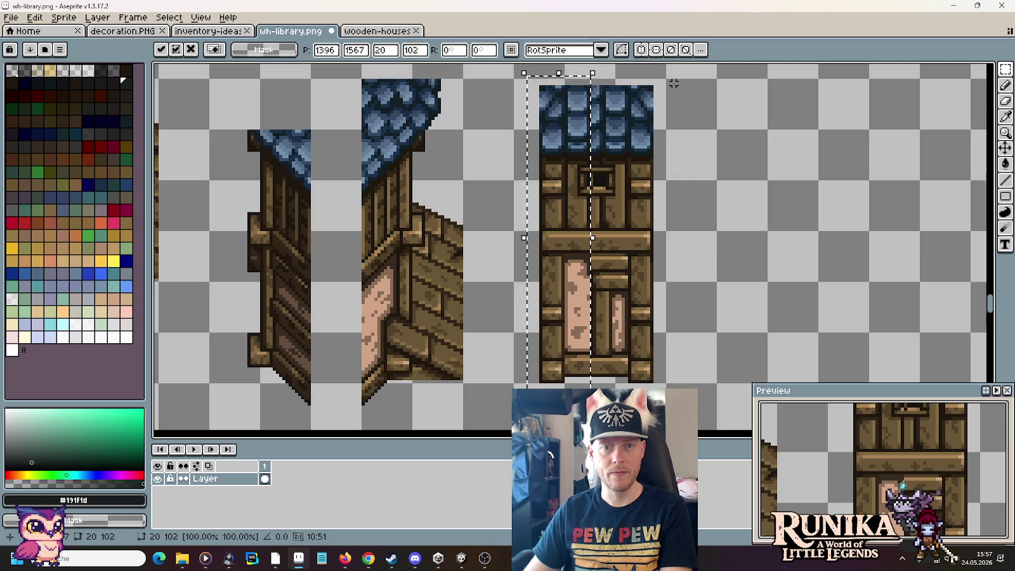
{"action": "left_click_drag", "start_coordinate": [674, 76], "coordinate": [602, 404]}
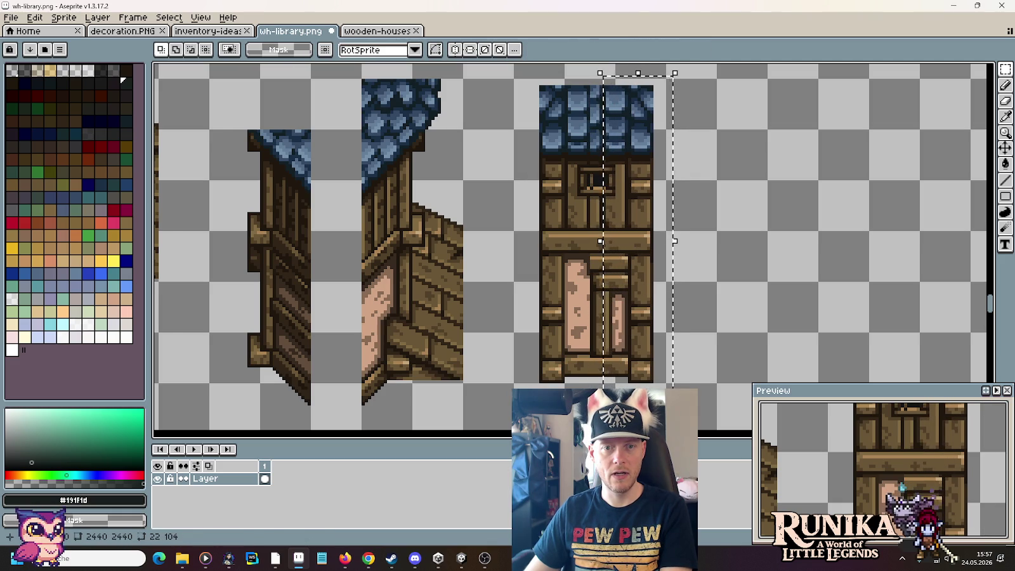
{"action": "key", "text": "Left"}
{"action": "key", "text": "Left"}
{"action": "key", "text": "Left"}
{"action": "key", "text": "Left"}
{"action": "left_click", "coordinate": [687, 373]}
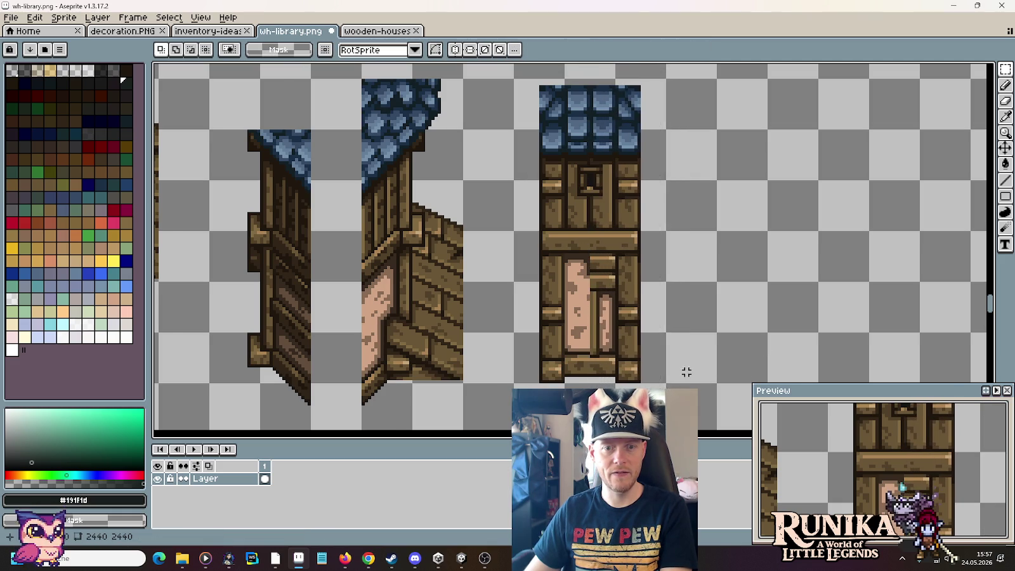
Step: Select the area under the narrowed front face, then clear the selection
{"action": "scroll", "coordinate": [579, 241], "scroll_direction": "down", "scroll_amount": 5}
{"action": "left_click_drag", "start_coordinate": [562, 269], "coordinate": [637, 125]}
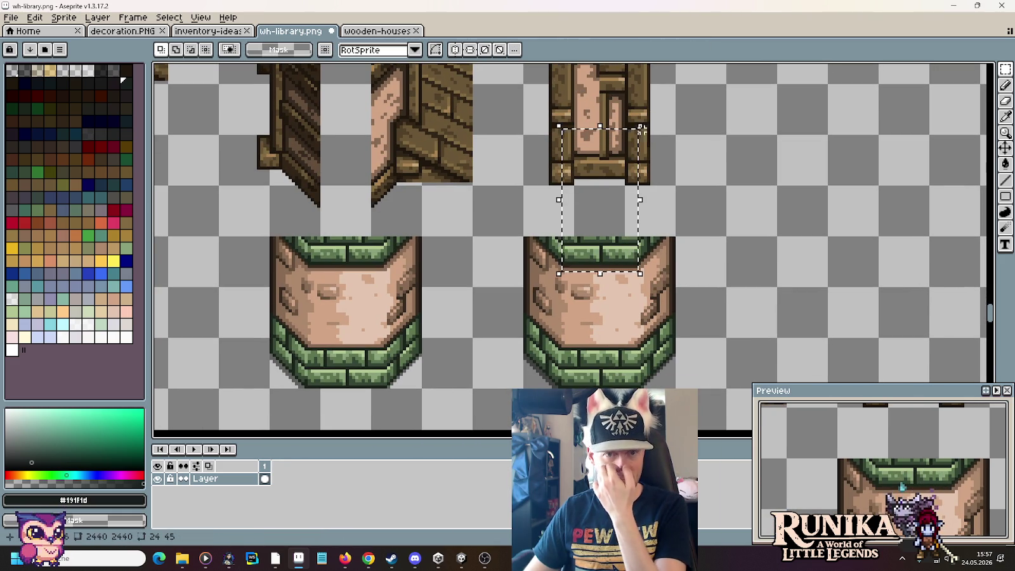
{"action": "left_click", "coordinate": [737, 148]}
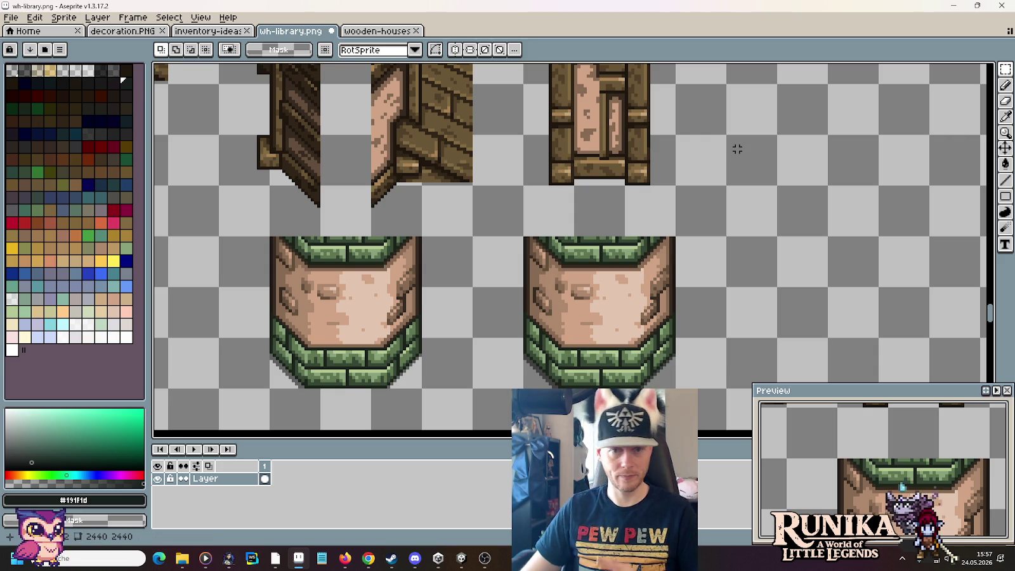
{"action": "scroll", "coordinate": [741, 191], "scroll_direction": "up", "scroll_amount": 4}
{"action": "scroll", "coordinate": [690, 269], "scroll_direction": "down", "scroll_amount": 2}
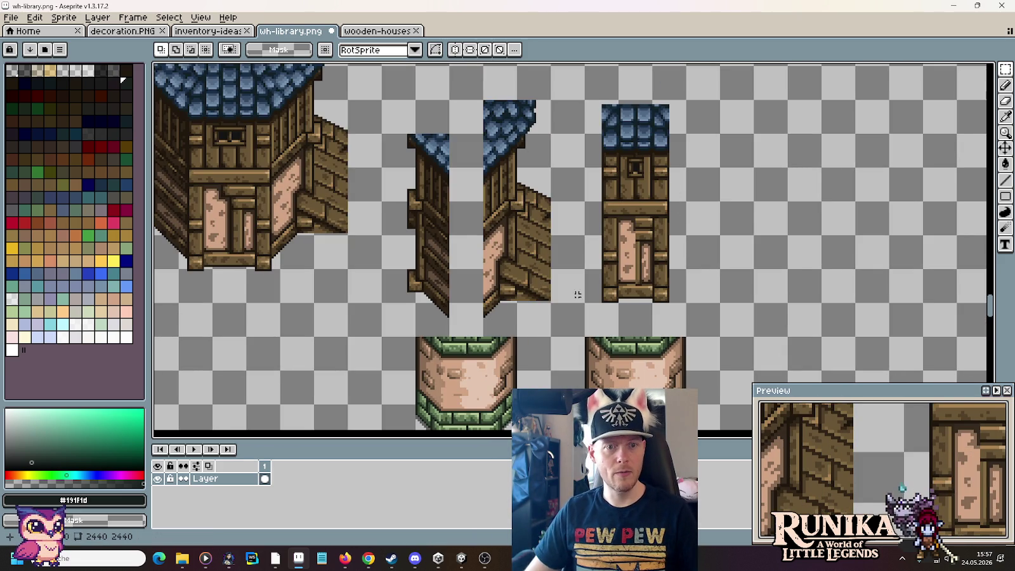
Step: Copy the split wall halves right of the front face, then shift the front face right
{"action": "left_click_drag", "start_coordinate": [552, 338], "coordinate": [380, 64]}
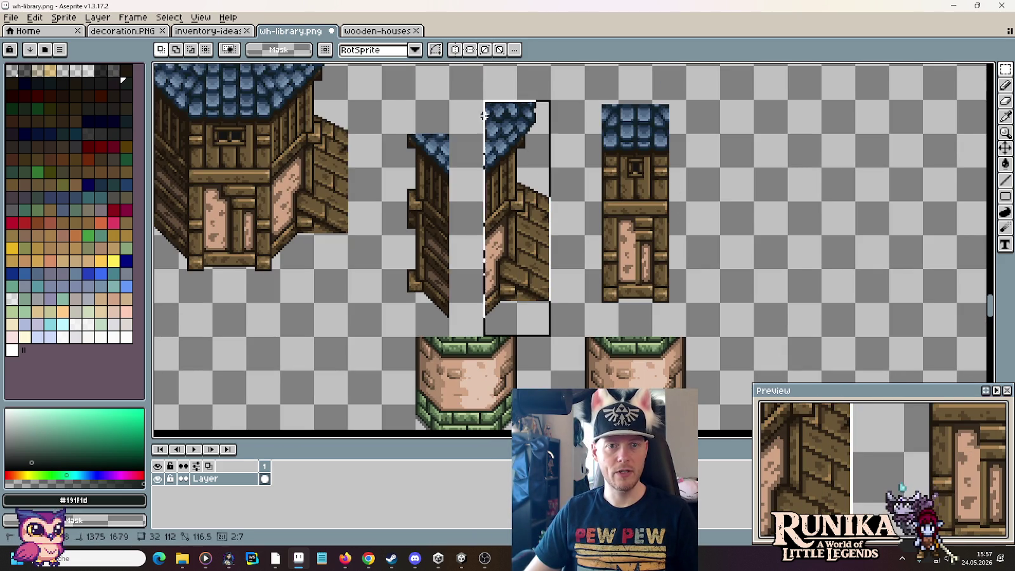
{"action": "left_click_drag", "start_coordinate": [490, 223], "coordinate": [795, 224]}
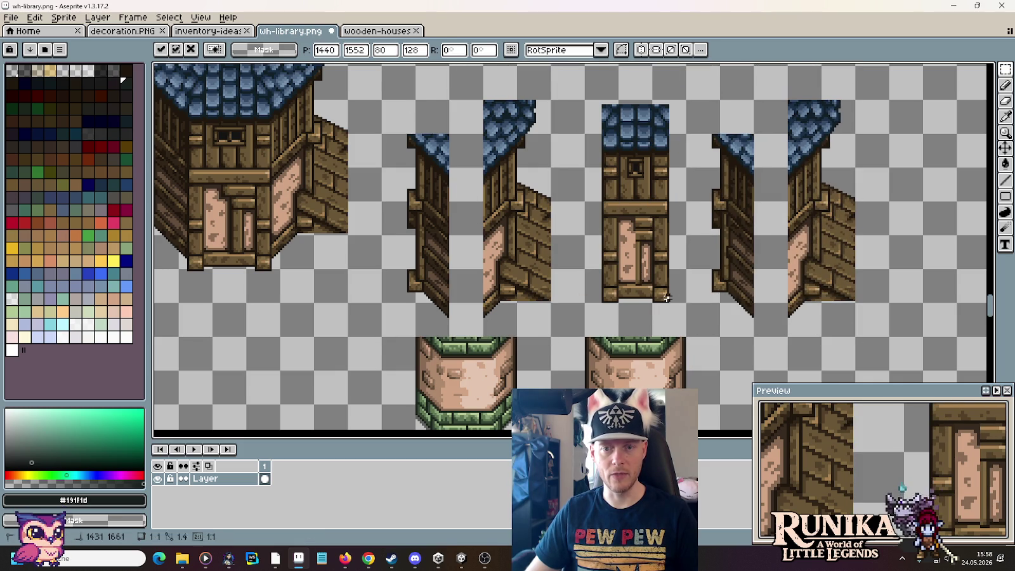
{"action": "left_click_drag", "start_coordinate": [584, 98], "coordinate": [686, 304]}
{"action": "left_click_drag", "start_coordinate": [644, 252], "coordinate": [773, 278]}
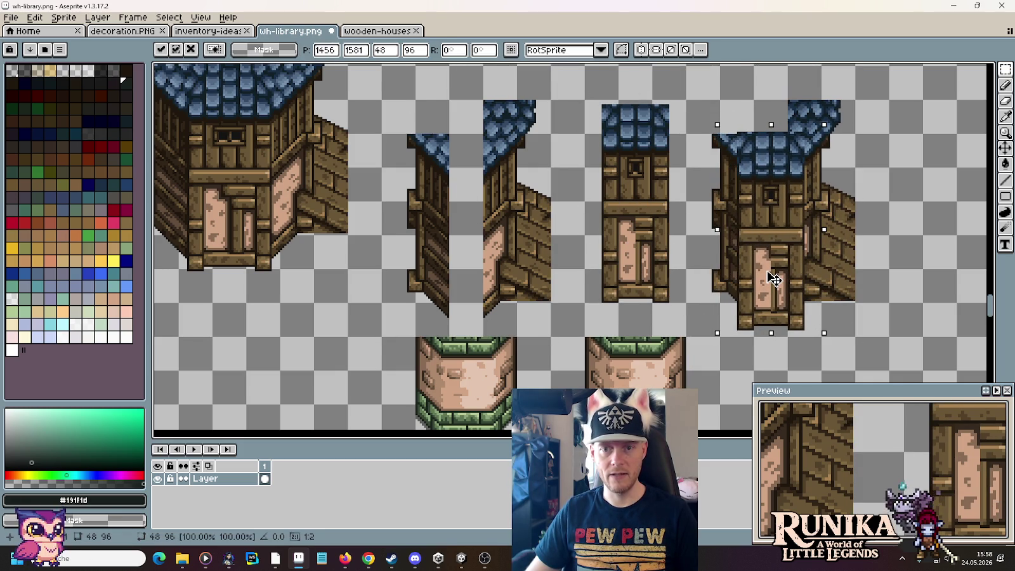
{"action": "mouse_move", "coordinate": [775, 277]}
{"action": "left_mouse_down"}
{"action": "mouse_move", "coordinate": [775, 257]}
{"action": "mouse_move", "coordinate": [777, 269]}
{"action": "left_mouse_up"}
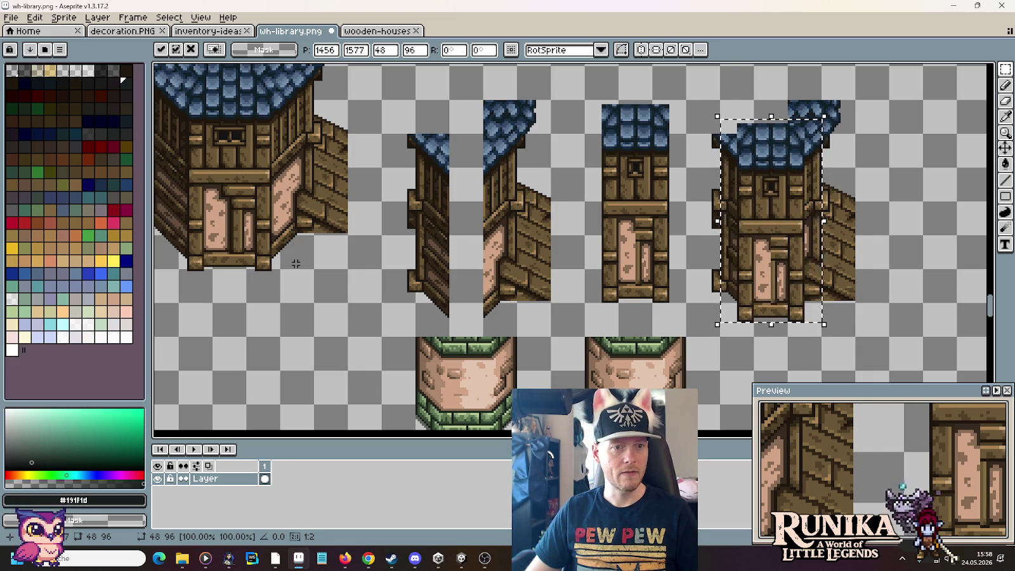
Step: Lift the floating house up three pixels
{"action": "scroll", "coordinate": [402, 191], "scroll_direction": "left", "scroll_amount": 5}
{"action": "scroll", "coordinate": [402, 191], "scroll_direction": "up", "scroll_amount": 2}
{"action": "scroll", "coordinate": [402, 191], "scroll_direction": "up", "scroll_amount": 2}
{"action": "scroll", "coordinate": [402, 224], "scroll_direction": "up", "scroll_amount": 2}
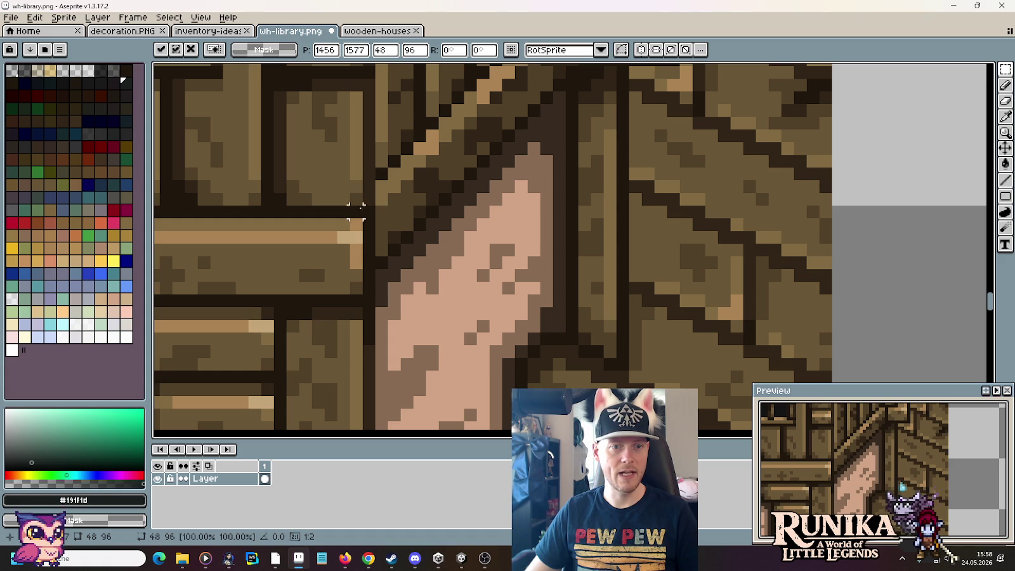
{"action": "scroll", "coordinate": [355, 212], "scroll_direction": "down", "scroll_amount": 3}
{"action": "scroll", "coordinate": [355, 211], "scroll_direction": "up", "scroll_amount": 1}
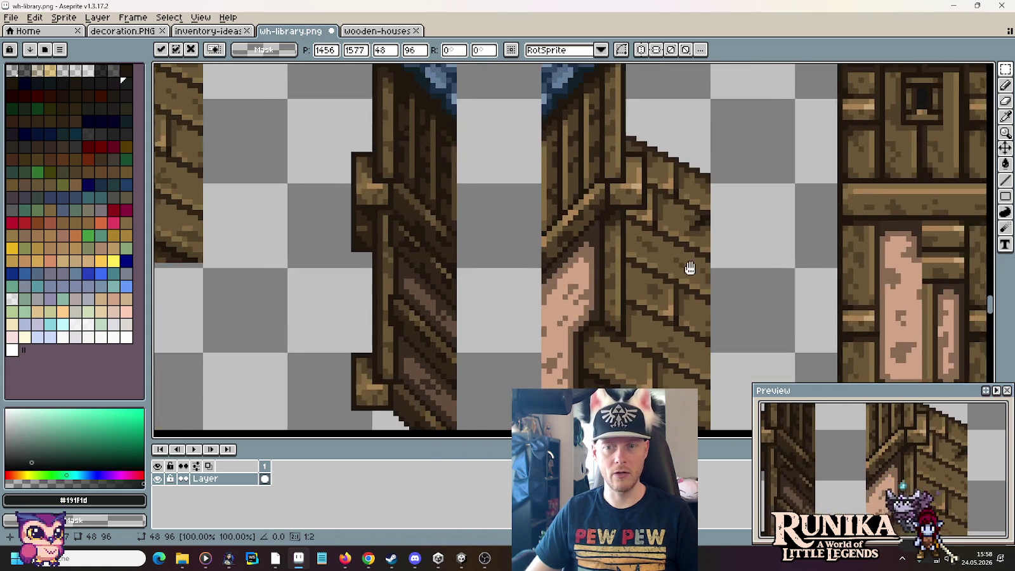
{"action": "left_click_drag", "start_coordinate": [689, 267], "coordinate": [339, 190]}
{"action": "scroll", "coordinate": [339, 190], "scroll_direction": "right", "scroll_amount": 2}
{"action": "scroll", "coordinate": [736, 188], "scroll_direction": "right", "scroll_amount": 1}
{"action": "mouse_move", "coordinate": [736, 188]}
{"action": "left_mouse_down"}
{"action": "mouse_move", "coordinate": [641, 283]}
{"action": "mouse_move", "coordinate": [645, 264]}
{"action": "left_mouse_up"}
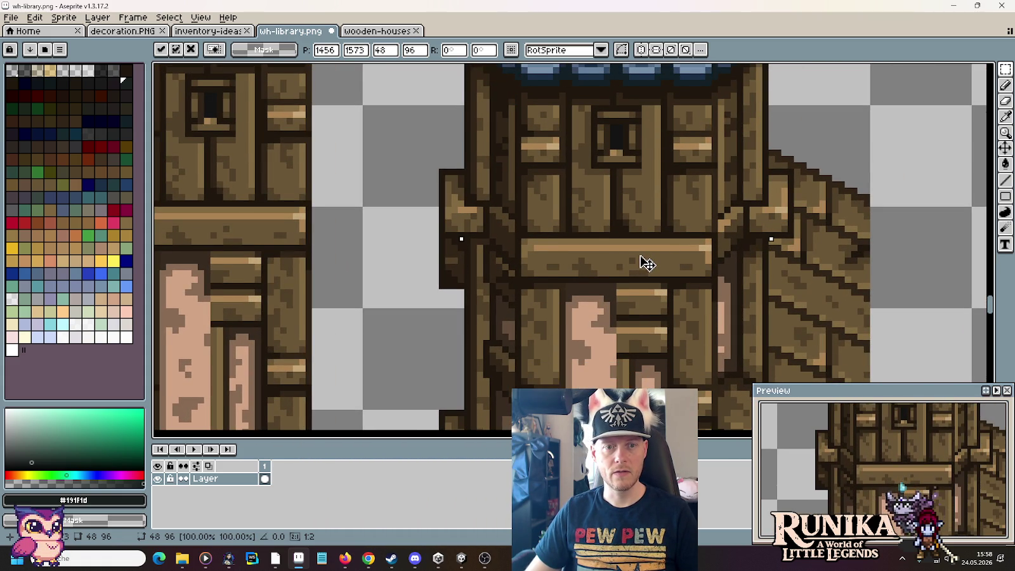
{"action": "scroll", "coordinate": [646, 263], "scroll_direction": "down", "scroll_amount": 3}
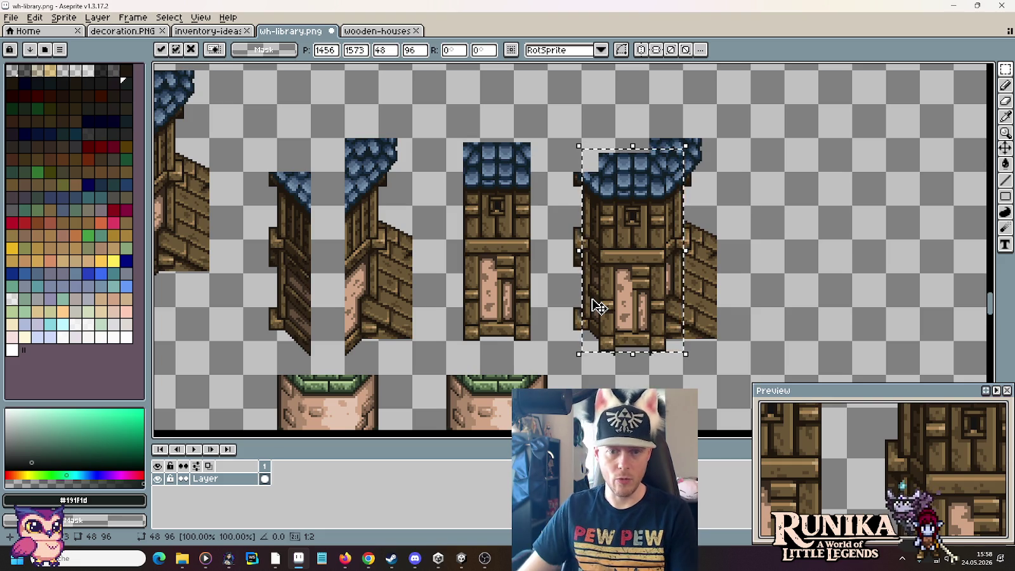
Step: Move the tower piece to the empty right area and reposition its flat front piece
{"action": "mouse_move", "coordinate": [596, 307]}
{"action": "left_mouse_down"}
{"action": "mouse_move", "coordinate": [777, 301]}
{"action": "mouse_move", "coordinate": [787, 287]}
{"action": "left_mouse_up"}
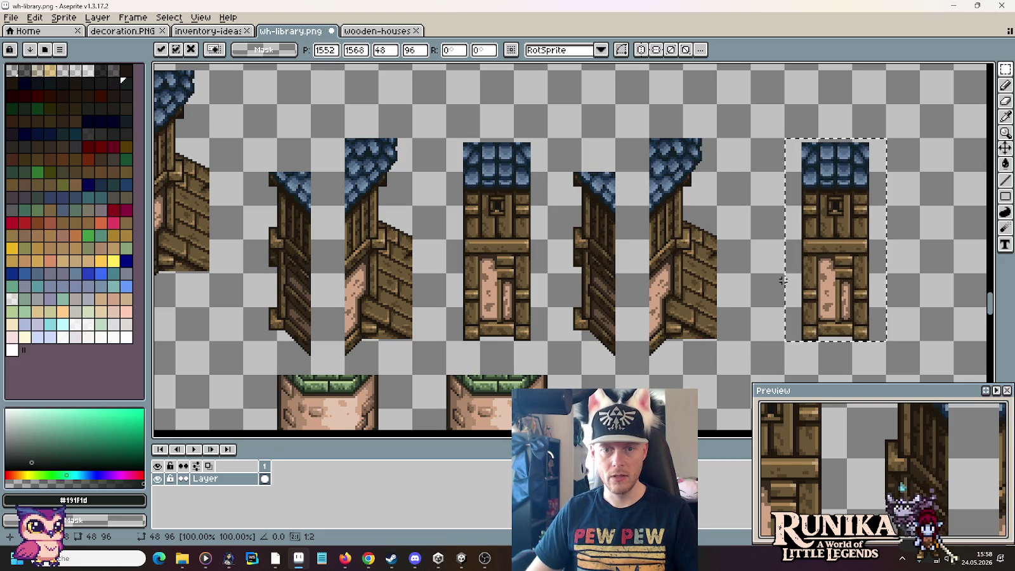
{"action": "left_click_drag", "start_coordinate": [766, 226], "coordinate": [680, 226]}
{"action": "mouse_move", "coordinate": [548, 113]}
{"action": "left_mouse_down"}
{"action": "mouse_move", "coordinate": [612, 209]}
{"action": "mouse_move", "coordinate": [679, 379]}
{"action": "left_mouse_up"}
{"action": "mouse_move", "coordinate": [615, 288]}
{"action": "left_mouse_down"}
{"action": "mouse_move", "coordinate": [849, 287]}
{"action": "mouse_move", "coordinate": [850, 255]}
{"action": "mouse_move", "coordinate": [829, 260]}
{"action": "left_mouse_up"}
{"action": "scroll", "coordinate": [843, 256], "scroll_direction": "up", "scroll_amount": 2}
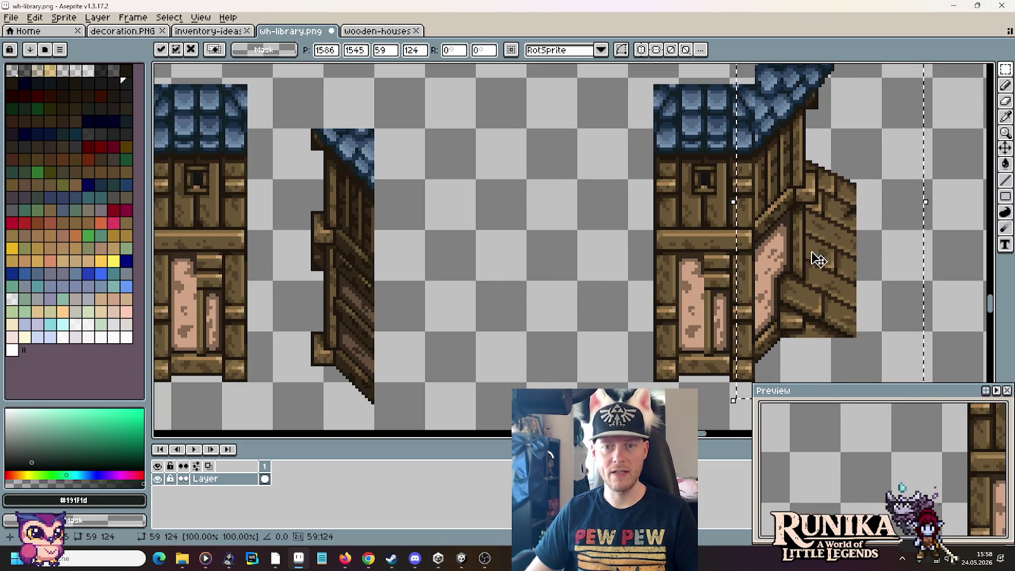
{"action": "left_click", "coordinate": [281, 109]}
Step: Fit the angled left wall piece against the front piece and deselect
{"action": "left_click_drag", "start_coordinate": [281, 110], "coordinate": [426, 424]}
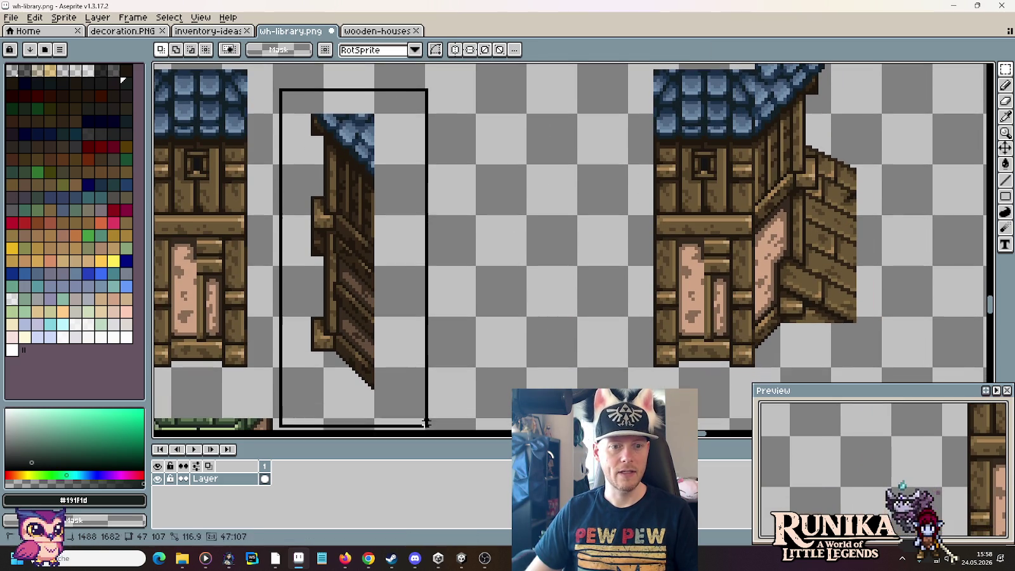
{"action": "mouse_move", "coordinate": [414, 384]}
{"action": "left_mouse_down"}
{"action": "mouse_move", "coordinate": [455, 358]}
{"action": "mouse_move", "coordinate": [633, 336]}
{"action": "left_mouse_up"}
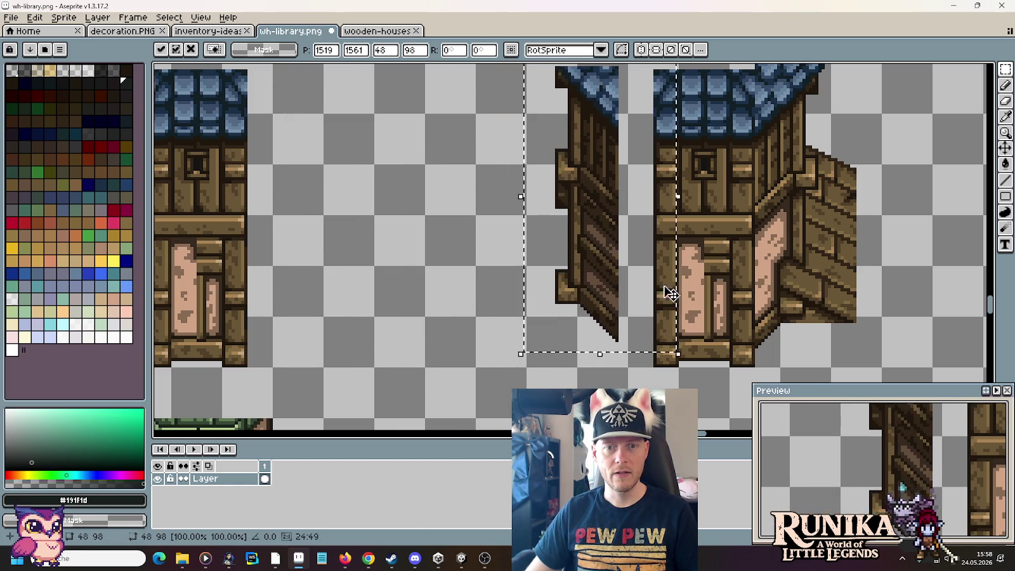
{"action": "scroll", "coordinate": [653, 245], "scroll_direction": "up", "scroll_amount": 1}
{"action": "left_click_drag", "start_coordinate": [653, 244], "coordinate": [573, 128]}
{"action": "mouse_move", "coordinate": [585, 178]}
{"action": "left_mouse_down"}
{"action": "mouse_move", "coordinate": [868, 186]}
{"action": "mouse_move", "coordinate": [405, 206]}
{"action": "mouse_move", "coordinate": [416, 207]}
{"action": "left_mouse_up"}
{"action": "key", "text": "ctrl+d"}
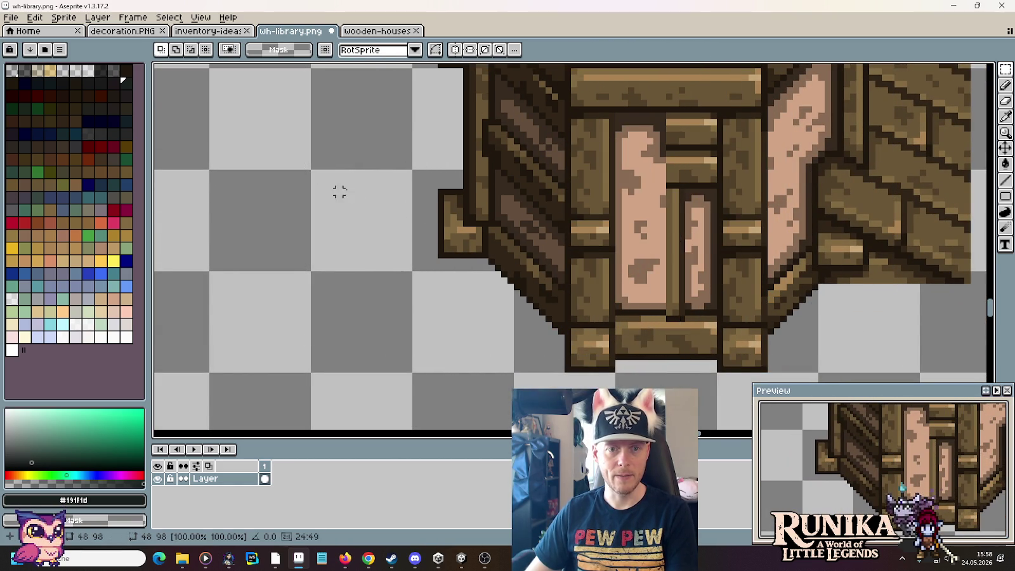
{"action": "scroll", "coordinate": [408, 204], "scroll_direction": "down", "scroll_amount": 2}
{"action": "scroll", "coordinate": [544, 310], "scroll_direction": "up", "scroll_amount": 1}
{"action": "scroll", "coordinate": [567, 327], "scroll_direction": "down", "scroll_amount": 1}
{"action": "left_click_drag", "start_coordinate": [644, 355], "coordinate": [625, 269]}
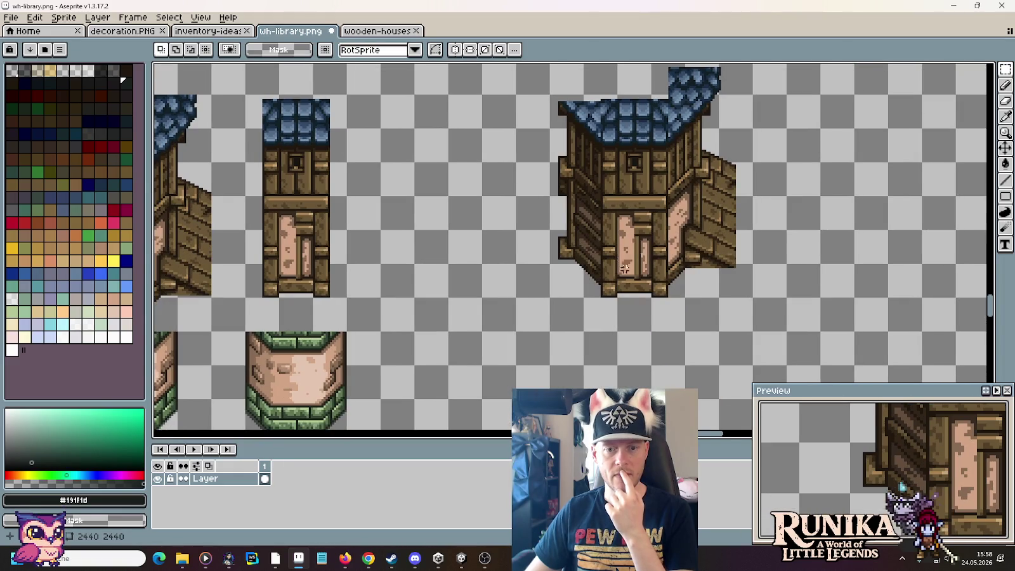
Step: Compare the new tower with the original house and drop a moved piece in place
{"action": "left_click_drag", "start_coordinate": [567, 209], "coordinate": [700, 134]}
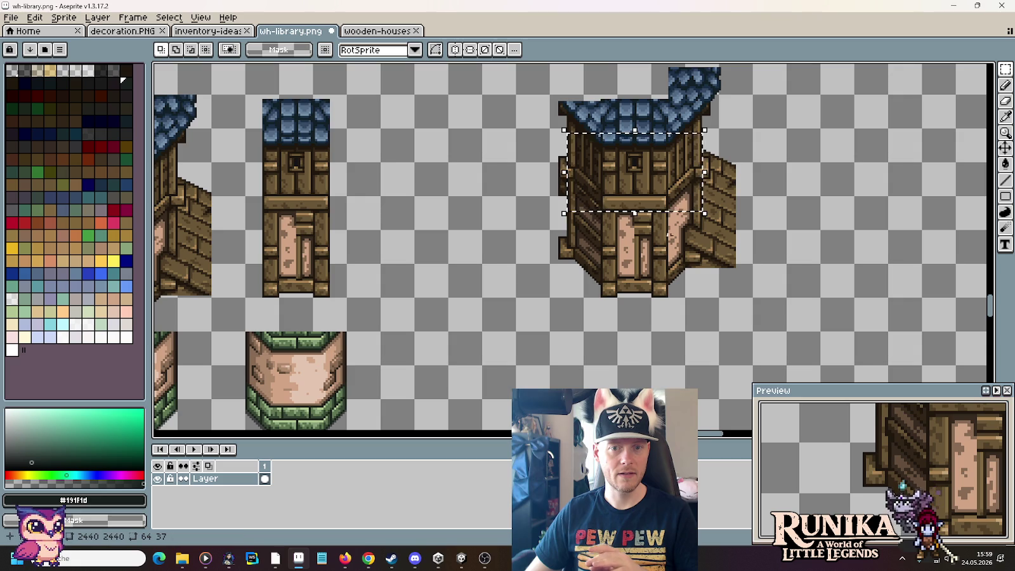
{"action": "left_click", "coordinate": [639, 345]}
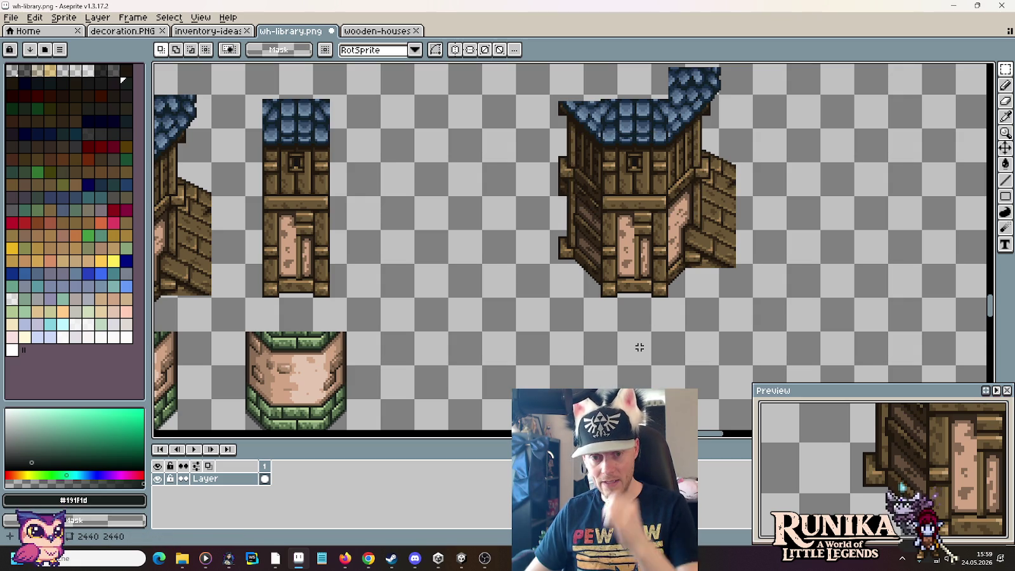
{"action": "left_click_drag", "start_coordinate": [483, 323], "coordinate": [783, 321]}
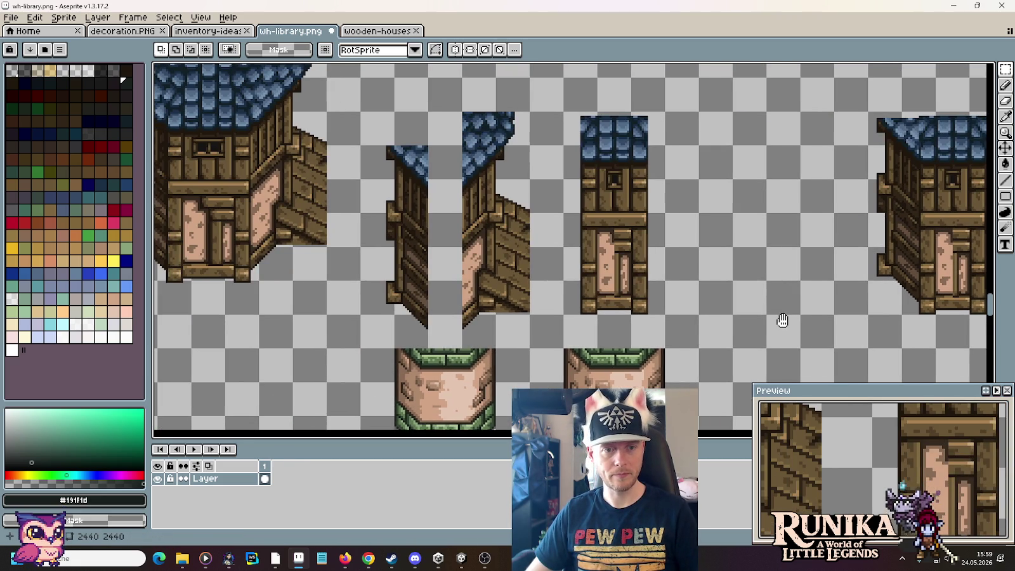
{"action": "left_click_drag", "start_coordinate": [674, 305], "coordinate": [886, 311]}
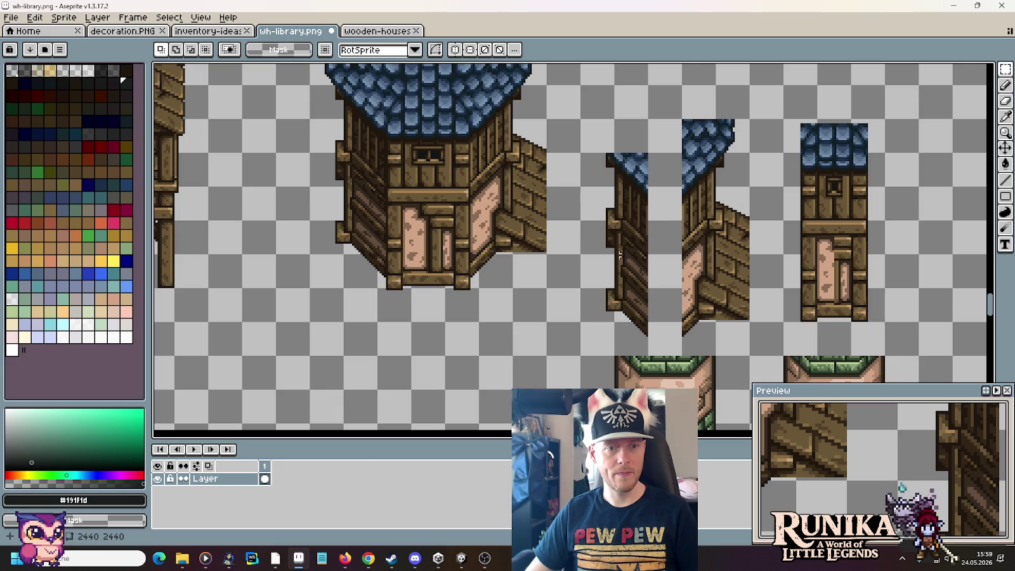
{"action": "scroll", "coordinate": [374, 154], "scroll_direction": "up", "scroll_amount": 2}
{"action": "scroll", "coordinate": [381, 140], "scroll_direction": "up", "scroll_amount": 1}
{"action": "mouse_move", "coordinate": [433, 419]}
{"action": "left_mouse_down"}
{"action": "mouse_move", "coordinate": [429, 176]}
{"action": "mouse_move", "coordinate": [647, 130]}
{"action": "mouse_move", "coordinate": [681, 232]}
{"action": "left_mouse_up"}
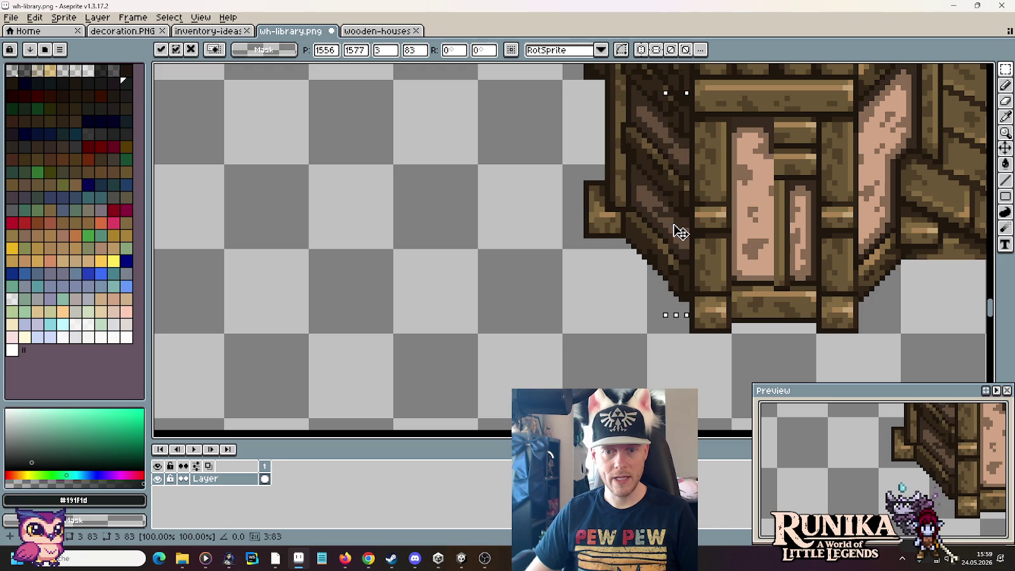
{"action": "key", "text": "Return"}
Step: Move a thin wall-edge strip right against the tower's side wall
{"action": "scroll", "coordinate": [577, 256], "scroll_direction": "down", "scroll_amount": 2}
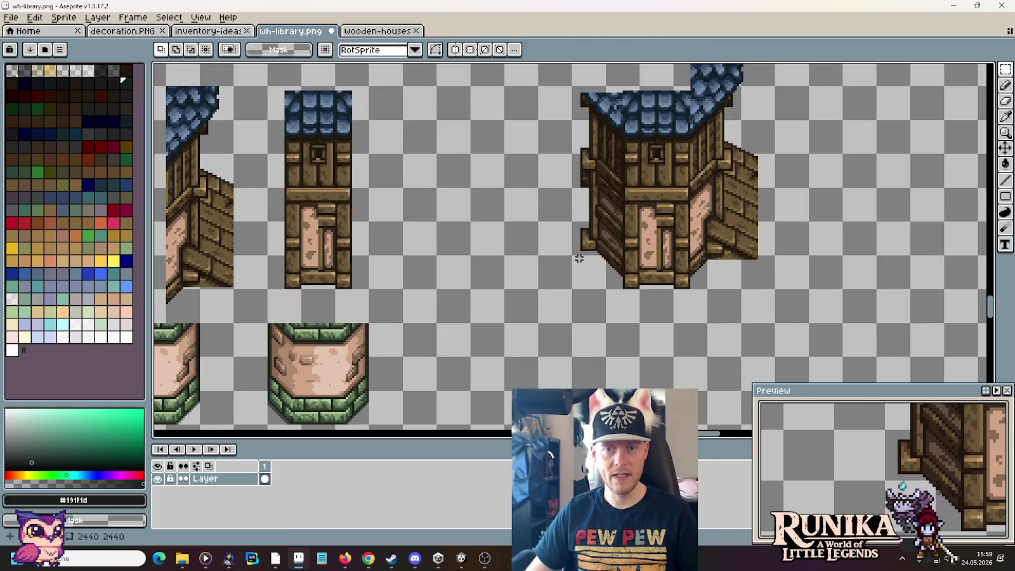
{"action": "scroll", "coordinate": [372, 210], "scroll_direction": "right", "scroll_amount": 5}
{"action": "scroll", "coordinate": [295, 148], "scroll_direction": "up", "scroll_amount": 2}
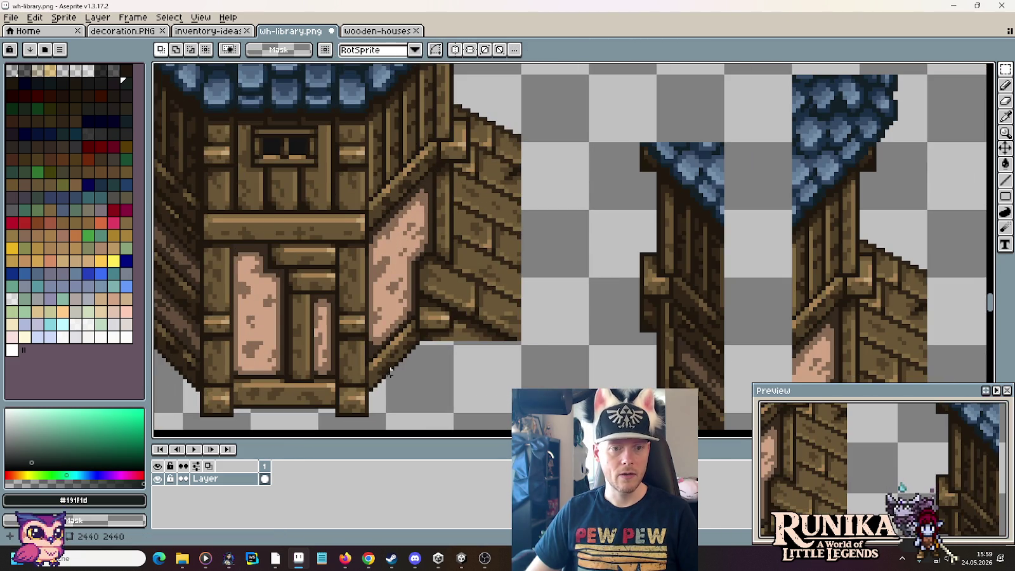
{"action": "left_click_drag", "start_coordinate": [372, 397], "coordinate": [393, 64]}
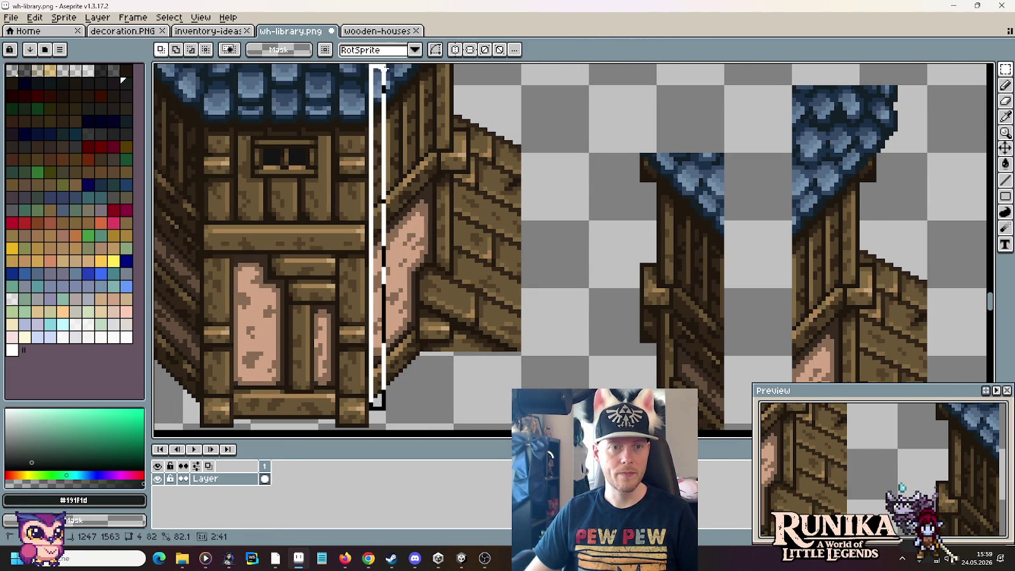
{"action": "left_click_drag", "start_coordinate": [393, 178], "coordinate": [728, 241]}
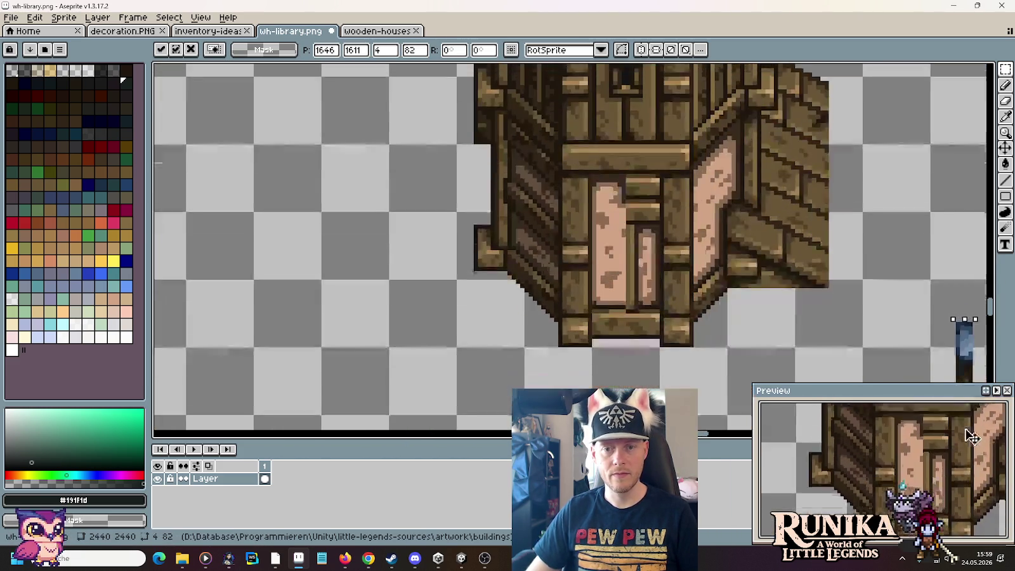
{"action": "scroll", "coordinate": [728, 241], "scroll_direction": "up", "scroll_amount": 1}
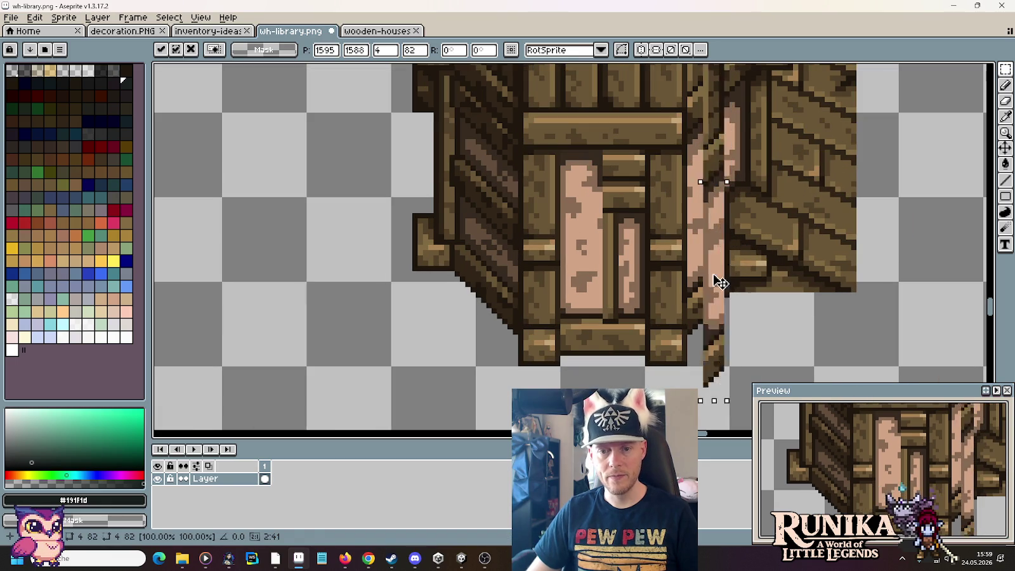
{"action": "left_click_drag", "start_coordinate": [728, 241], "coordinate": [702, 226]}
{"action": "left_click", "coordinate": [446, 310]}
Step: Erase the overhanging pixels along the right wall's edge
{"action": "scroll", "coordinate": [374, 294], "scroll_direction": "down", "scroll_amount": 3}
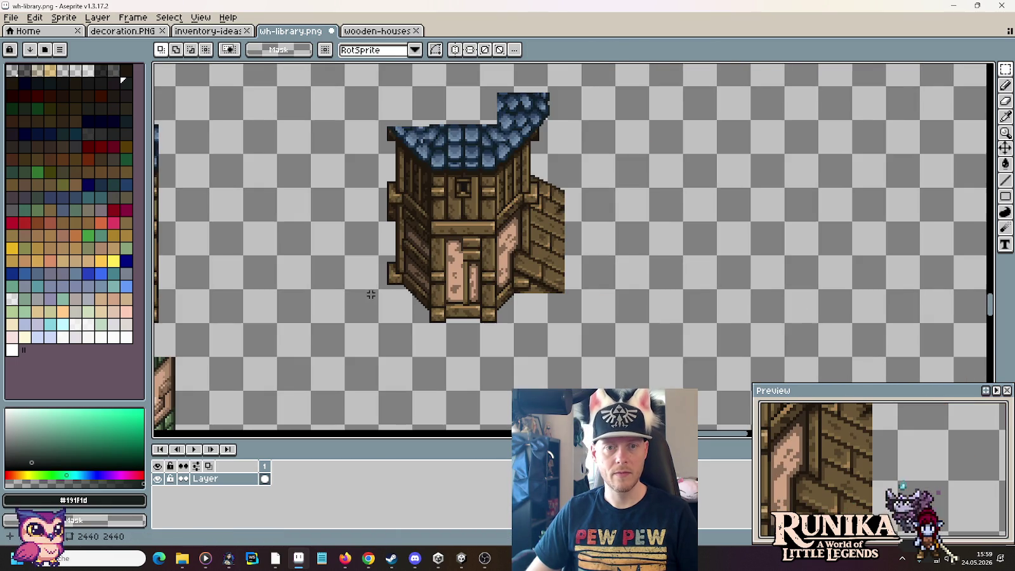
{"action": "left_click_drag", "start_coordinate": [371, 295], "coordinate": [493, 280]}
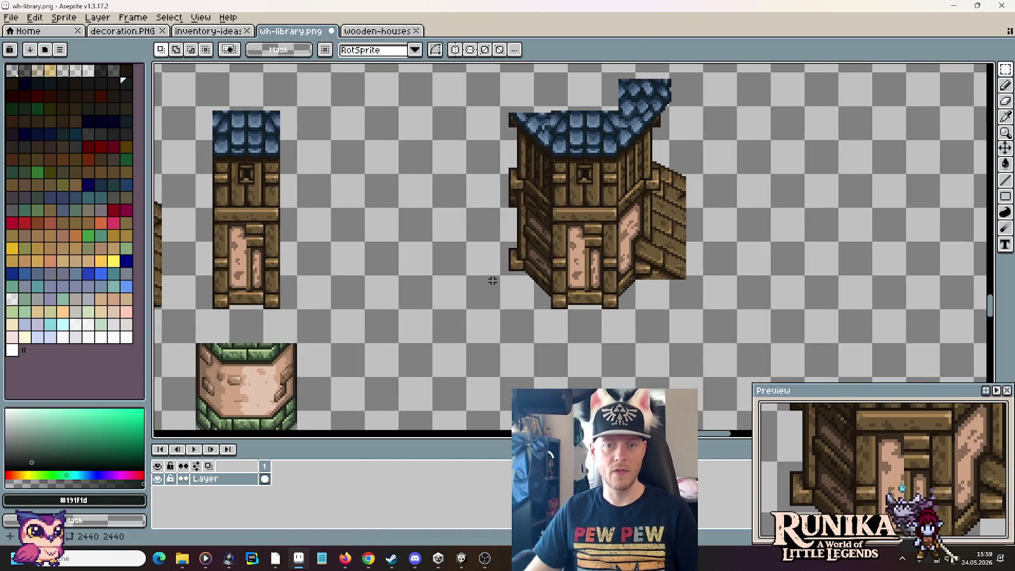
{"action": "left_click_drag", "start_coordinate": [444, 304], "coordinate": [584, 273]}
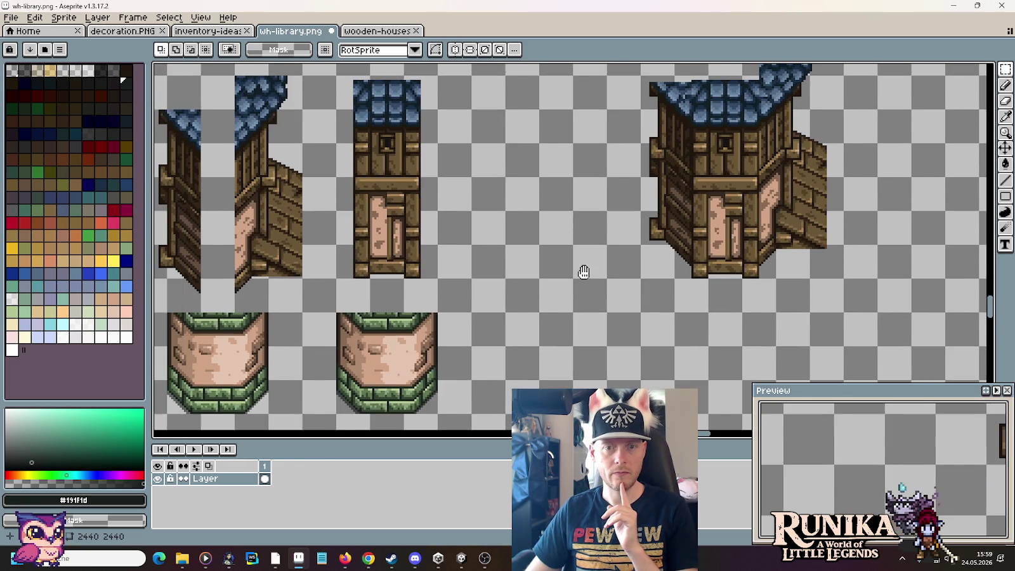
{"action": "scroll", "coordinate": [585, 273], "scroll_direction": "down", "scroll_amount": 2}
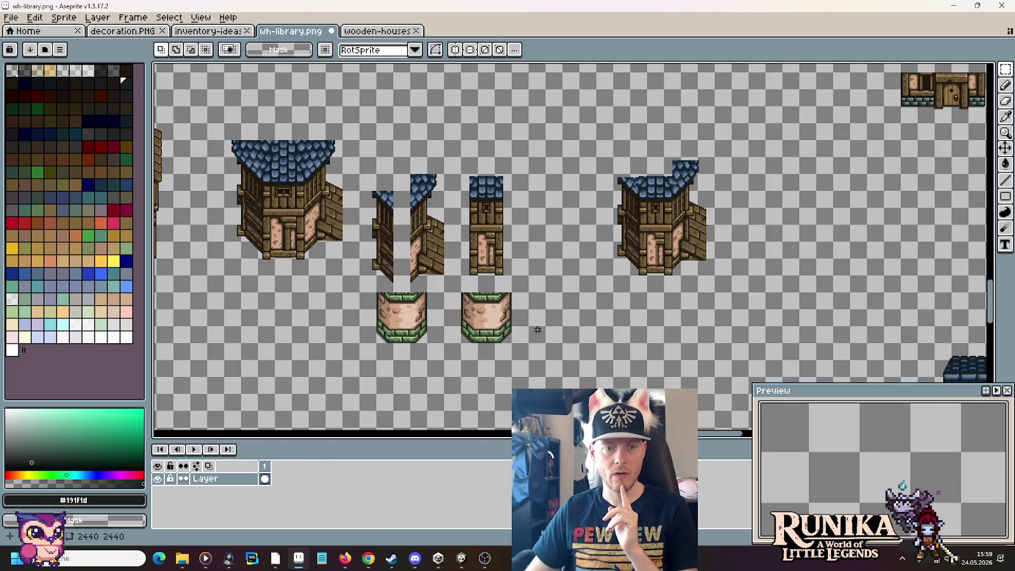
{"action": "scroll", "coordinate": [727, 225], "scroll_direction": "up", "scroll_amount": 3}
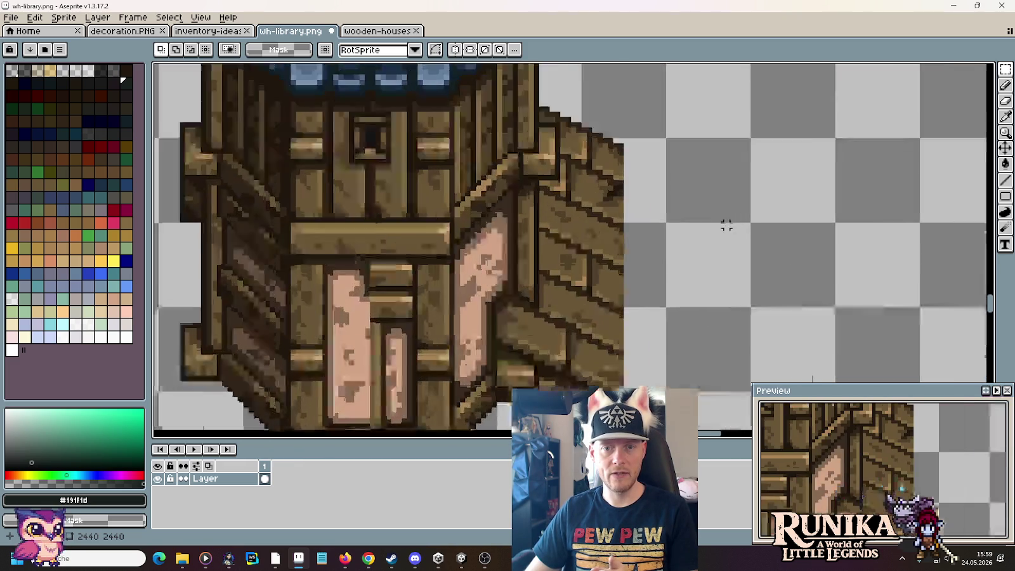
{"action": "scroll", "coordinate": [727, 226], "scroll_direction": "down", "scroll_amount": 1}
{"action": "left_click_drag", "start_coordinate": [647, 105], "coordinate": [595, 406]}
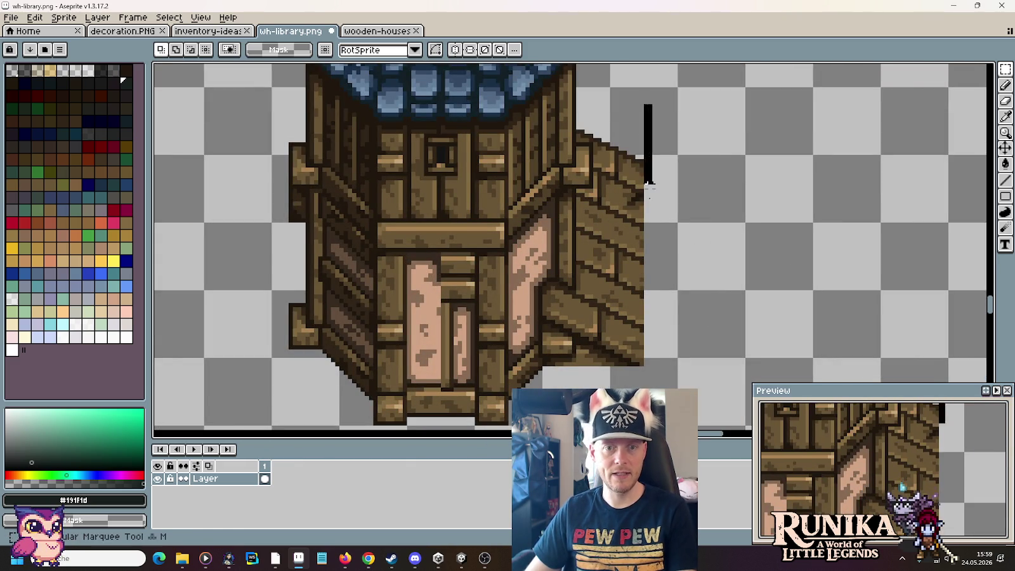
{"action": "key", "text": "Delete"}
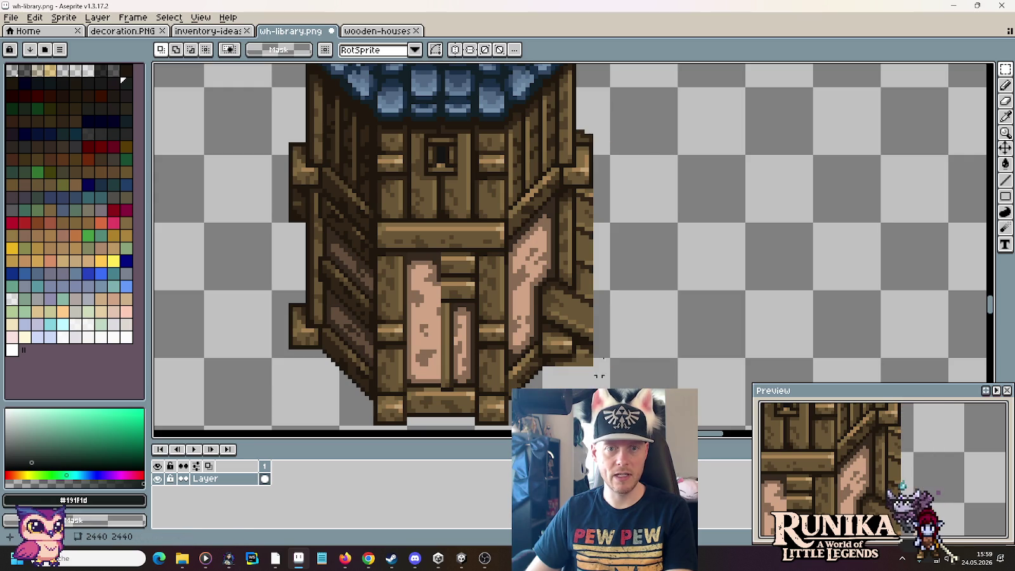
Step: Delete the strip along the house's right edge
{"action": "scroll", "coordinate": [594, 131], "scroll_direction": "up", "scroll_amount": 1}
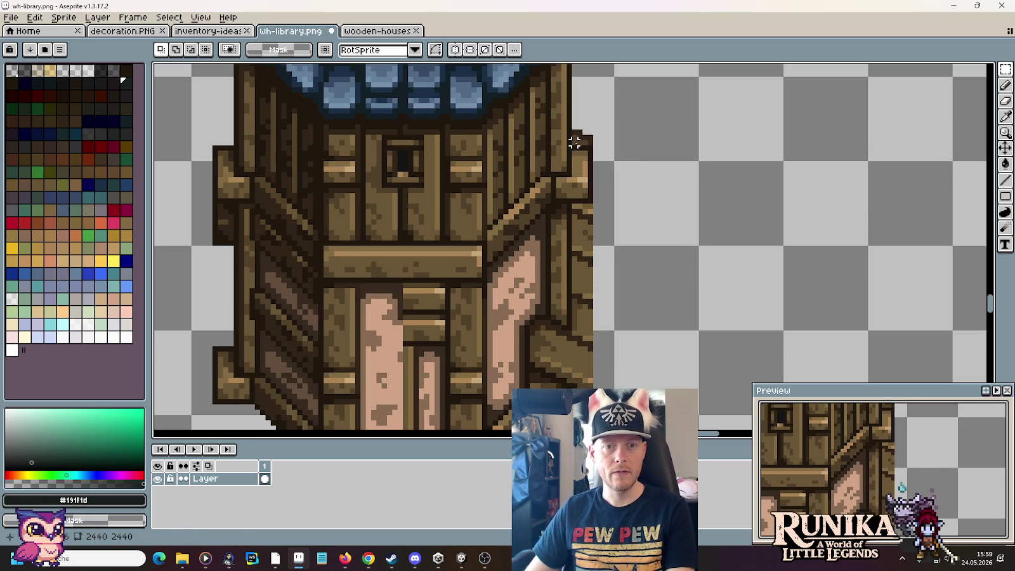
{"action": "left_click_drag", "start_coordinate": [575, 206], "coordinate": [642, 387]}
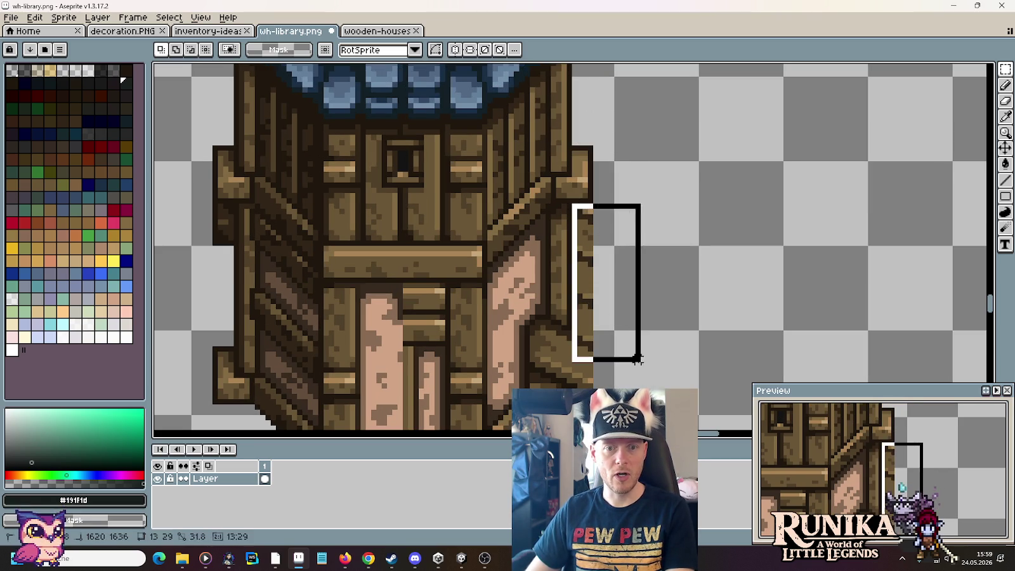
{"action": "key", "text": "Delete"}
{"action": "left_click_drag", "start_coordinate": [575, 222], "coordinate": [615, 169]}
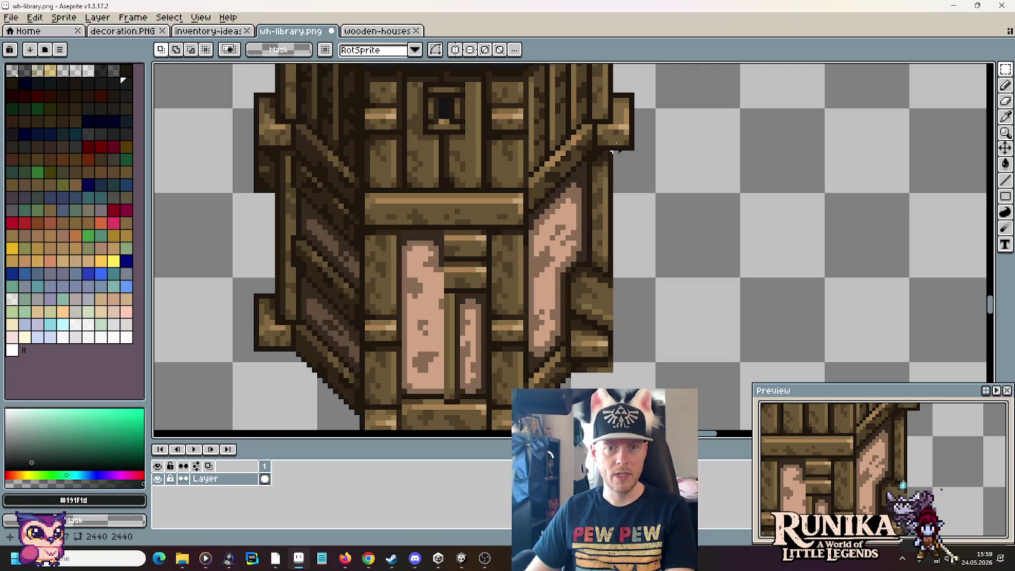
Step: Place a copy of the right corner beam on the empty canvas to the right
{"action": "left_click_drag", "start_coordinate": [638, 94], "coordinate": [549, 198]}
{"action": "left_click_drag", "start_coordinate": [597, 156], "coordinate": [816, 310]}
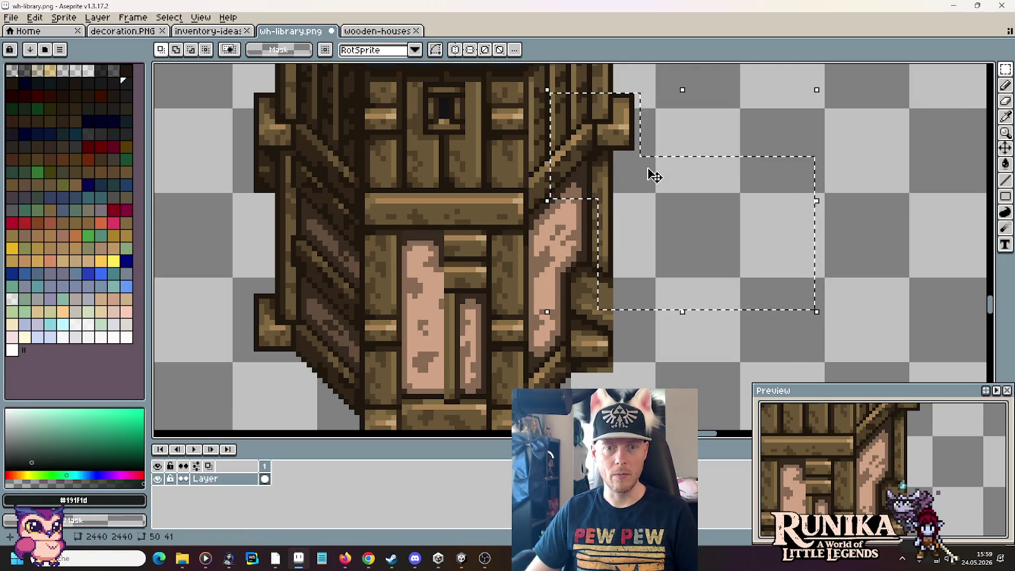
{"action": "mouse_move", "coordinate": [637, 93]}
{"action": "left_mouse_down"}
{"action": "mouse_move", "coordinate": [558, 192]}
{"action": "mouse_move", "coordinate": [815, 261]}
{"action": "left_mouse_up"}
{"action": "left_click", "coordinate": [901, 214]}
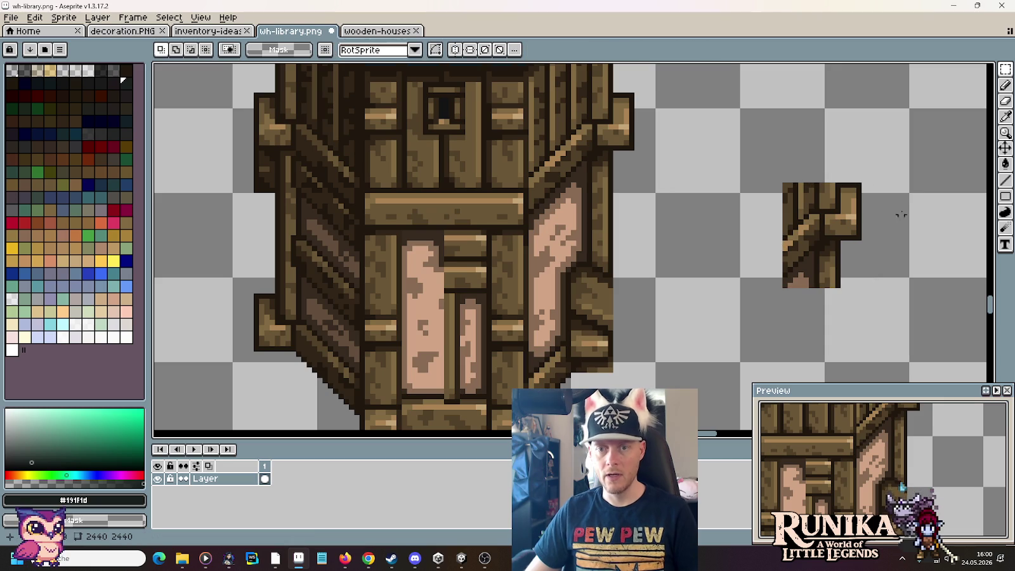
Step: Erase the post pixels above the loose diagonal brace
{"action": "scroll", "coordinate": [901, 206], "scroll_direction": "up", "scroll_amount": 1}
{"action": "key", "text": "b"}
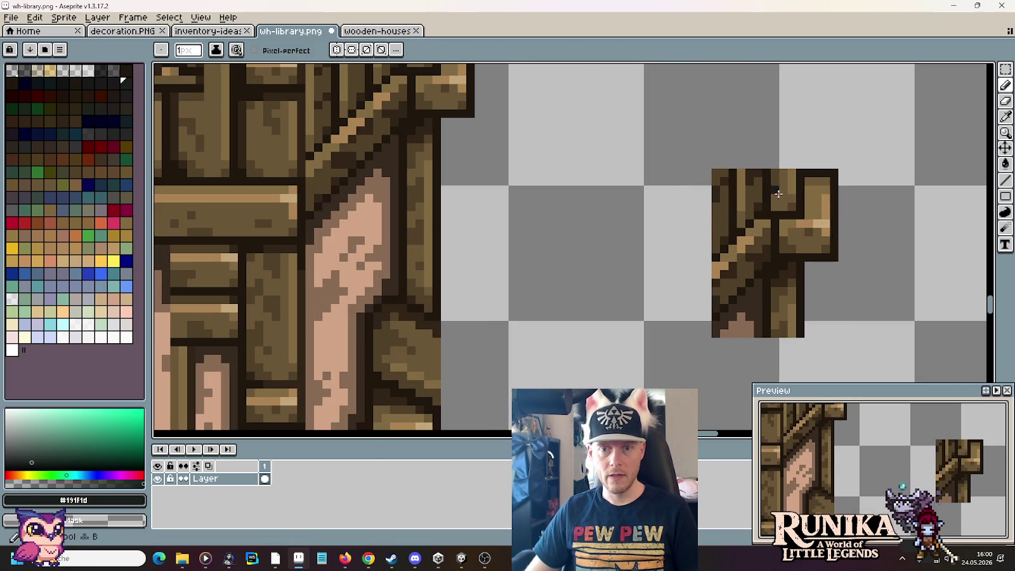
{"action": "mouse_move", "coordinate": [740, 223]}
{"action": "left_mouse_down"}
{"action": "mouse_move", "coordinate": [739, 168]}
{"action": "mouse_move", "coordinate": [727, 153]}
{"action": "left_mouse_up"}
{"action": "left_click_drag", "start_coordinate": [726, 237], "coordinate": [722, 164]}
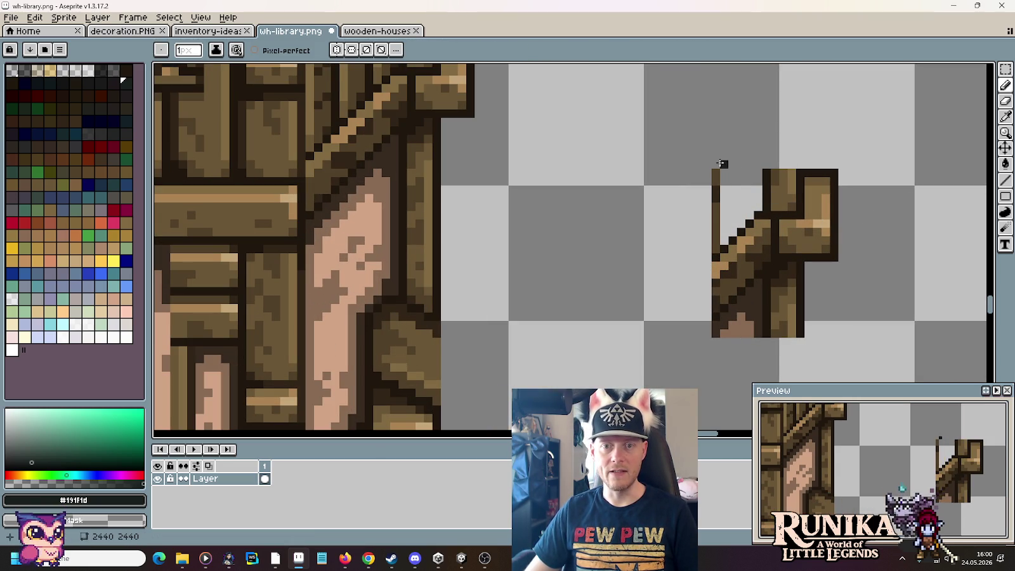
{"action": "left_click_drag", "start_coordinate": [713, 249], "coordinate": [712, 187]}
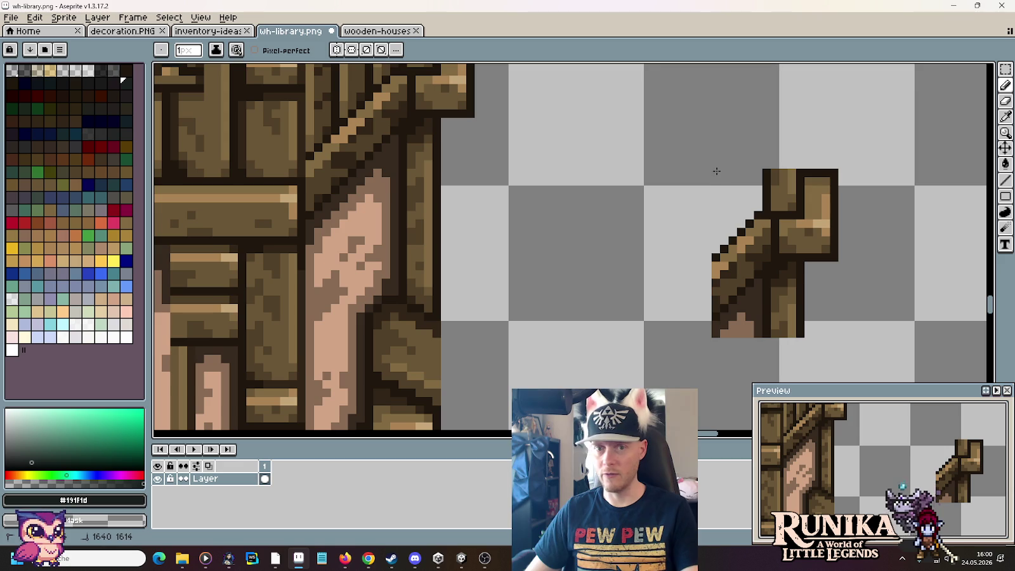
Step: Delete the pixels below the brace arm
{"action": "key", "text": "m"}
{"action": "left_click_drag", "start_coordinate": [772, 262], "coordinate": [849, 374]}
{"action": "key", "text": "Delete"}
{"action": "key", "text": "b"}
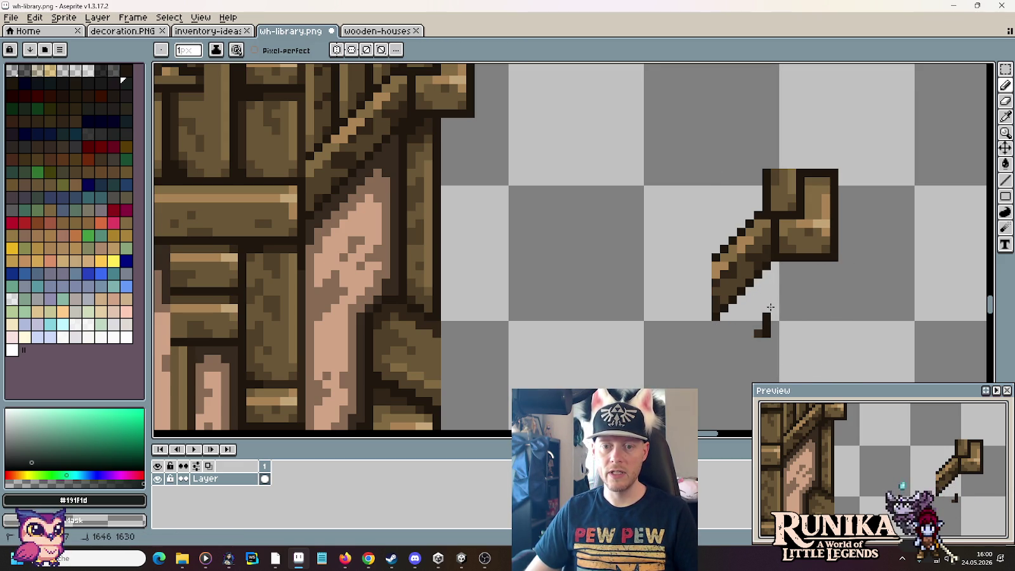
Step: Clear the house's lower-right corner section
{"action": "scroll", "coordinate": [765, 341], "scroll_direction": "down", "scroll_amount": 1}
{"action": "key", "text": "m"}
{"action": "scroll", "coordinate": [667, 278], "scroll_direction": "down", "scroll_amount": 2}
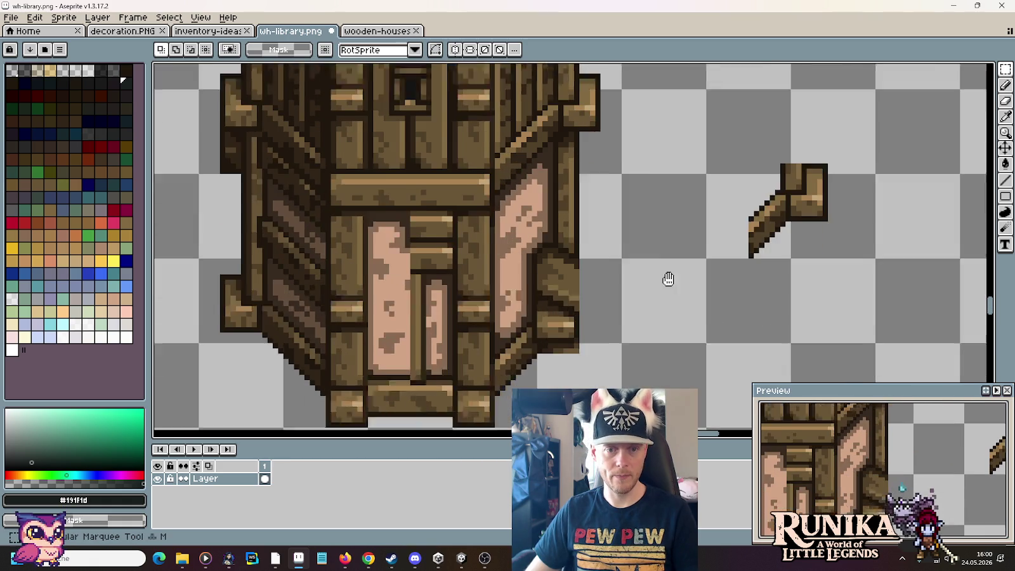
{"action": "scroll", "coordinate": [583, 337], "scroll_direction": "down", "scroll_amount": 1}
{"action": "left_click_drag", "start_coordinate": [631, 238], "coordinate": [533, 373]}
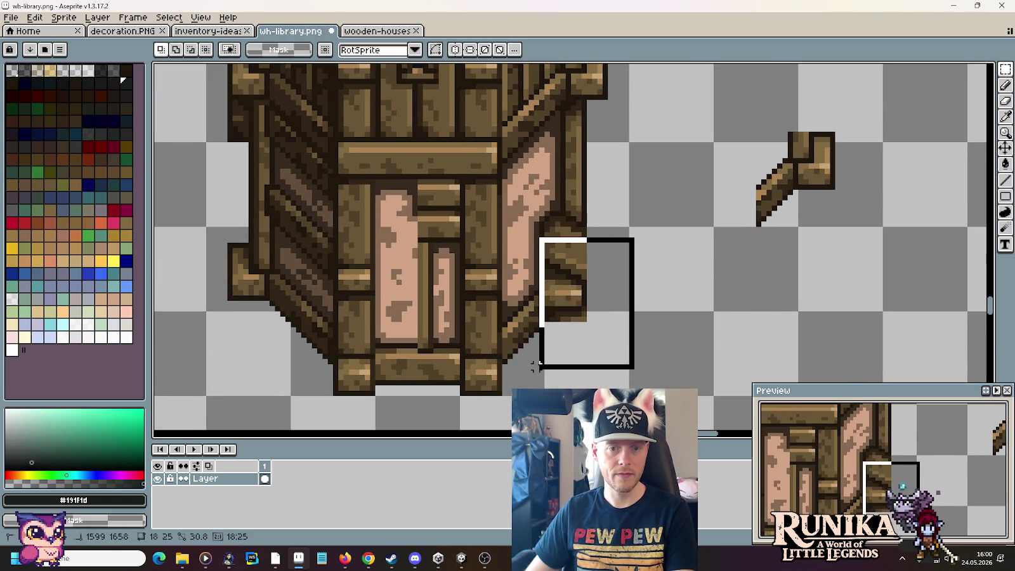
{"action": "key", "text": "Delete"}
{"action": "key", "text": "ctrl+d"}
Step: Move the brace onto the house's lower-right corner and commit it
{"action": "left_click_drag", "start_coordinate": [710, 92], "coordinate": [869, 267]}
{"action": "left_click_drag", "start_coordinate": [837, 215], "coordinate": [615, 323]}
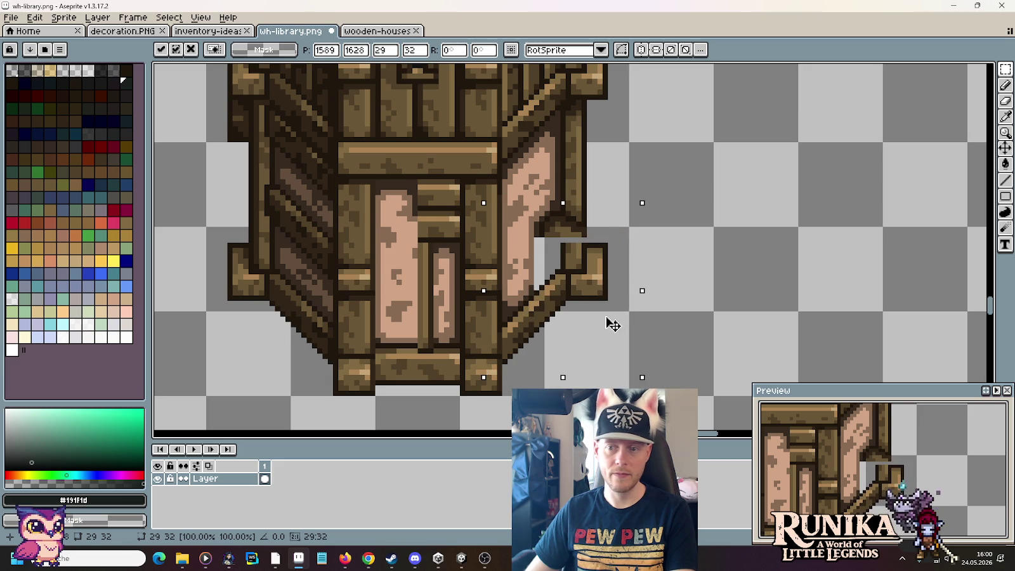
{"action": "key", "text": "Return"}
{"action": "scroll", "coordinate": [527, 327], "scroll_direction": "up", "scroll_amount": 1}
{"action": "key", "text": "b"}
{"action": "left_click", "coordinate": [529, 335], "text": "alt"}
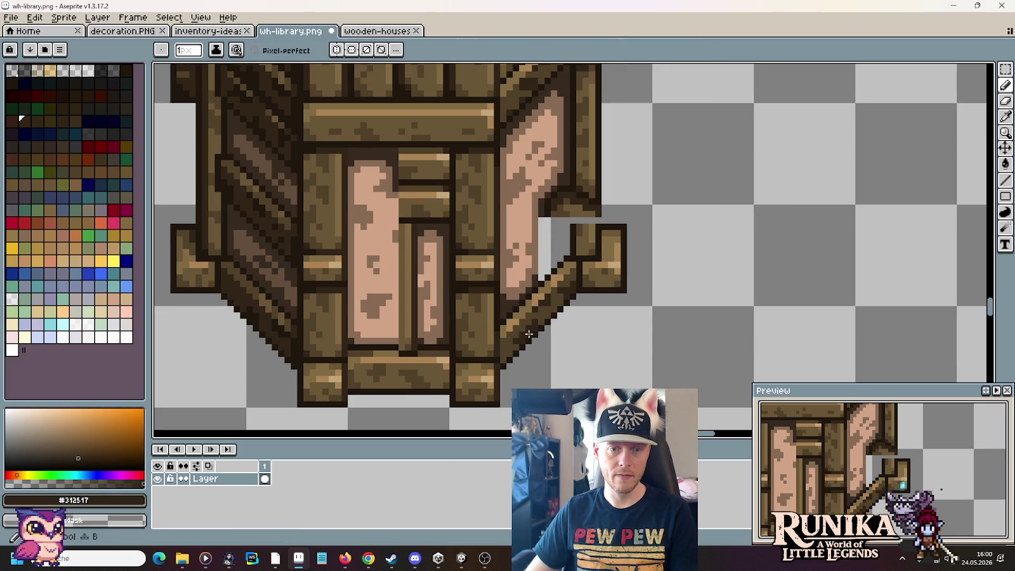
Step: Draw dark outline columns and a wood-brown column beside the brace
{"action": "scroll", "coordinate": [624, 189], "scroll_direction": "up", "scroll_amount": 1}
{"action": "left_click", "coordinate": [573, 147], "text": "alt"}
{"action": "left_click_drag", "start_coordinate": [562, 210], "coordinate": [562, 250]}
{"action": "left_click_drag", "start_coordinate": [520, 193], "coordinate": [520, 251]}
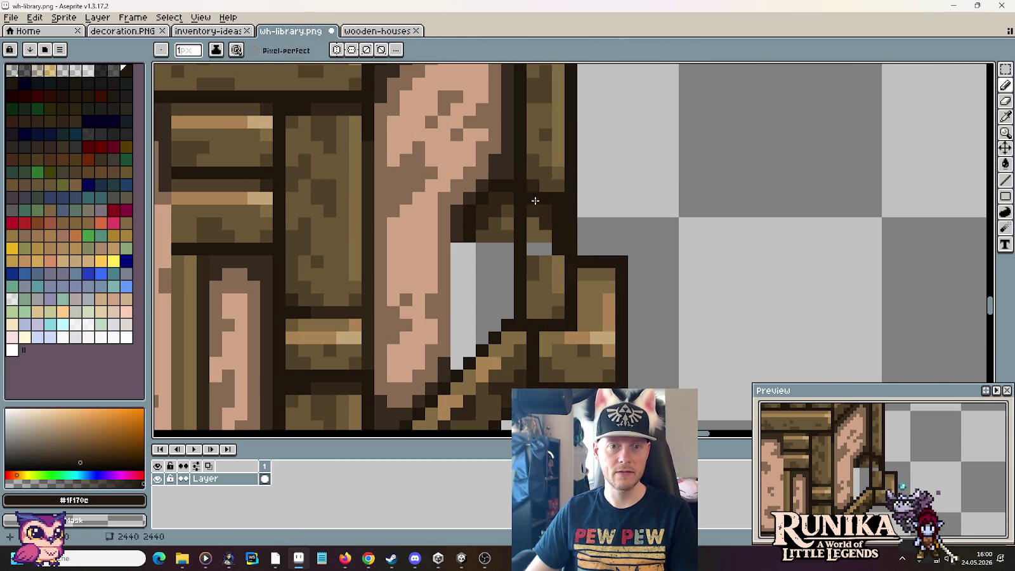
{"action": "left_click", "coordinate": [540, 163], "text": "alt"}
{"action": "left_click_drag", "start_coordinate": [532, 196], "coordinate": [534, 241]}
{"action": "mouse_move", "coordinate": [549, 191]}
{"action": "left_mouse_down"}
{"action": "mouse_move", "coordinate": [546, 254]}
{"action": "mouse_move", "coordinate": [559, 230]}
{"action": "mouse_move", "coordinate": [558, 162]}
{"action": "left_mouse_up"}
Step: Repaint the column in lighter wood brown and add a dark diagonal outline
{"action": "left_click", "coordinate": [545, 236], "text": "alt"}
{"action": "left_click", "coordinate": [543, 230], "text": "alt"}
{"action": "left_click", "coordinate": [540, 233], "text": "alt"}
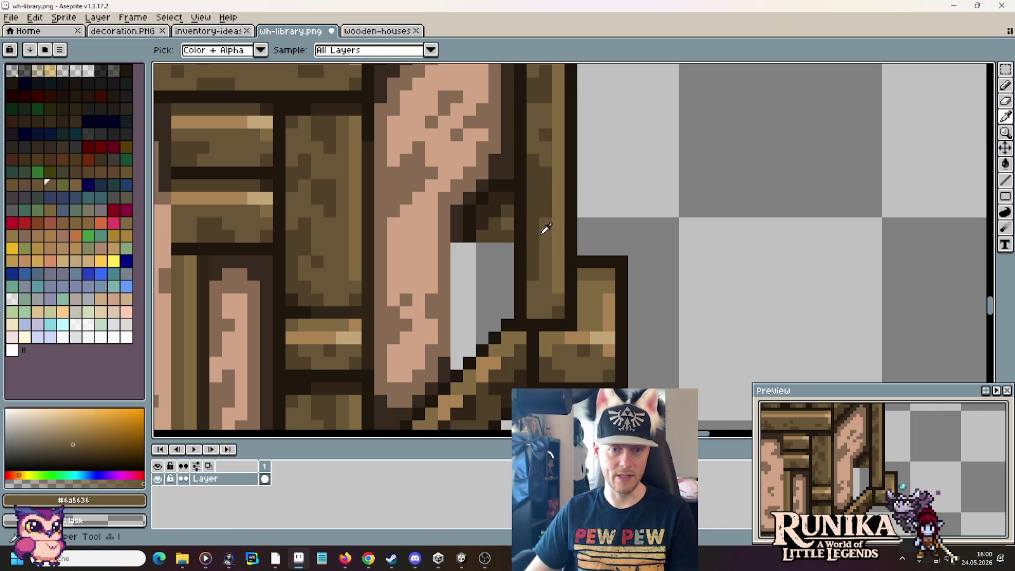
{"action": "key", "text": "alt"}
{"action": "left_click", "coordinate": [551, 192], "text": "alt"}
{"action": "left_click", "coordinate": [538, 198], "text": "alt"}
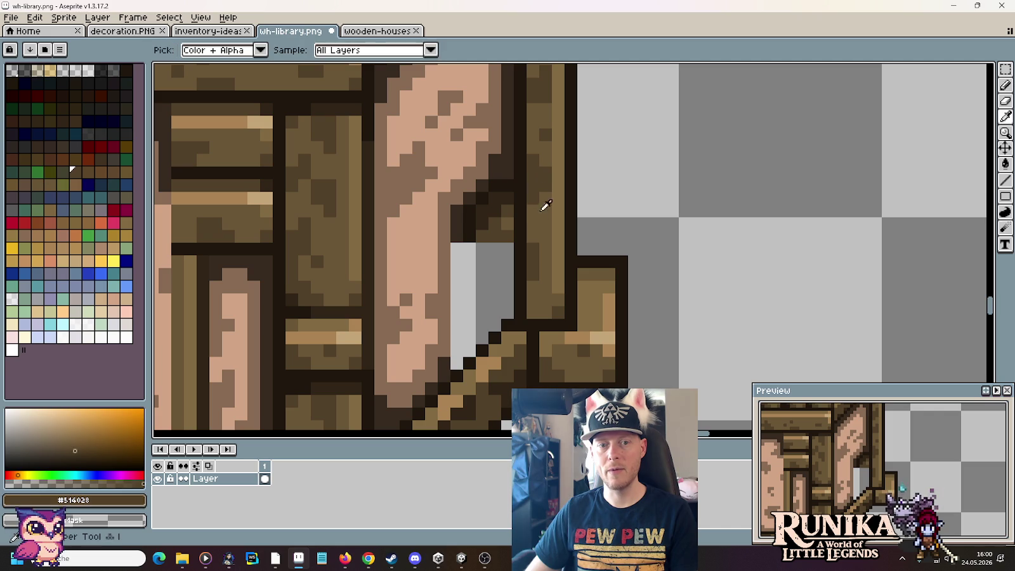
{"action": "scroll", "coordinate": [621, 210], "scroll_direction": "down", "scroll_amount": 2}
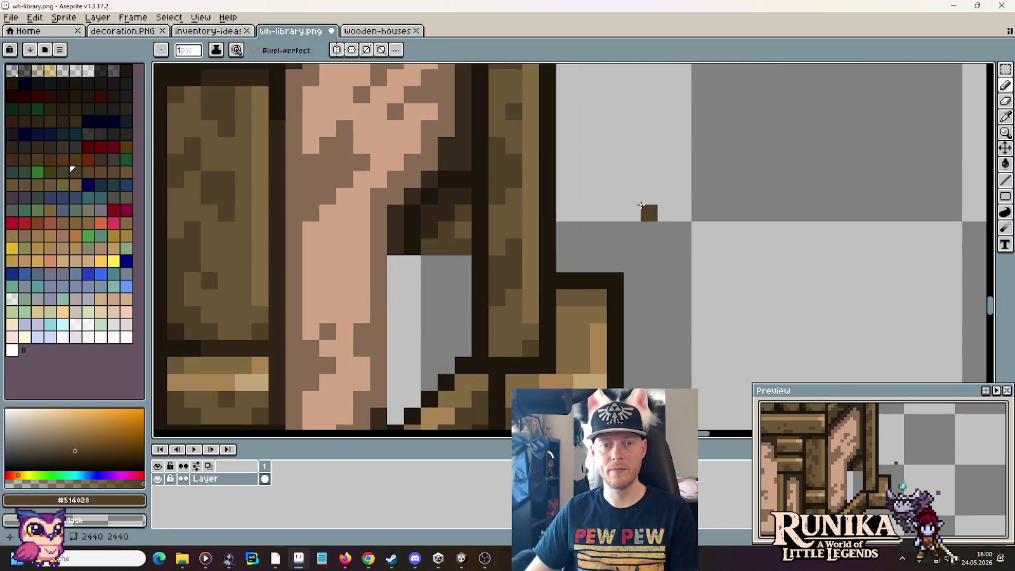
{"action": "scroll", "coordinate": [645, 211], "scroll_direction": "down", "scroll_amount": 3}
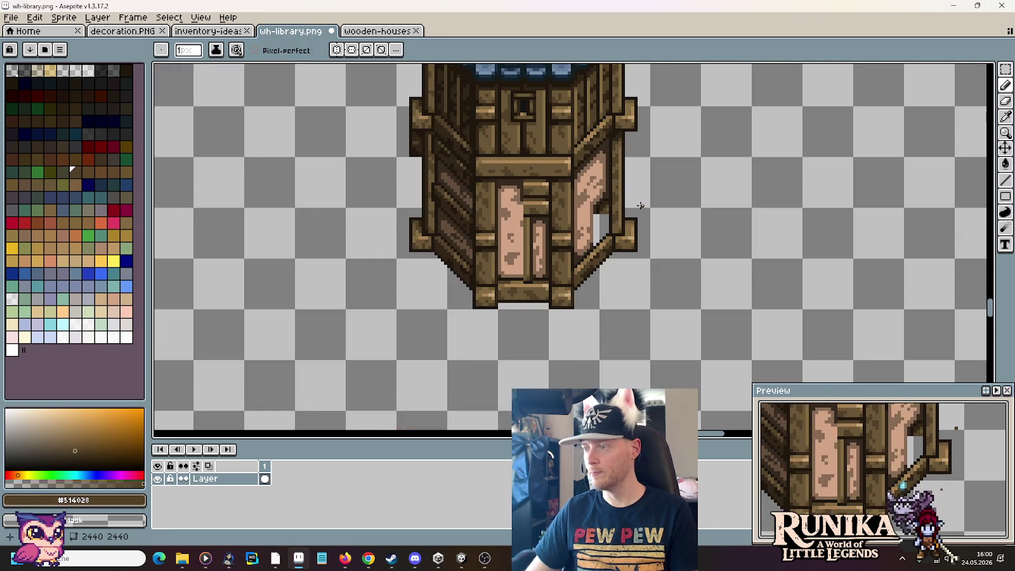
{"action": "scroll", "coordinate": [616, 262], "scroll_direction": "up", "scroll_amount": 3}
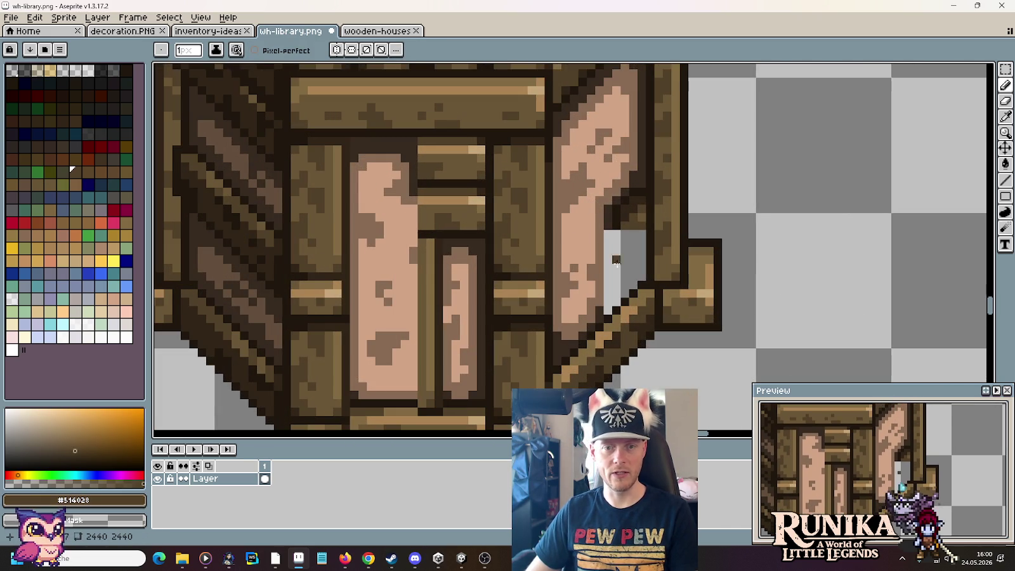
{"action": "left_click", "coordinate": [606, 311], "text": "alt"}
{"action": "left_click", "coordinate": [632, 285], "text": "shift"}
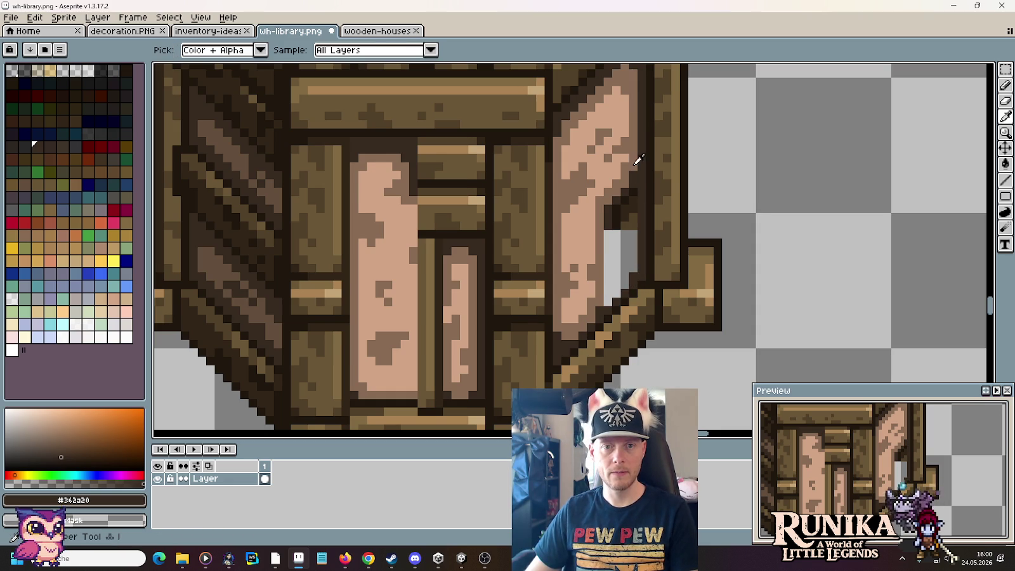
Step: Fill the remaining gap pixels with the pink plank colour
{"action": "left_click", "coordinate": [636, 157], "text": "alt"}
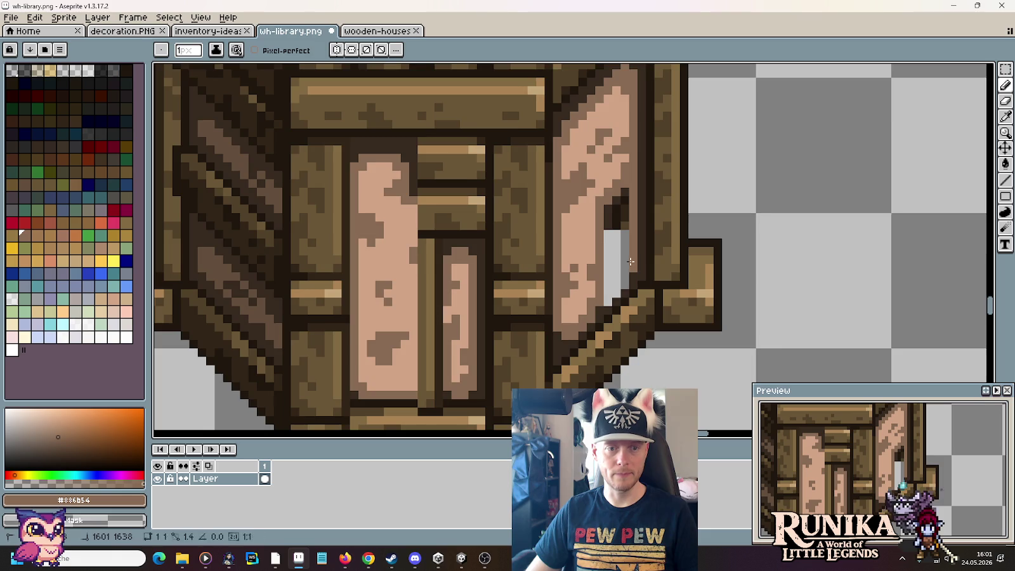
{"action": "scroll", "coordinate": [628, 261], "scroll_direction": "down", "scroll_amount": 2}
{"action": "scroll", "coordinate": [626, 257], "scroll_direction": "down", "scroll_amount": 1}
{"action": "scroll", "coordinate": [625, 254], "scroll_direction": "up", "scroll_amount": 3}
{"action": "scroll", "coordinate": [625, 253], "scroll_direction": "up", "scroll_amount": 2}
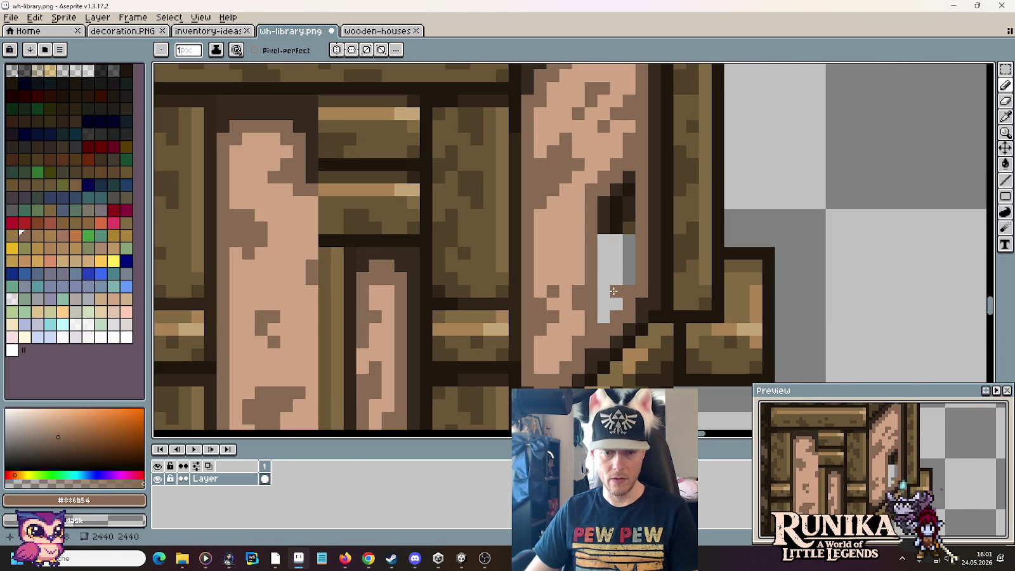
{"action": "key", "text": "alt"}
{"action": "left_click", "coordinate": [570, 263], "text": "alt"}
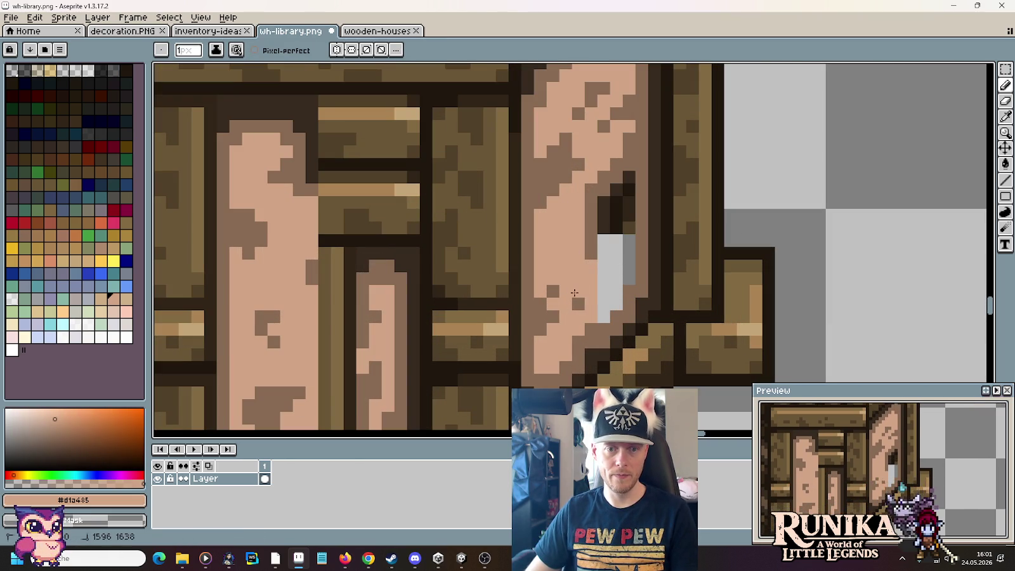
{"action": "left_click_drag", "start_coordinate": [587, 236], "coordinate": [612, 189]}
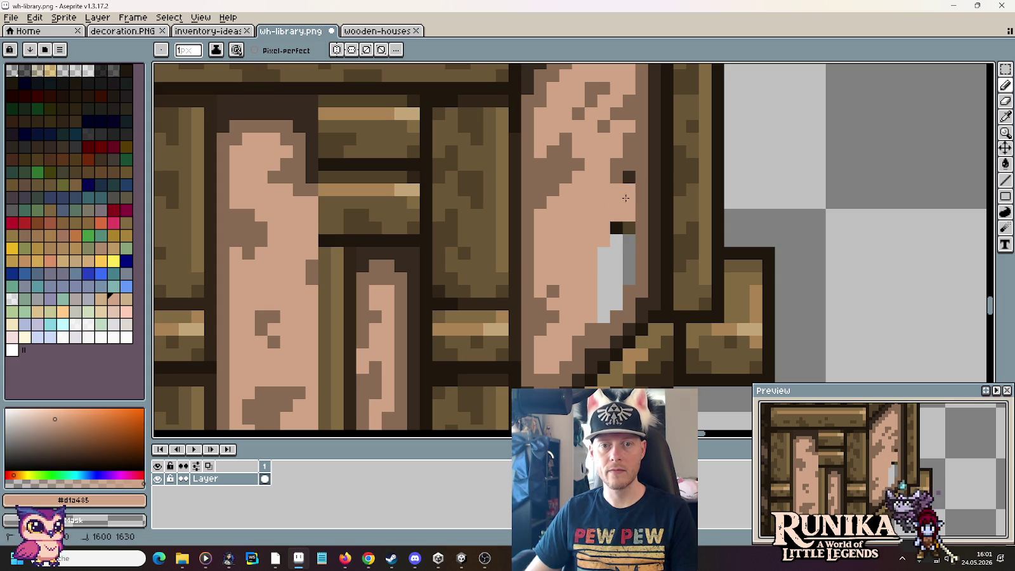
{"action": "mouse_move", "coordinate": [616, 227]}
{"action": "left_mouse_down"}
{"action": "mouse_move", "coordinate": [628, 241]}
{"action": "mouse_move", "coordinate": [609, 317]}
{"action": "left_mouse_up"}
Step: Paint the plank's edge pixels wood brown and zoom out to the whole sheet
{"action": "key", "text": "alt"}
{"action": "left_click", "coordinate": [630, 154], "text": "alt"}
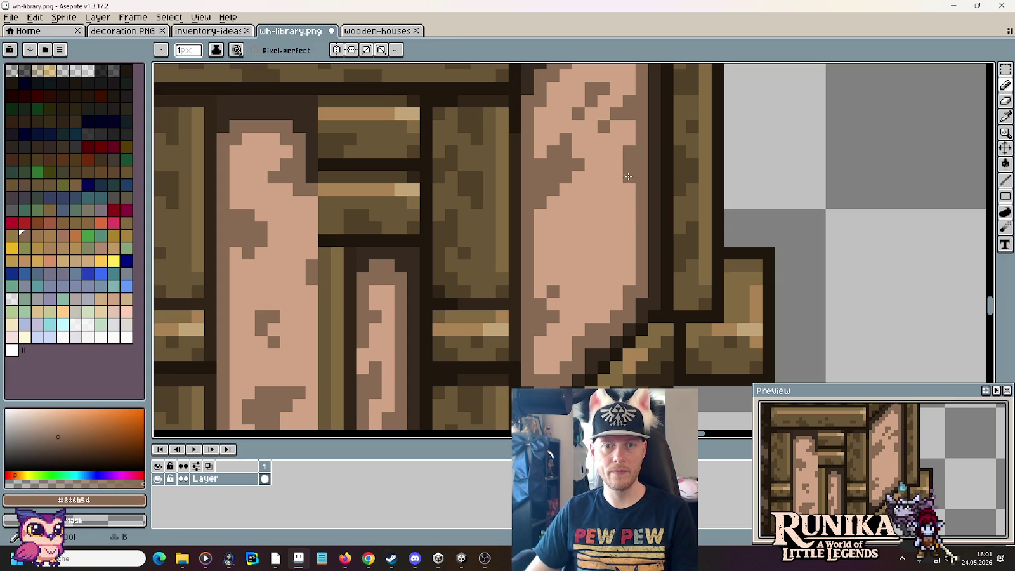
{"action": "left_click_drag", "start_coordinate": [626, 168], "coordinate": [616, 179]}
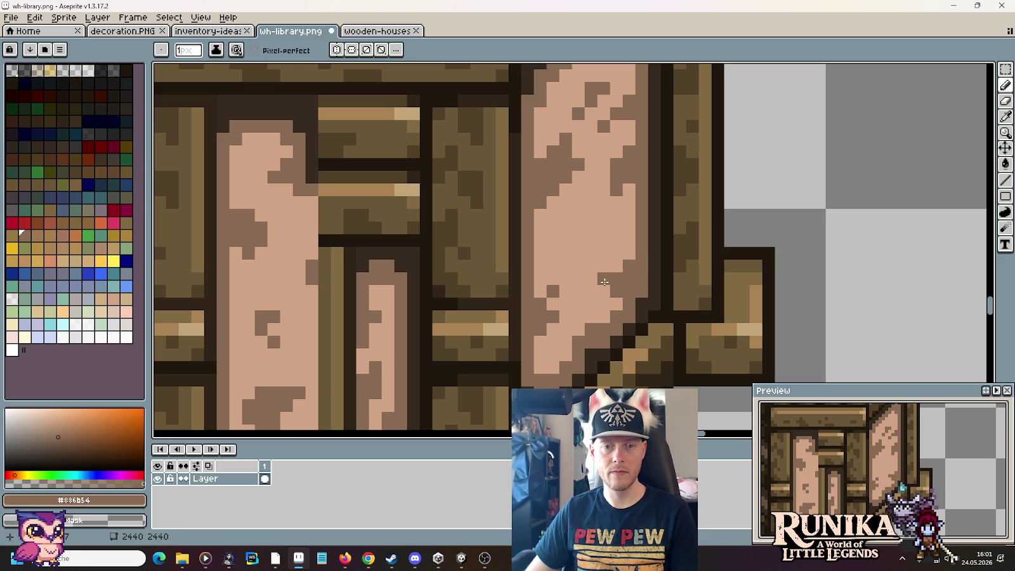
{"action": "scroll", "coordinate": [605, 282], "scroll_direction": "down", "scroll_amount": 3}
{"action": "scroll", "coordinate": [628, 276], "scroll_direction": "down", "scroll_amount": 2}
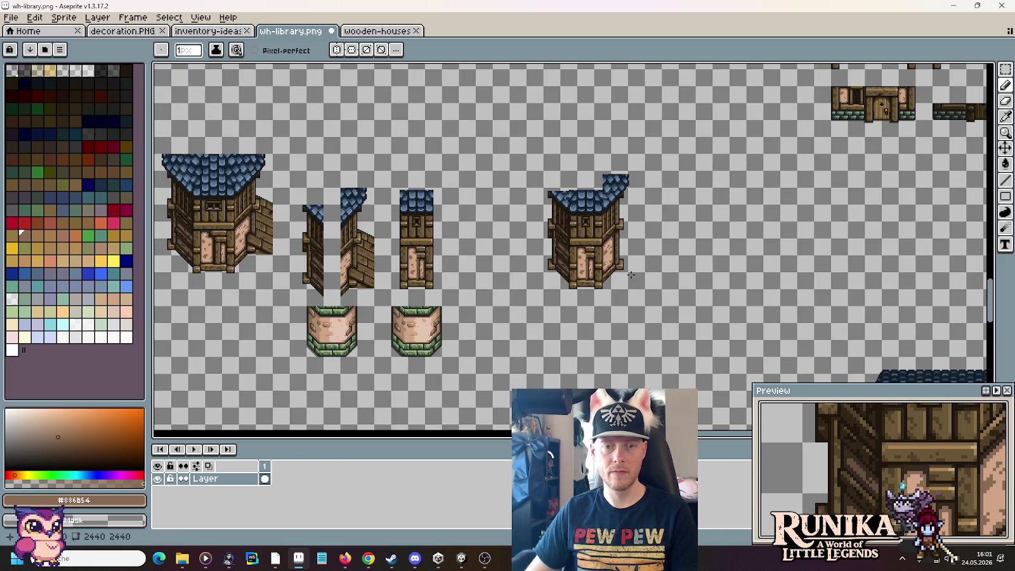
Step: Draw a dark-brown column along the edge of the door planks
{"action": "left_click_drag", "start_coordinate": [508, 292], "coordinate": [560, 292]}
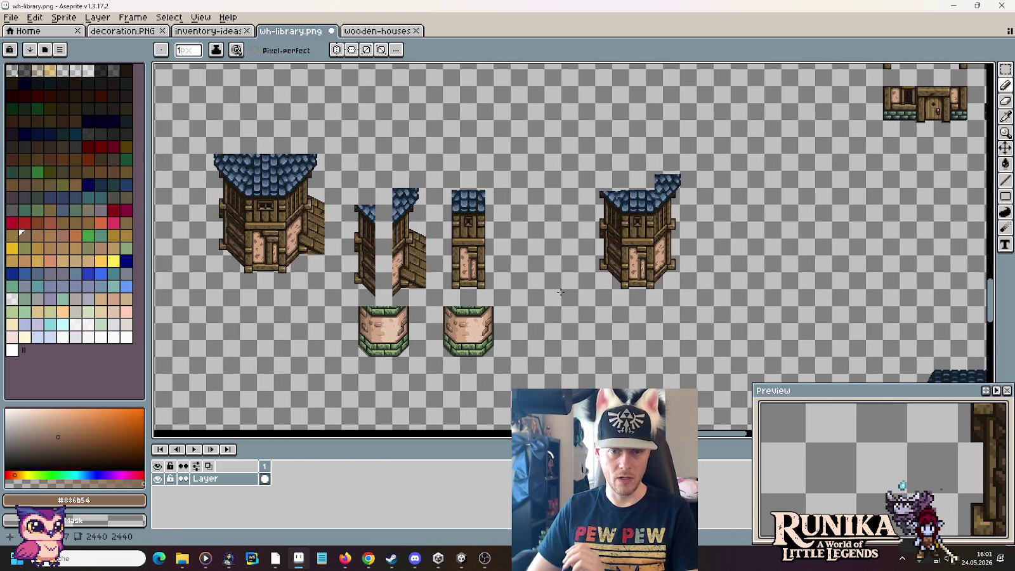
{"action": "scroll", "coordinate": [560, 292], "scroll_direction": "up", "scroll_amount": 5}
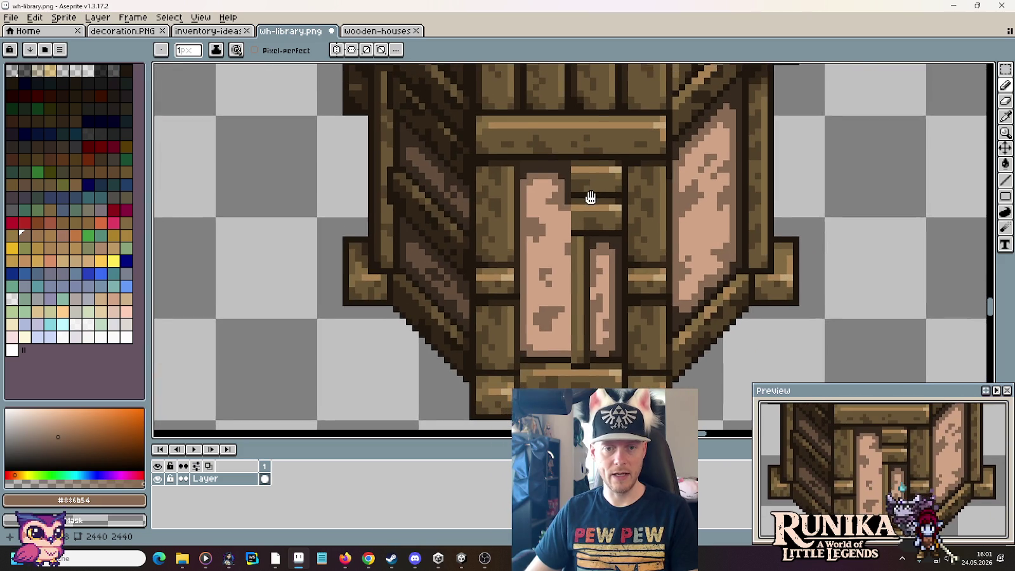
{"action": "left_click_drag", "start_coordinate": [590, 198], "coordinate": [588, 202]}
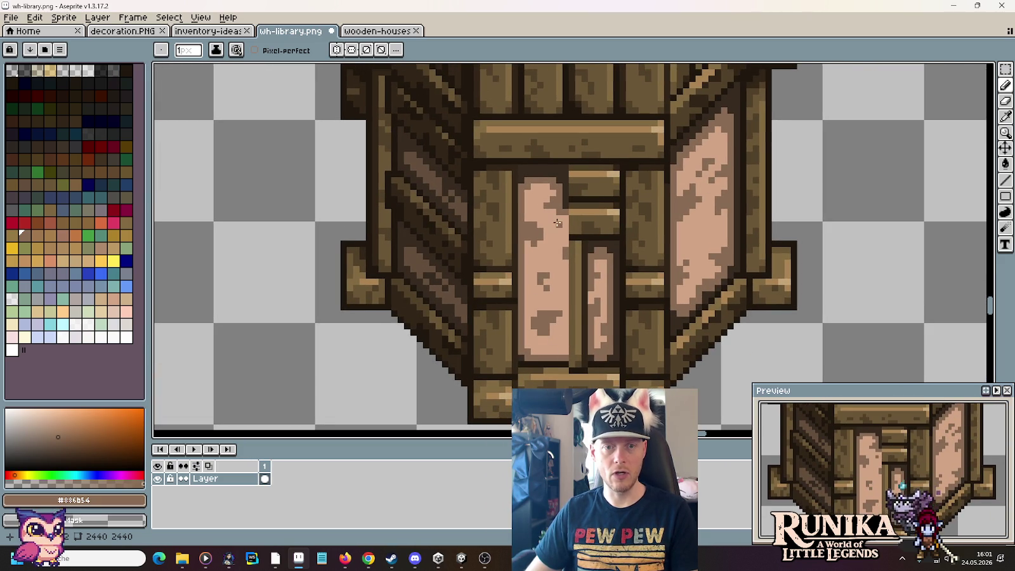
{"action": "key", "text": "i"}
{"action": "left_click", "coordinate": [564, 163]}
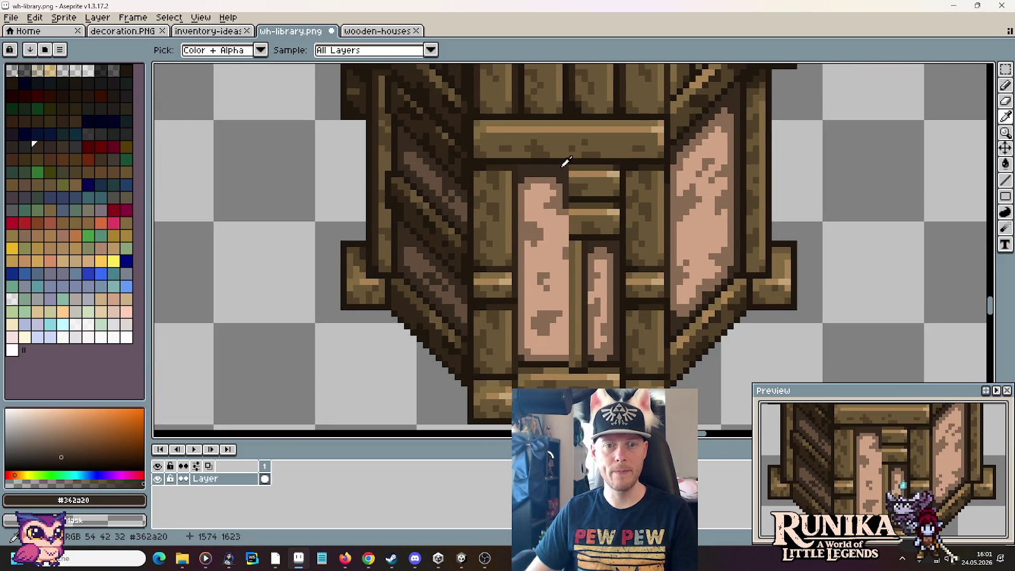
{"action": "scroll", "coordinate": [571, 163], "scroll_direction": "up", "scroll_amount": 2}
{"action": "key", "text": "b"}
{"action": "mouse_move", "coordinate": [695, 358]}
{"action": "left_mouse_down"}
{"action": "mouse_move", "coordinate": [691, 166]}
{"action": "mouse_move", "coordinate": [567, 170]}
{"action": "mouse_move", "coordinate": [594, 181]}
{"action": "mouse_move", "coordinate": [682, 182]}
{"action": "mouse_move", "coordinate": [663, 197]}
{"action": "left_mouse_up"}
Step: Add light-brown wood lines across the door top and down its right column
{"action": "left_click", "coordinate": [512, 197], "text": "alt"}
{"action": "mouse_move", "coordinate": [512, 196]}
{"action": "left_mouse_down"}
{"action": "mouse_move", "coordinate": [638, 201]}
{"action": "mouse_move", "coordinate": [679, 298]}
{"action": "left_mouse_up"}
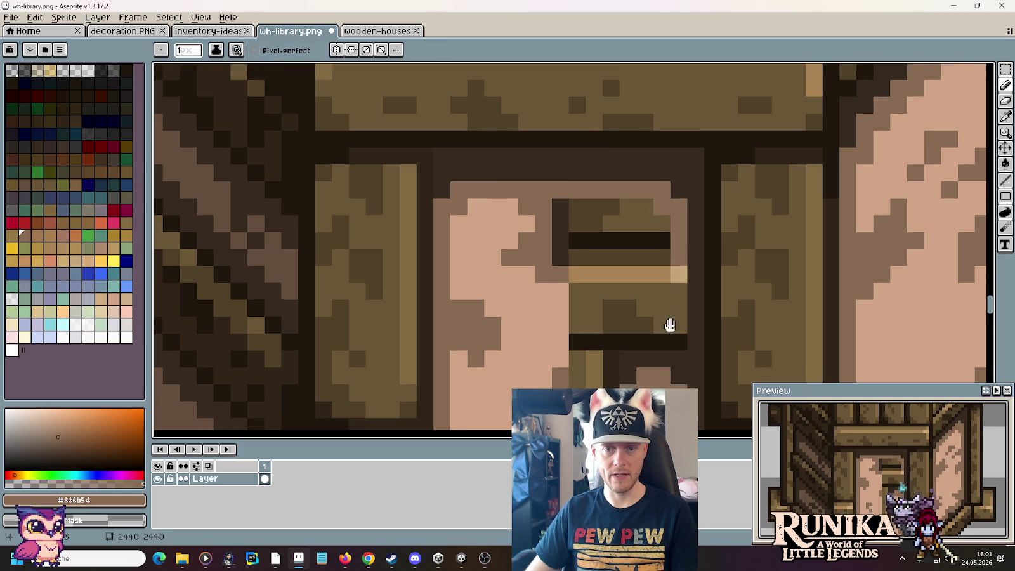
{"action": "scroll", "coordinate": [673, 305], "scroll_direction": "down", "scroll_amount": 3}
{"action": "left_click_drag", "start_coordinate": [677, 164], "coordinate": [677, 265]}
{"action": "scroll", "coordinate": [677, 276], "scroll_direction": "down", "scroll_amount": 2}
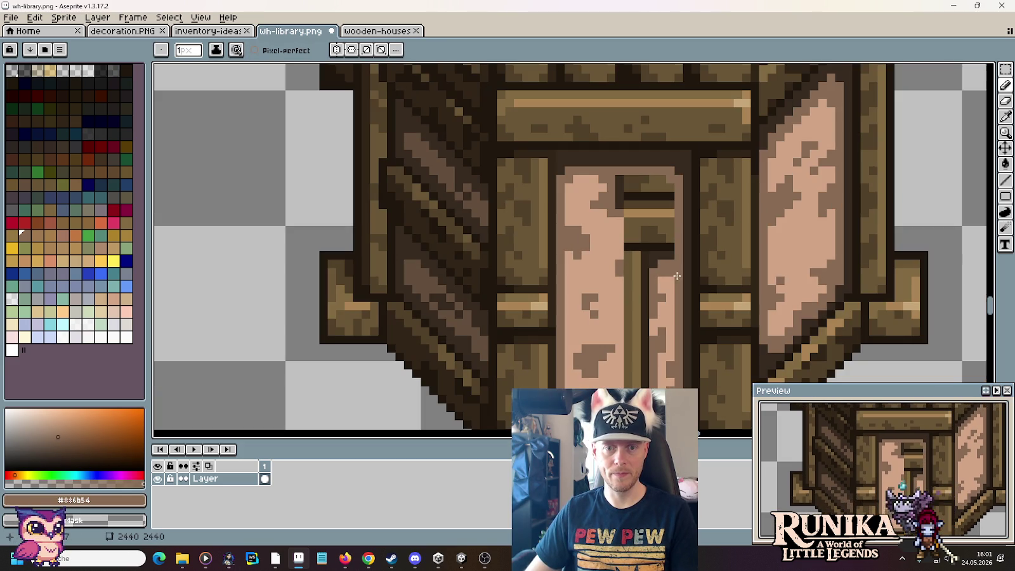
{"action": "scroll", "coordinate": [672, 286], "scroll_direction": "down", "scroll_amount": 3}
{"action": "scroll", "coordinate": [646, 299], "scroll_direction": "up", "scroll_amount": 2}
Step: Repaint the dark pixels beside the door divider in olive wood colour
{"action": "left_click", "coordinate": [548, 293], "text": "alt"}
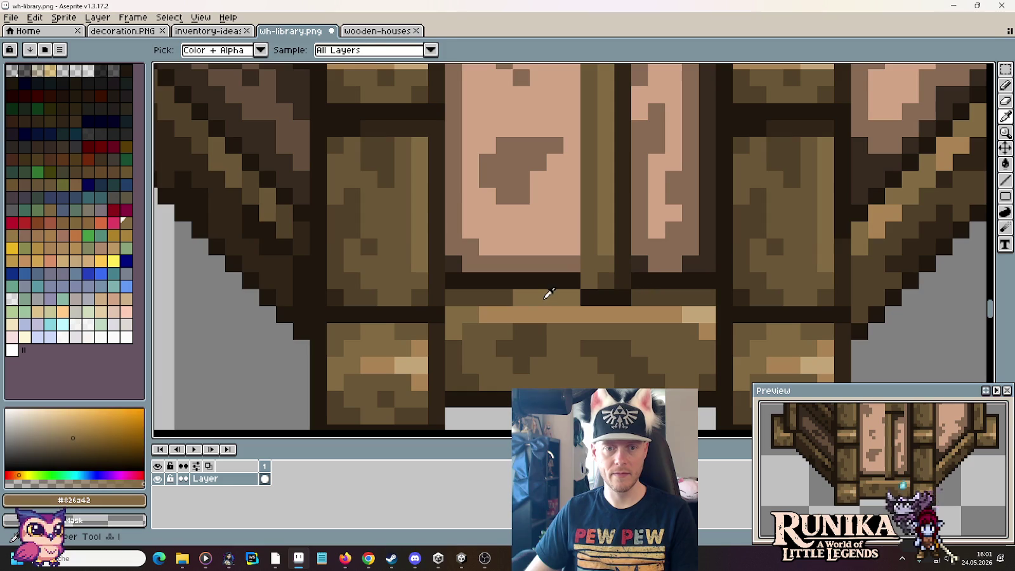
{"action": "scroll", "coordinate": [659, 298], "scroll_direction": "down", "scroll_amount": 2}
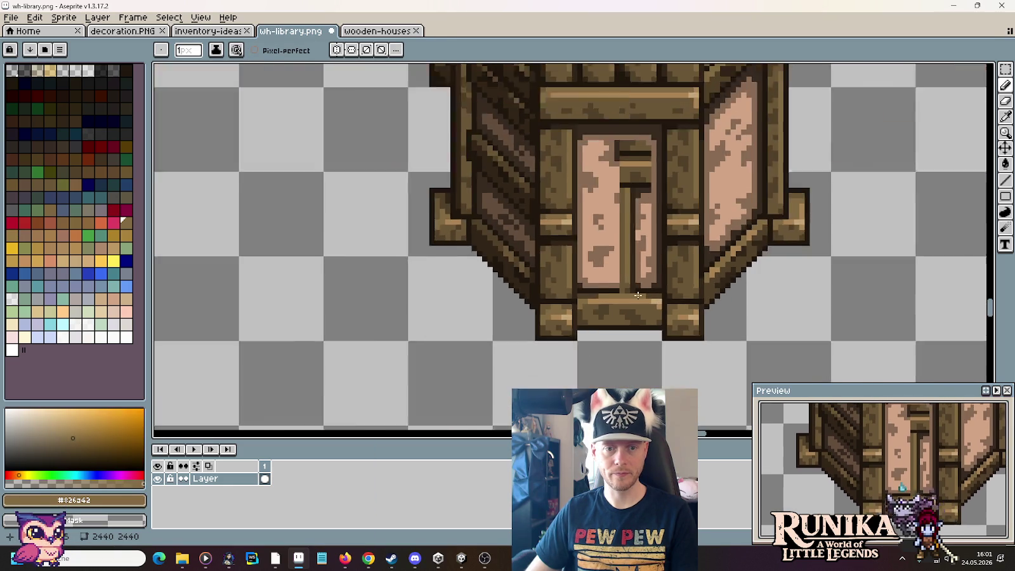
{"action": "scroll", "coordinate": [659, 298], "scroll_direction": "down", "scroll_amount": 1}
{"action": "scroll", "coordinate": [659, 298], "scroll_direction": "down", "scroll_amount": 2}
{"action": "left_click_drag", "start_coordinate": [330, 299], "coordinate": [617, 311]}
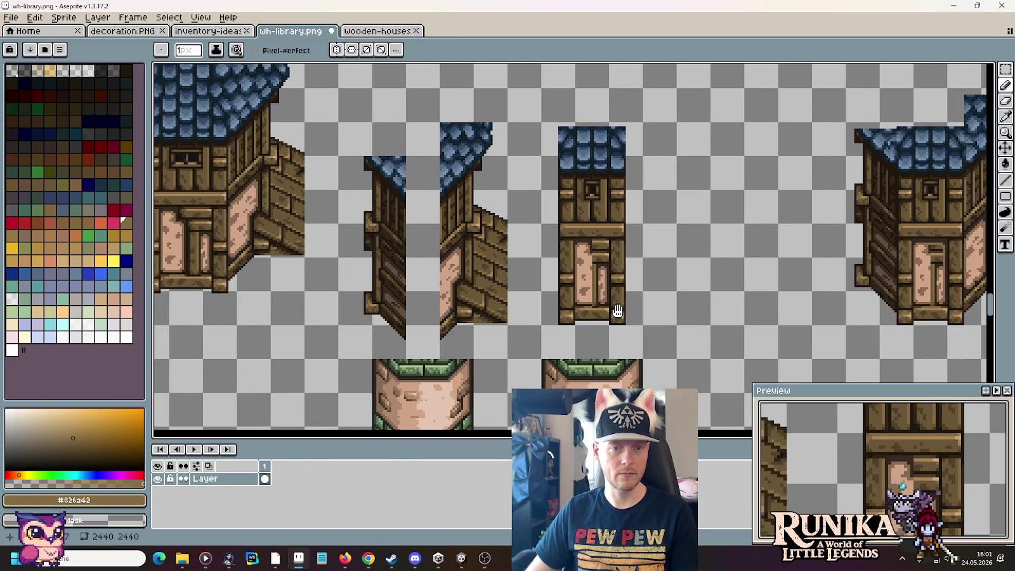
{"action": "scroll", "coordinate": [527, 299], "scroll_direction": "up", "scroll_amount": 2}
{"action": "scroll", "coordinate": [528, 317], "scroll_direction": "up", "scroll_amount": 1}
{"action": "scroll", "coordinate": [481, 340], "scroll_direction": "up", "scroll_amount": 1}
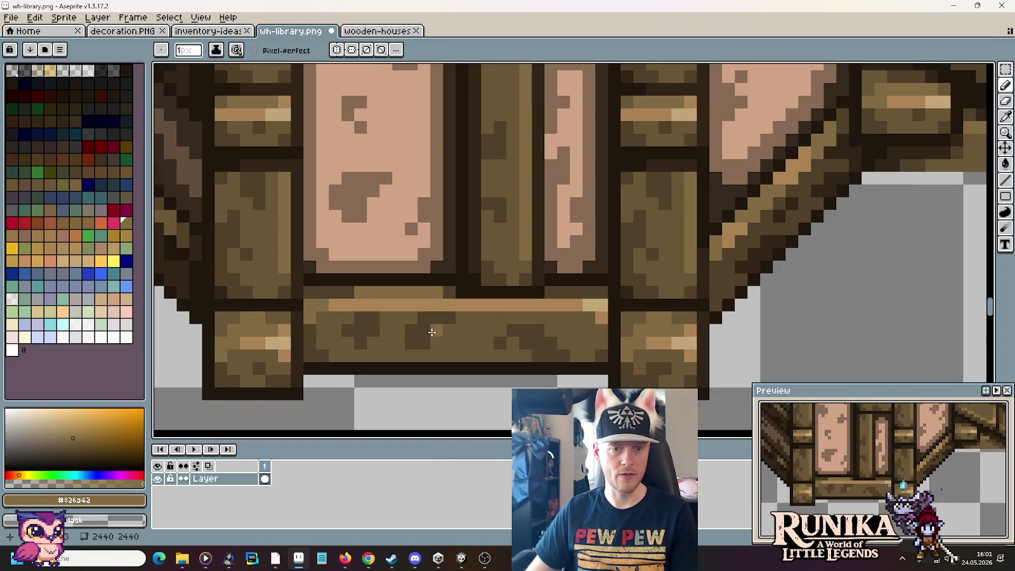
{"action": "scroll", "coordinate": [455, 298], "scroll_direction": "down", "scroll_amount": 2}
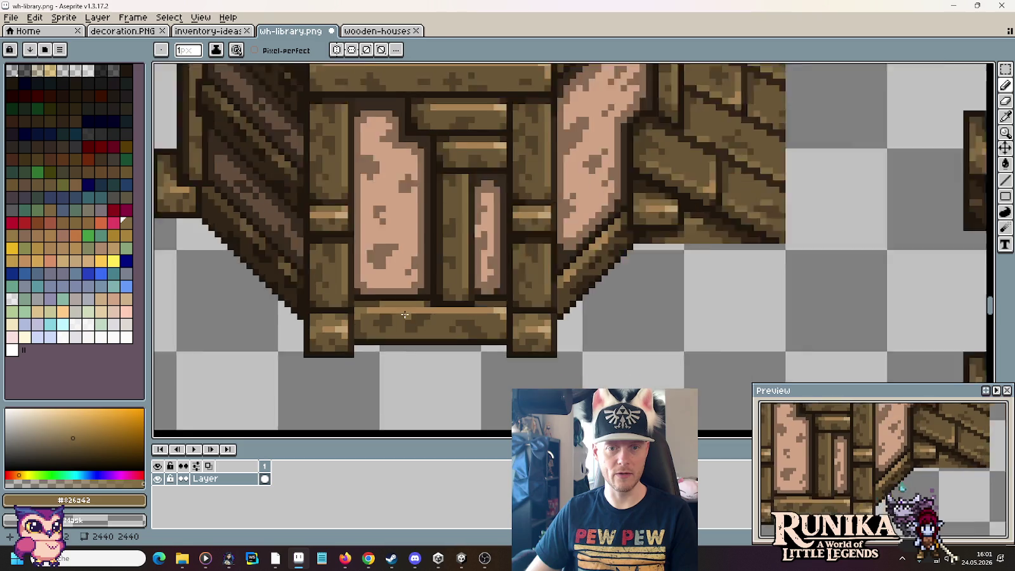
{"action": "scroll", "coordinate": [455, 297], "scroll_direction": "down", "scroll_amount": 1}
{"action": "scroll", "coordinate": [566, 283], "scroll_direction": "right", "scroll_amount": 2}
{"action": "scroll", "coordinate": [707, 304], "scroll_direction": "right", "scroll_amount": 3}
{"action": "scroll", "coordinate": [707, 303], "scroll_direction": "up", "scroll_amount": 3}
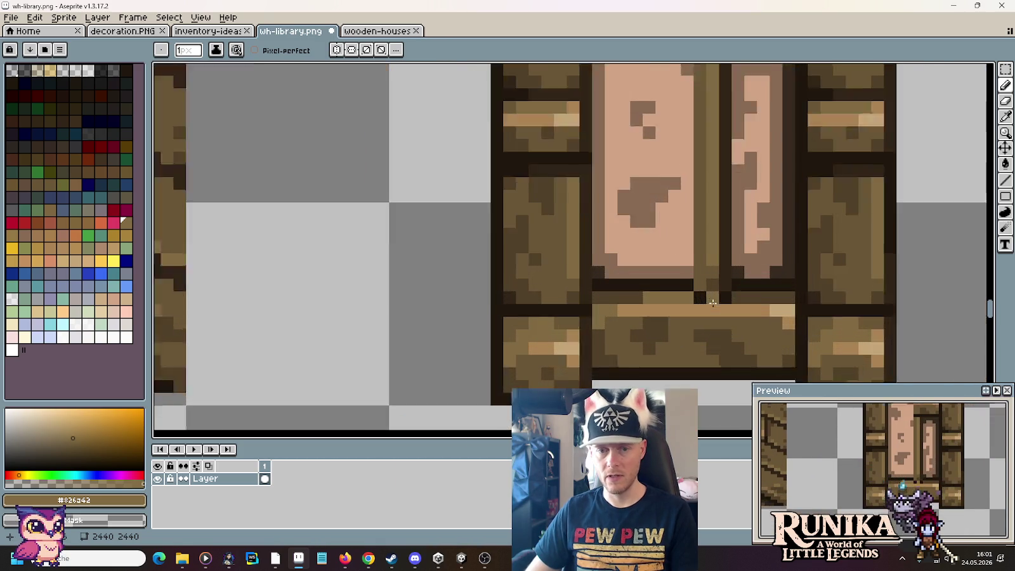
{"action": "scroll", "coordinate": [661, 295], "scroll_direction": "up", "scroll_amount": 1}
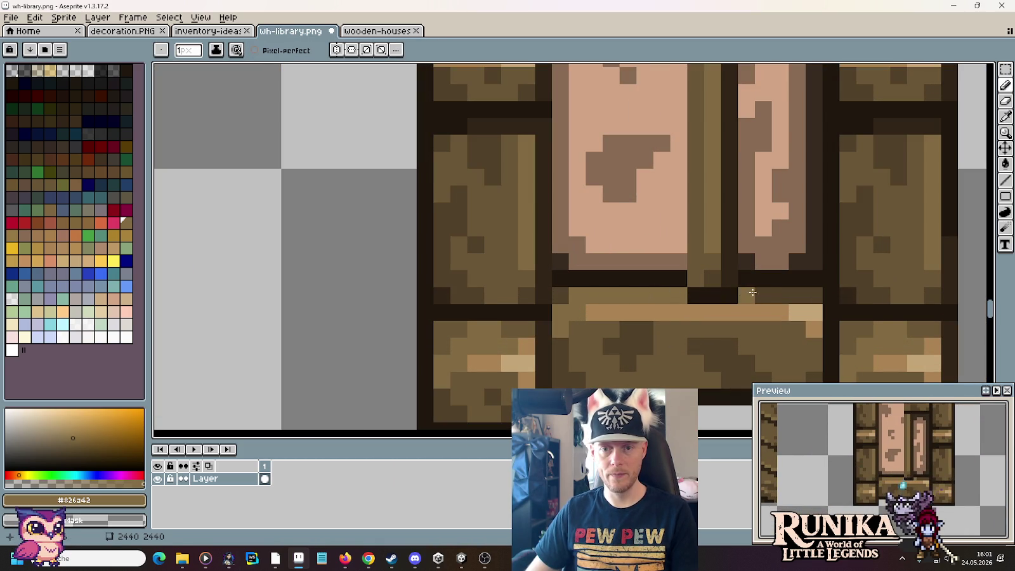
{"action": "mouse_move", "coordinate": [763, 295]}
{"action": "left_mouse_down"}
{"action": "mouse_move", "coordinate": [710, 293]}
{"action": "mouse_move", "coordinate": [688, 279]}
{"action": "left_mouse_up"}
Step: Paint pink over the door-frame columns and the divider's bottom
{"action": "left_click", "coordinate": [748, 278], "text": "alt"}
{"action": "scroll", "coordinate": [666, 267], "scroll_direction": "down", "scroll_amount": 2}
{"action": "scroll", "coordinate": [601, 313], "scroll_direction": "up", "scroll_amount": 2}
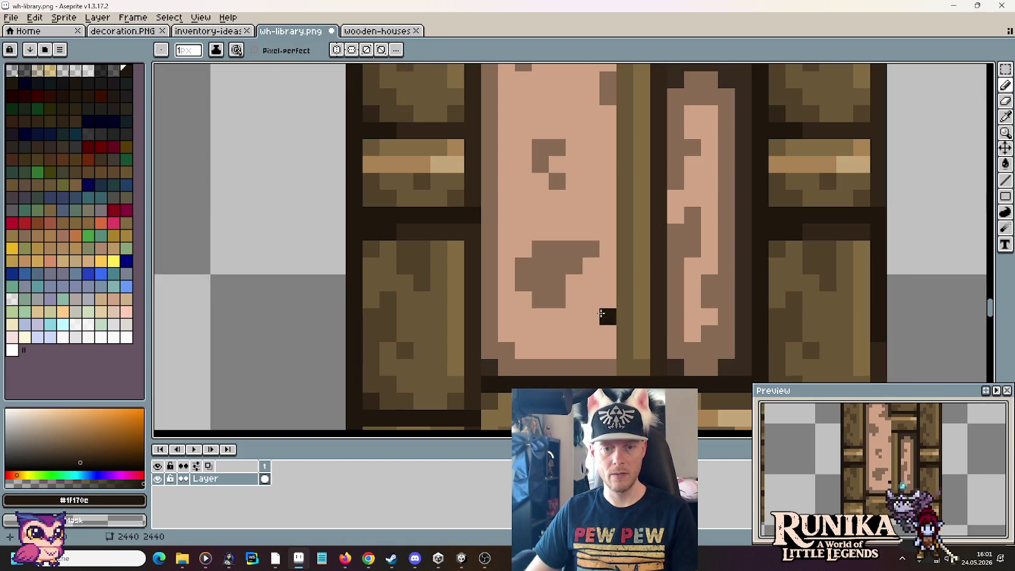
{"action": "left_click", "coordinate": [594, 346], "text": "alt"}
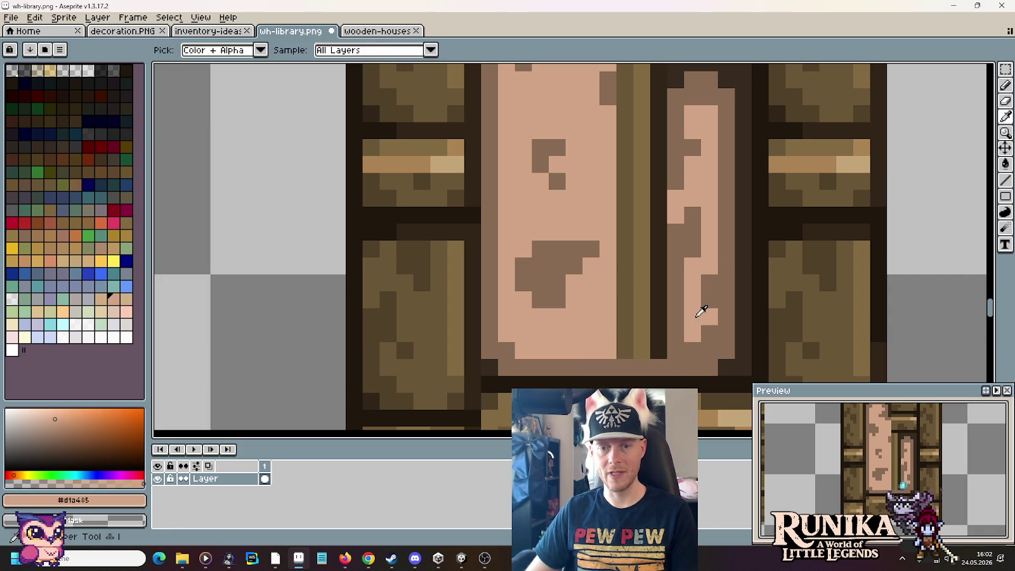
{"action": "left_click_drag", "start_coordinate": [676, 333], "coordinate": [658, 351]}
{"action": "mouse_move", "coordinate": [642, 305]}
{"action": "left_mouse_down"}
{"action": "mouse_move", "coordinate": [625, 351]}
{"action": "mouse_move", "coordinate": [625, 164]}
{"action": "left_mouse_up"}
{"action": "left_click_drag", "start_coordinate": [625, 351], "coordinate": [625, 351]}
{"action": "left_click_drag", "start_coordinate": [643, 320], "coordinate": [643, 155]}
{"action": "mouse_move", "coordinate": [658, 171]}
{"action": "left_mouse_down"}
{"action": "mouse_move", "coordinate": [664, 329]}
{"action": "mouse_move", "coordinate": [691, 235]}
{"action": "mouse_move", "coordinate": [657, 271]}
{"action": "mouse_move", "coordinate": [654, 354]}
{"action": "mouse_move", "coordinate": [641, 289]}
{"action": "mouse_move", "coordinate": [590, 299]}
{"action": "mouse_move", "coordinate": [611, 289]}
{"action": "mouse_move", "coordinate": [624, 329]}
{"action": "left_mouse_up"}
Step: Touch up the step pixels below the planks with dark and pink
{"action": "scroll", "coordinate": [590, 342], "scroll_direction": "up", "scroll_amount": 2}
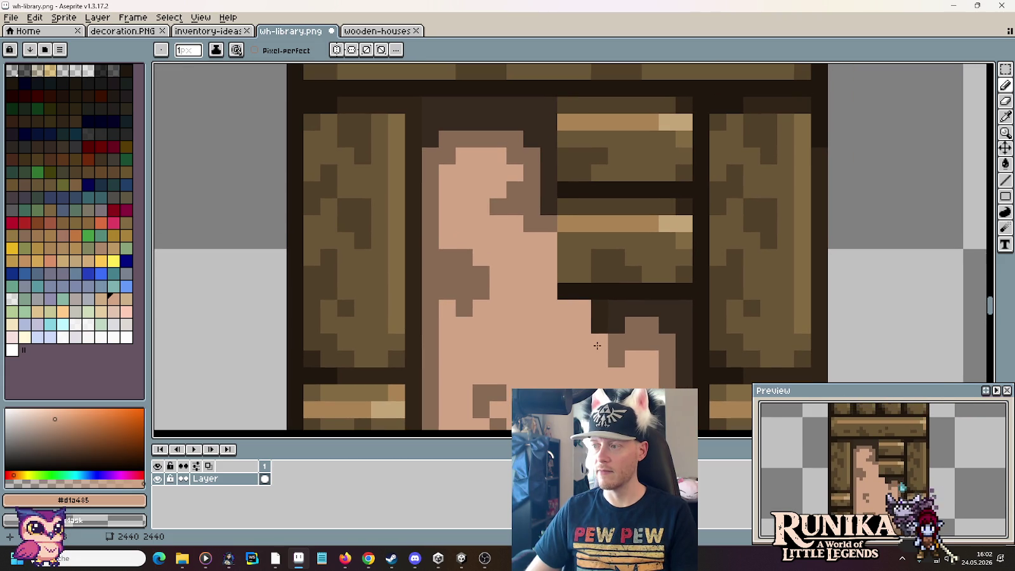
{"action": "scroll", "coordinate": [597, 319], "scroll_direction": "down", "scroll_amount": 1}
{"action": "left_click", "coordinate": [587, 326]}
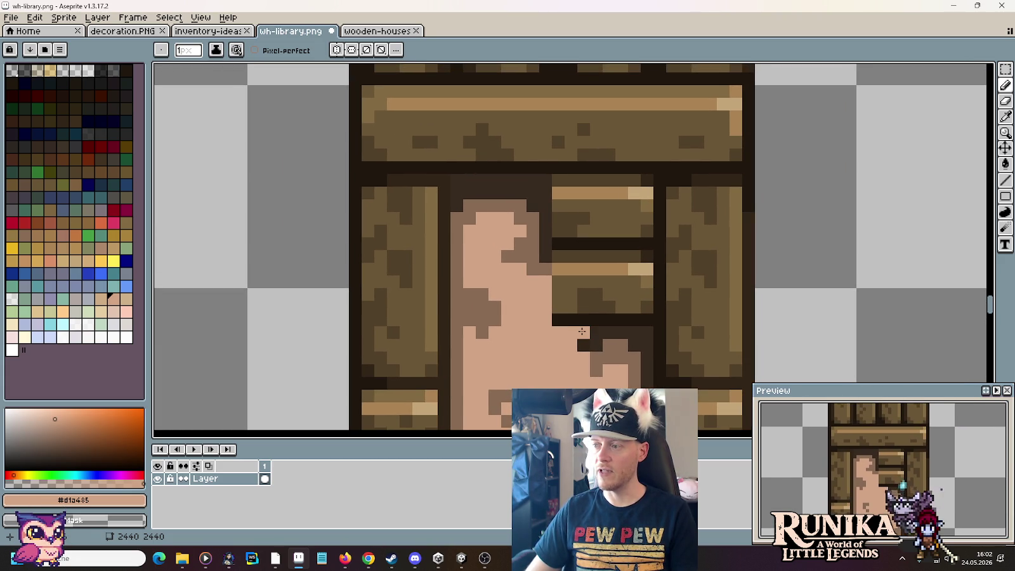
{"action": "left_click", "coordinate": [596, 334]}
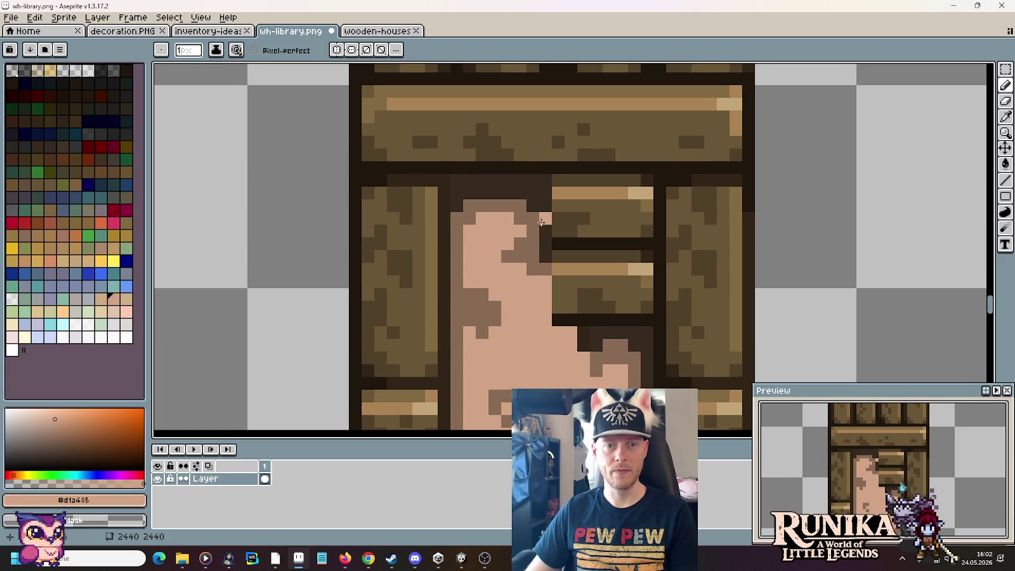
{"action": "scroll", "coordinate": [573, 303], "scroll_direction": "down", "scroll_amount": 5}
{"action": "scroll", "coordinate": [574, 304], "scroll_direction": "down", "scroll_amount": 2}
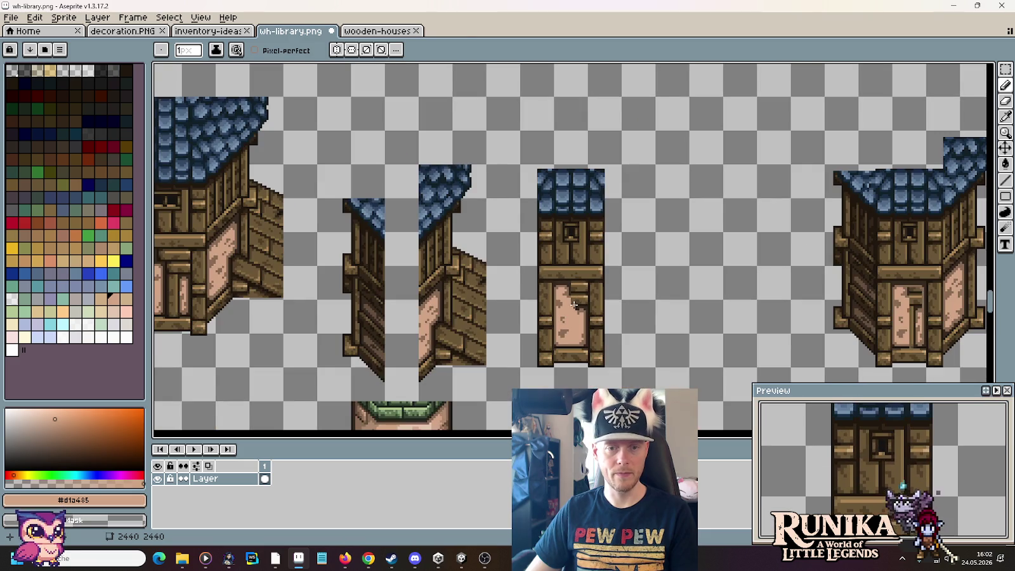
Step: Move the tall house's door panel onto the octagonal house and drop it
{"action": "scroll", "coordinate": [578, 323], "scroll_direction": "up", "scroll_amount": 3}
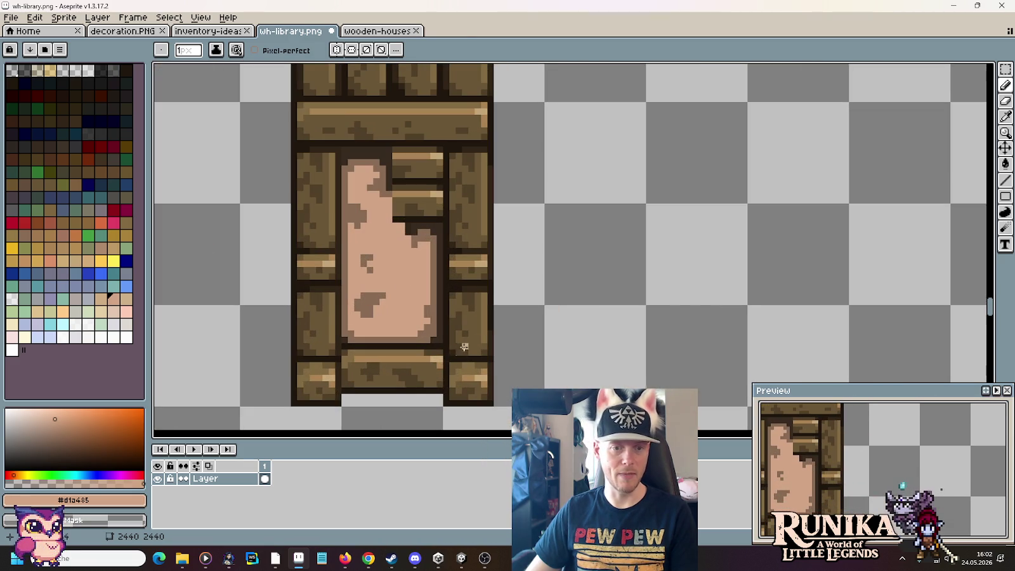
{"action": "key", "text": "m"}
{"action": "left_click_drag", "start_coordinate": [442, 351], "coordinate": [343, 245]}
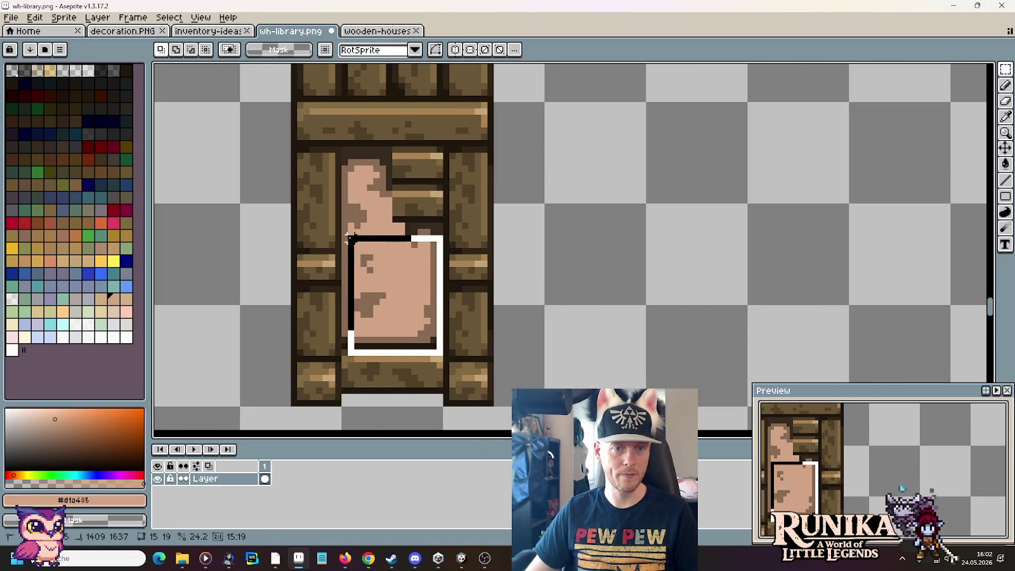
{"action": "left_click_drag", "start_coordinate": [369, 282], "coordinate": [476, 276]}
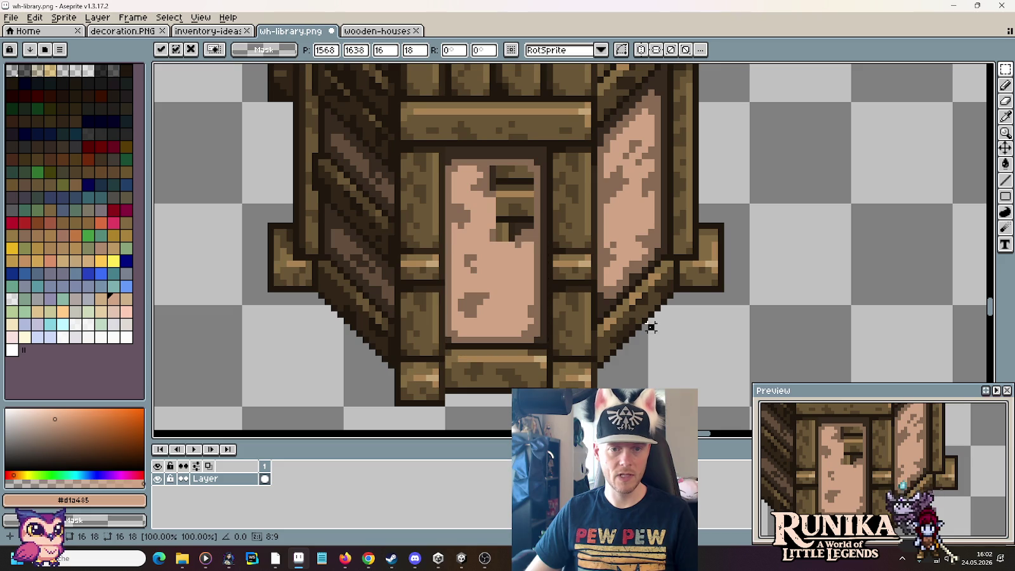
{"action": "key", "text": "Return"}
Step: Add a light-pink stroke up the door and reshape the brown step pixels
{"action": "scroll", "coordinate": [480, 237], "scroll_direction": "up", "scroll_amount": 1}
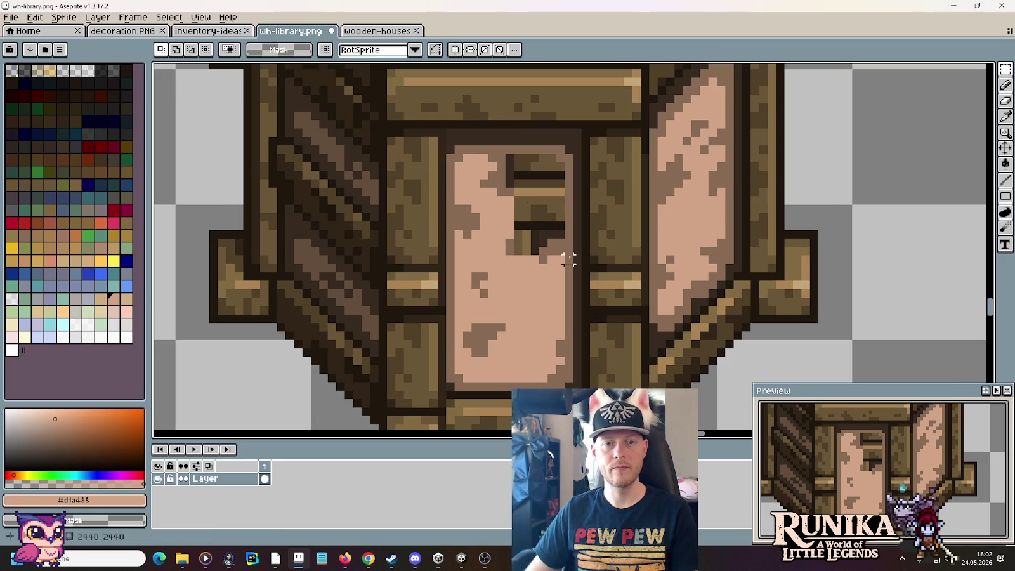
{"action": "scroll", "coordinate": [579, 339], "scroll_direction": "up", "scroll_amount": 1}
{"action": "scroll", "coordinate": [579, 339], "scroll_direction": "up", "scroll_amount": 1}
{"action": "key", "text": "b"}
{"action": "mouse_move", "coordinate": [560, 336]}
{"action": "left_mouse_down"}
{"action": "mouse_move", "coordinate": [549, 163]}
{"action": "mouse_move", "coordinate": [561, 181]}
{"action": "mouse_move", "coordinate": [528, 162]}
{"action": "mouse_move", "coordinate": [533, 139]}
{"action": "mouse_move", "coordinate": [462, 163]}
{"action": "mouse_move", "coordinate": [512, 190]}
{"action": "mouse_move", "coordinate": [547, 320]}
{"action": "mouse_move", "coordinate": [482, 241]}
{"action": "mouse_move", "coordinate": [478, 212]}
{"action": "mouse_move", "coordinate": [489, 199]}
{"action": "mouse_move", "coordinate": [527, 223]}
{"action": "left_mouse_up"}
{"action": "left_click", "coordinate": [444, 156], "text": "alt"}
{"action": "mouse_move", "coordinate": [444, 189]}
{"action": "left_mouse_down"}
{"action": "mouse_move", "coordinate": [460, 153]}
{"action": "mouse_move", "coordinate": [479, 140]}
{"action": "left_mouse_up"}
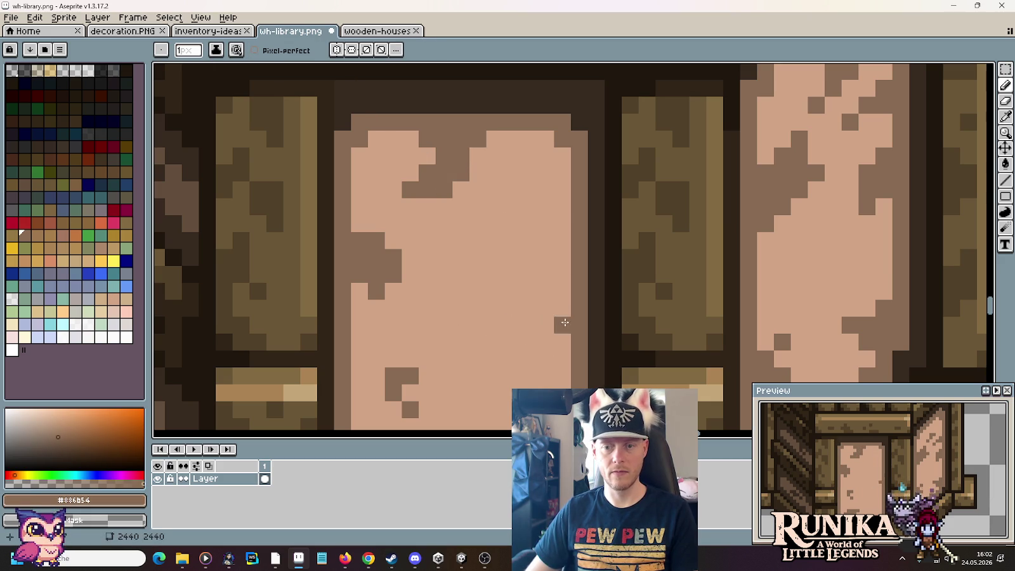
{"action": "left_click_drag", "start_coordinate": [469, 185], "coordinate": [441, 208]}
{"action": "left_click", "coordinate": [493, 133]}
Step: Add brown speckles along the door's right edge and lower part
{"action": "scroll", "coordinate": [509, 327], "scroll_direction": "down", "scroll_amount": 3}
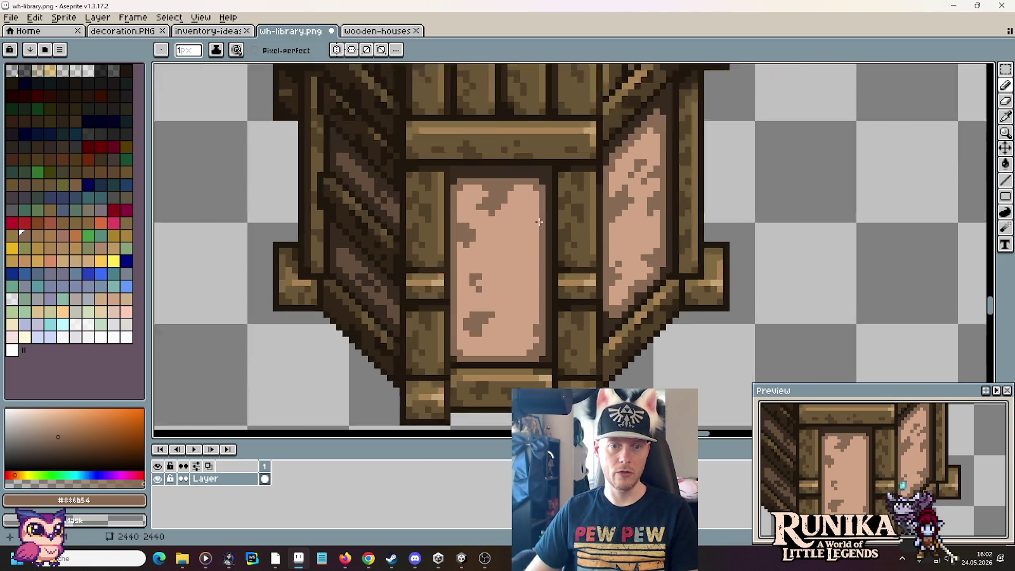
{"action": "scroll", "coordinate": [539, 221], "scroll_direction": "up", "scroll_amount": 1}
{"action": "left_click", "coordinate": [520, 272]}
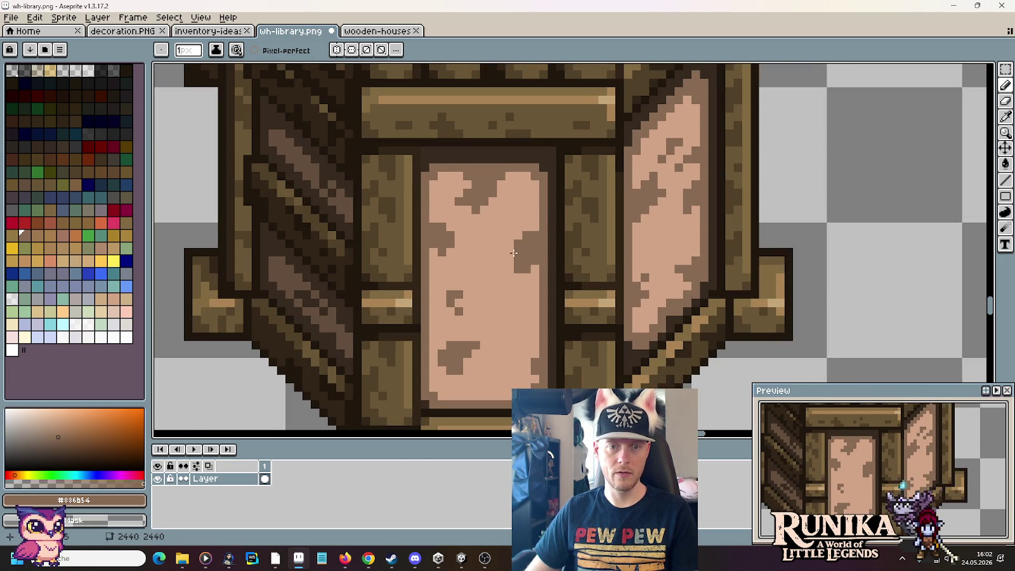
{"action": "left_click", "coordinate": [501, 357]}
{"action": "left_click_drag", "start_coordinate": [501, 357], "coordinate": [505, 277]}
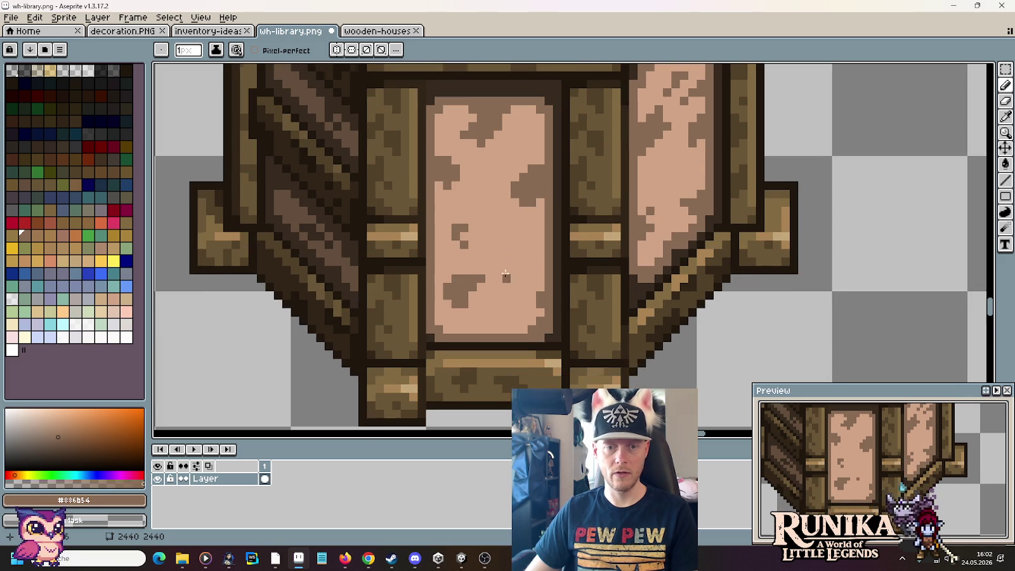
{"action": "scroll", "coordinate": [492, 252], "scroll_direction": "down", "scroll_amount": 3}
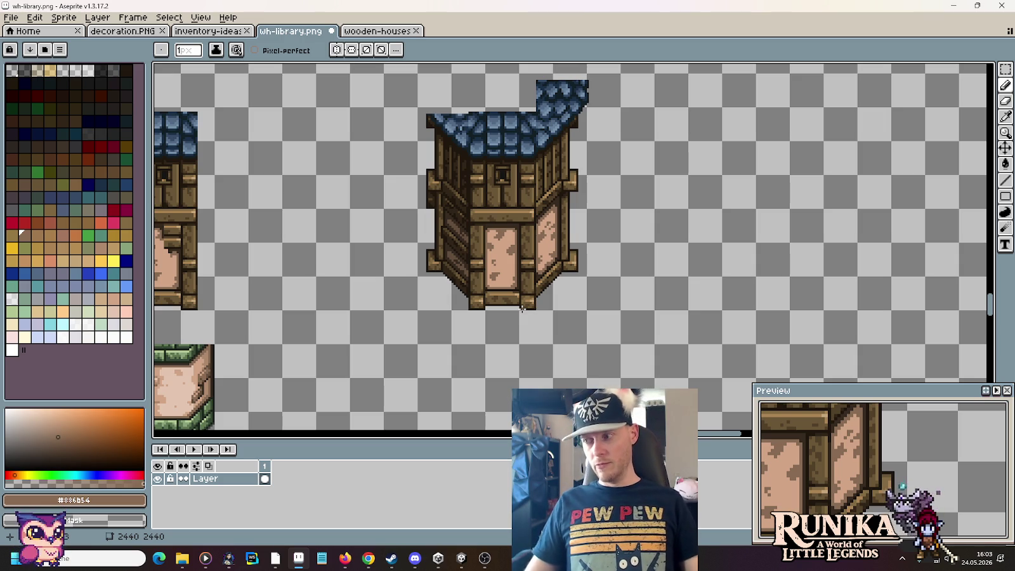
{"action": "key", "text": "m"}
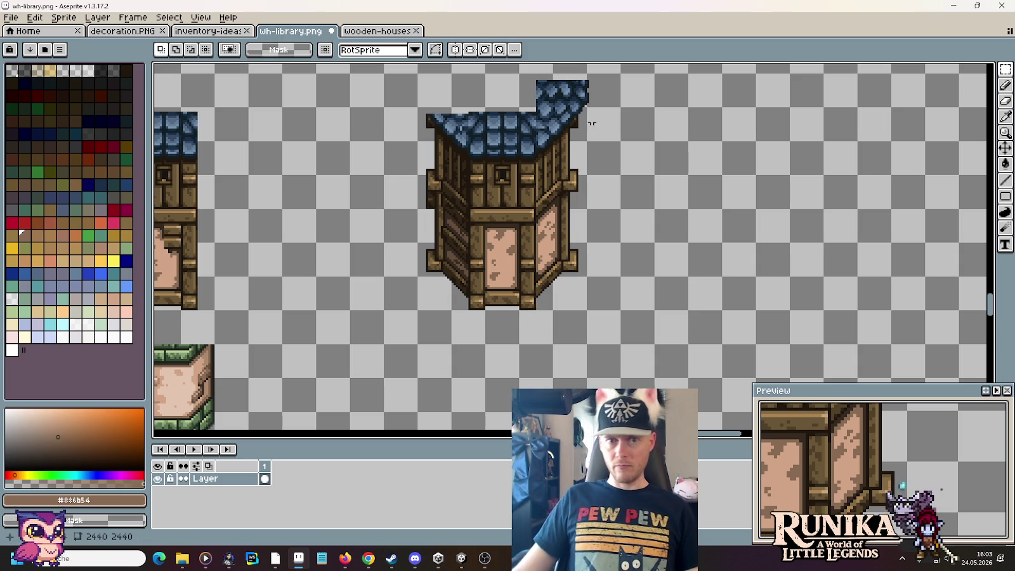
{"action": "left_click_drag", "start_coordinate": [620, 75], "coordinate": [444, 296]}
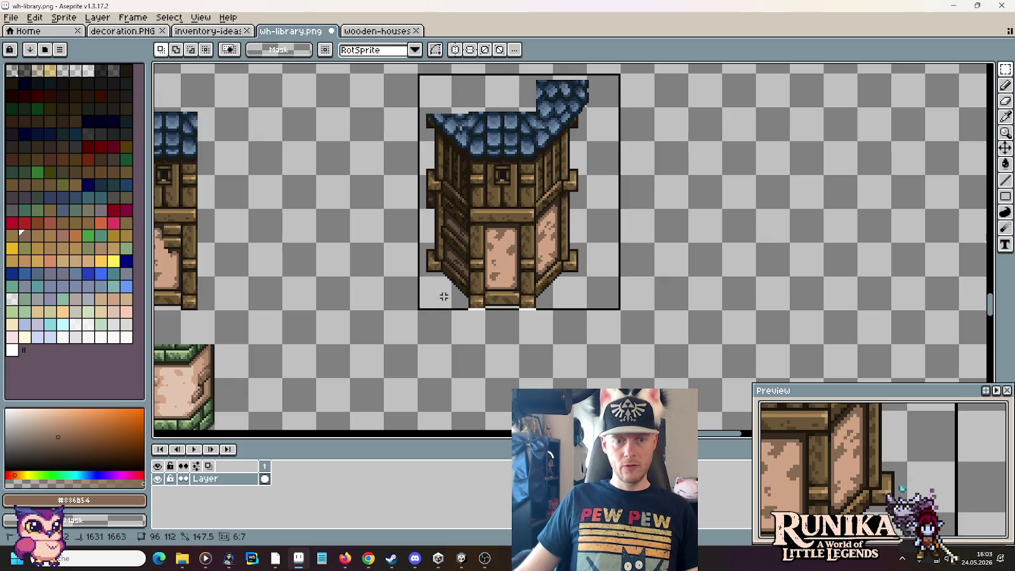
{"action": "left_click_drag", "start_coordinate": [330, 268], "coordinate": [535, 169]}
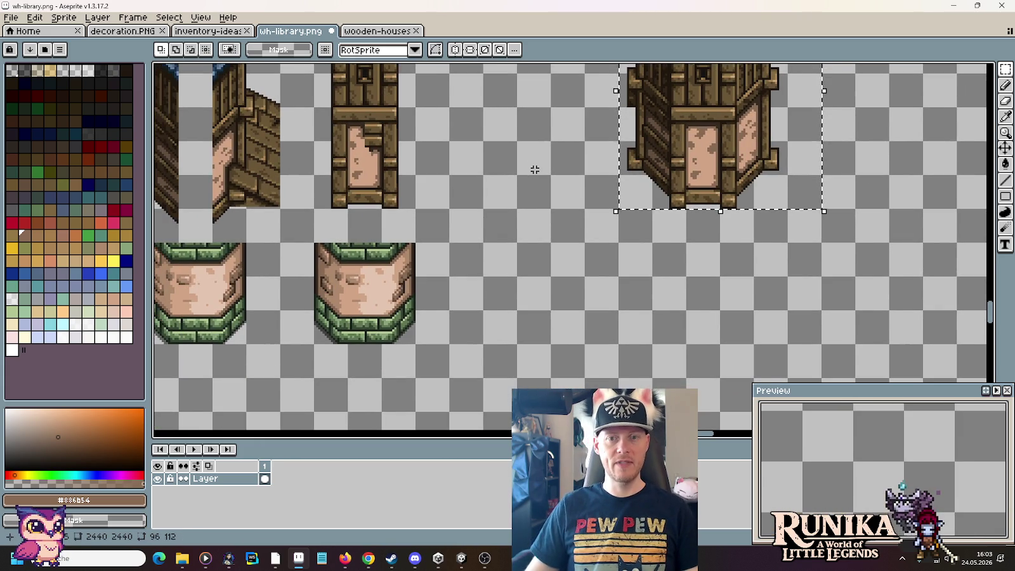
{"action": "scroll", "coordinate": [535, 169], "scroll_direction": "down", "scroll_amount": 2}
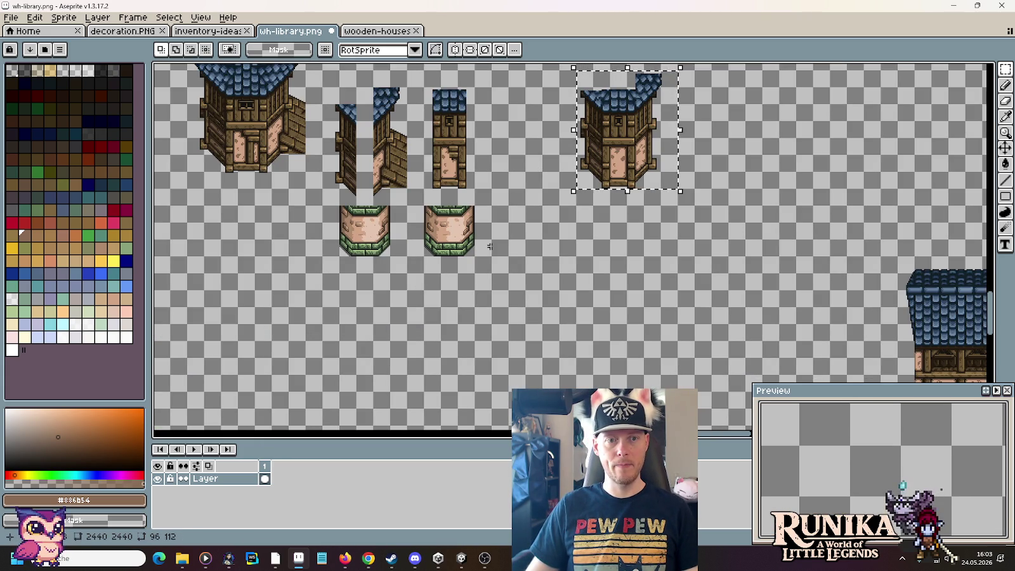
{"action": "scroll", "coordinate": [512, 227], "scroll_direction": "up", "scroll_amount": 1}
{"action": "scroll", "coordinate": [512, 227], "scroll_direction": "down", "scroll_amount": 1}
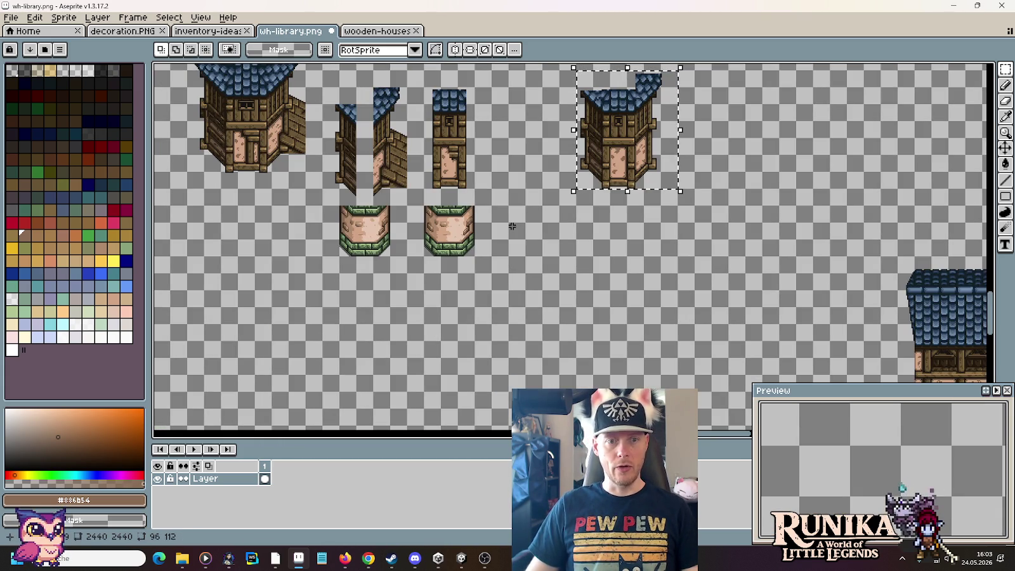
{"action": "mouse_move", "coordinate": [642, 146]}
{"action": "left_mouse_down"}
{"action": "mouse_move", "coordinate": [532, 256]}
{"action": "mouse_move", "coordinate": [588, 286]}
{"action": "left_mouse_up"}
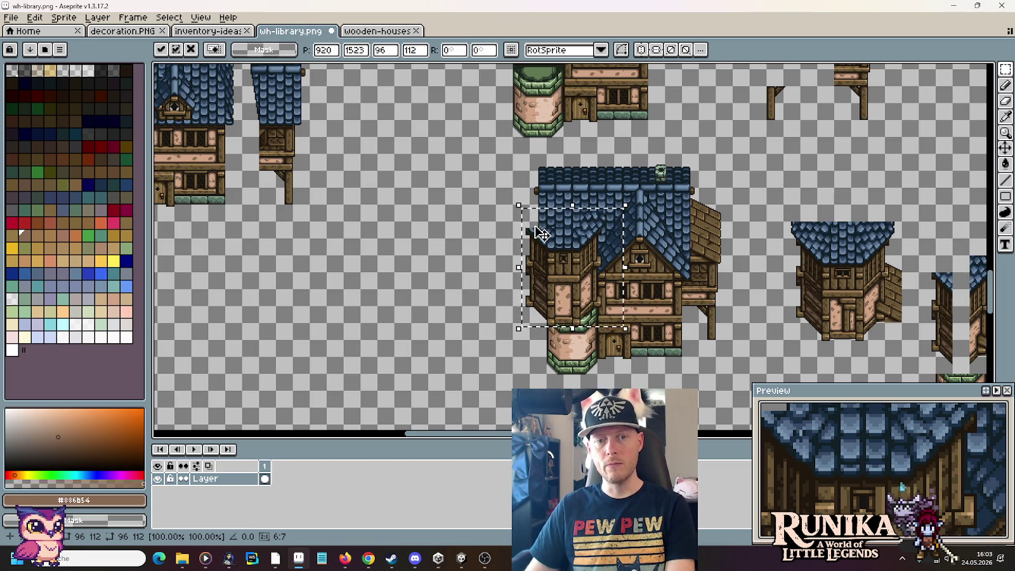
{"action": "key", "text": "ctrl+z"}
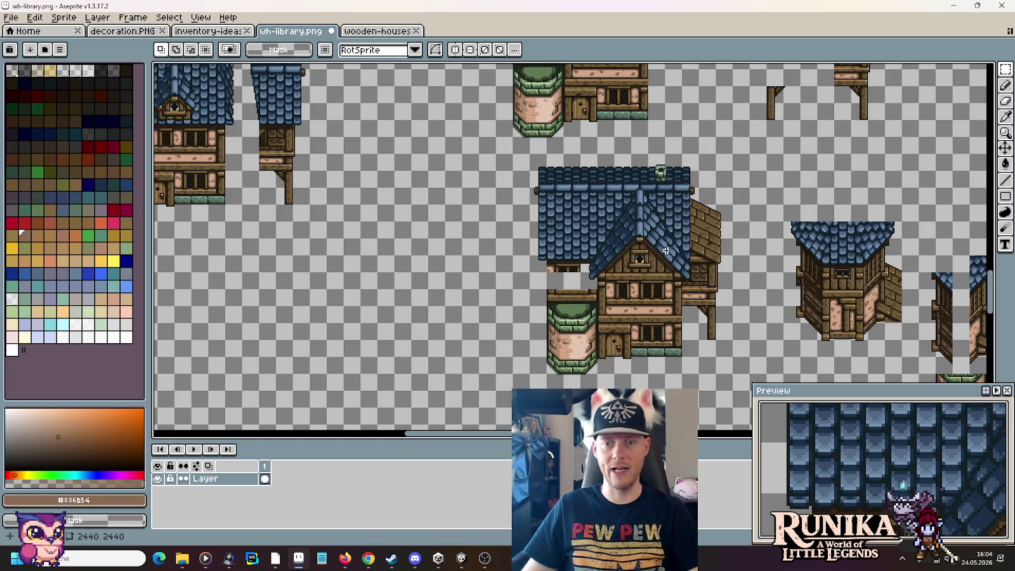
{"action": "scroll", "coordinate": [731, 257], "scroll_direction": "down", "scroll_amount": 2}
Step: Place a copy of the green stone base tile further right
{"action": "scroll", "coordinate": [575, 273], "scroll_direction": "up", "scroll_amount": 1}
{"action": "scroll", "coordinate": [574, 273], "scroll_direction": "up", "scroll_amount": 1}
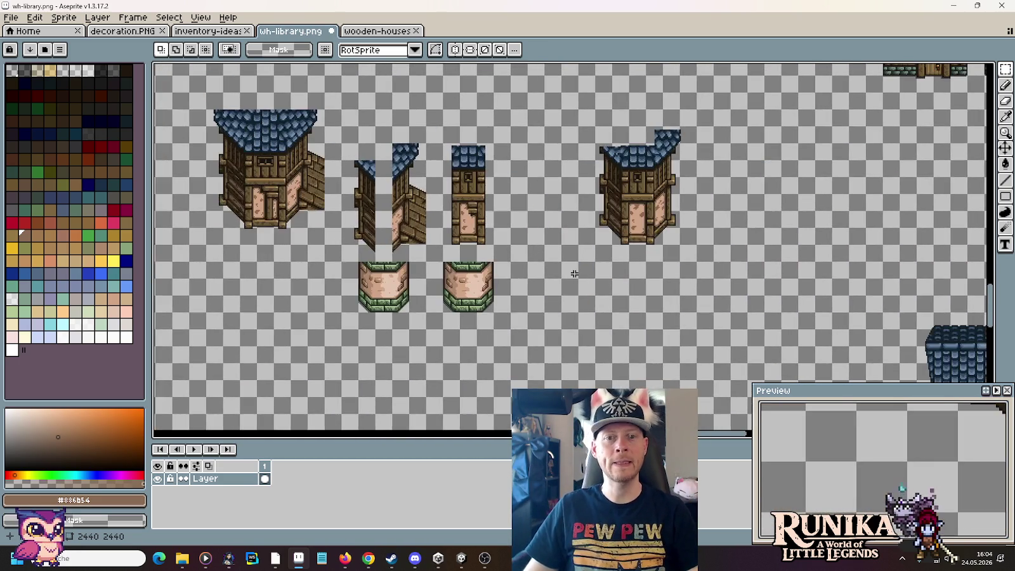
{"action": "scroll", "coordinate": [574, 273], "scroll_direction": "up", "scroll_amount": 2}
{"action": "left_click_drag", "start_coordinate": [324, 385], "coordinate": [180, 238]}
{"action": "mouse_move", "coordinate": [245, 290]}
{"action": "left_mouse_down"}
{"action": "mouse_move", "coordinate": [751, 266]}
{"action": "mouse_move", "coordinate": [701, 317]}
{"action": "left_mouse_up"}
{"action": "left_click_drag", "start_coordinate": [832, 206], "coordinate": [762, 200]}
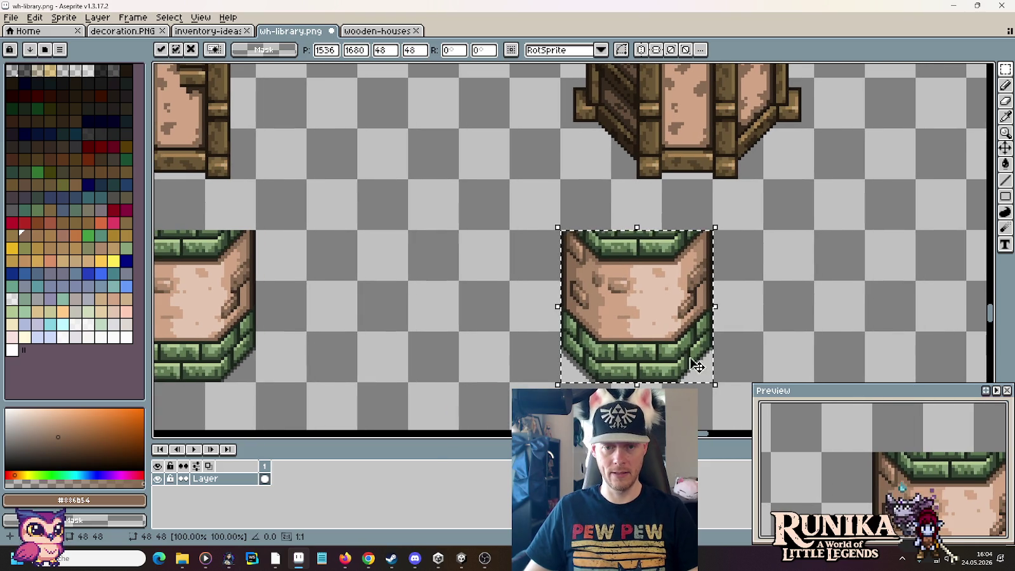
Step: Split off the copied base's right part and push it further right
{"action": "mouse_move", "coordinate": [698, 376]}
{"action": "left_mouse_down"}
{"action": "mouse_move", "coordinate": [654, 254]}
{"action": "mouse_move", "coordinate": [701, 248]}
{"action": "left_mouse_up"}
{"action": "key", "text": "ctrl+d"}
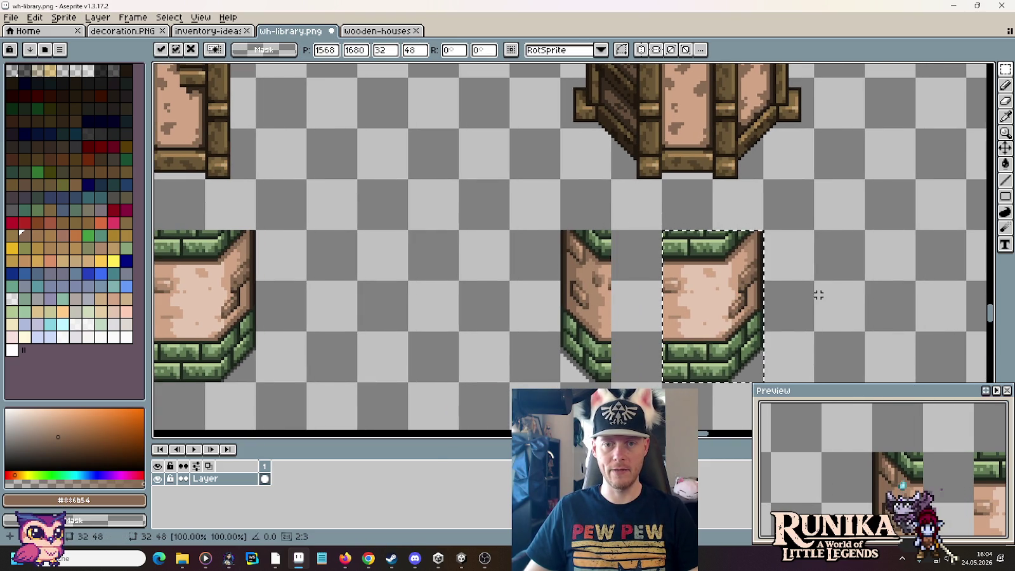
{"action": "mouse_move", "coordinate": [770, 190]}
{"action": "left_mouse_down"}
{"action": "mouse_move", "coordinate": [755, 336]}
{"action": "mouse_move", "coordinate": [573, 94]}
{"action": "left_mouse_up"}
{"action": "scroll", "coordinate": [768, 297], "scroll_direction": "down", "scroll_amount": 1}
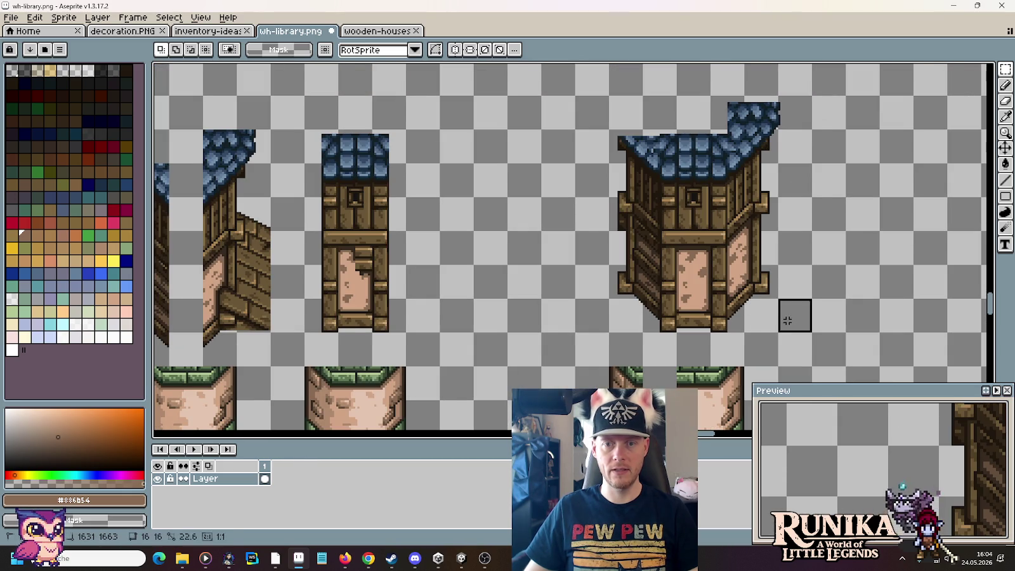
Step: Shift the octagonal tower left and down so it sits above the base
{"action": "left_click_drag", "start_coordinate": [704, 270], "coordinate": [683, 272]}
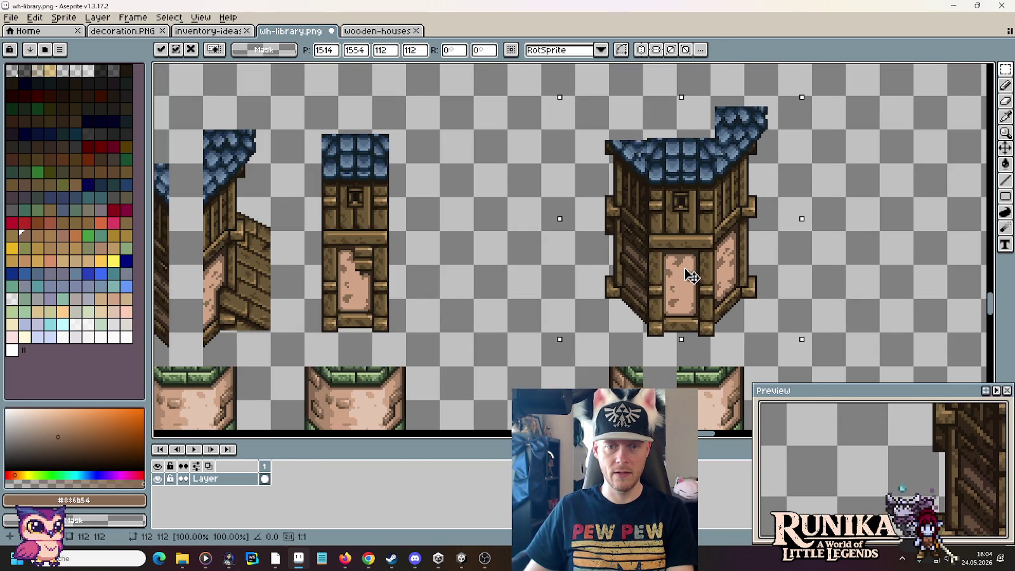
{"action": "key", "text": "Return"}
{"action": "key", "text": "ctrl+d"}
{"action": "scroll", "coordinate": [698, 241], "scroll_direction": "down", "scroll_amount": 3}
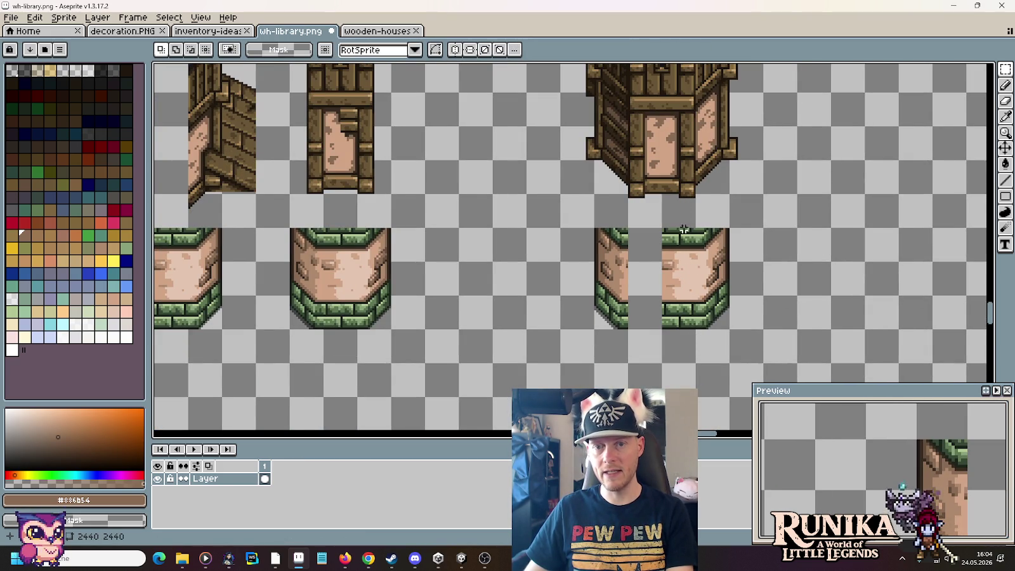
{"action": "scroll", "coordinate": [684, 229], "scroll_direction": "up", "scroll_amount": 1}
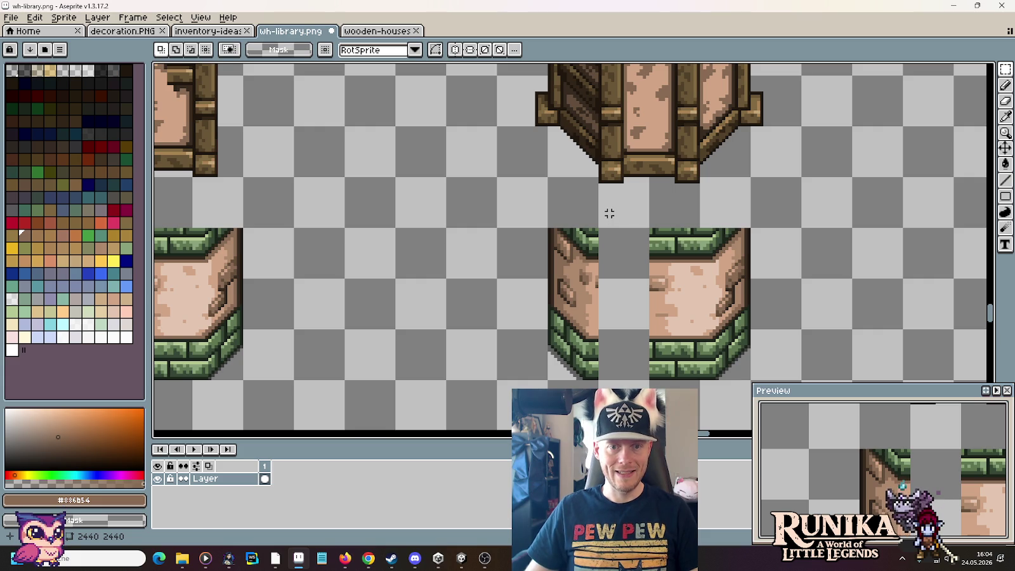
{"action": "left_click_drag", "start_coordinate": [598, 207], "coordinate": [573, 415]}
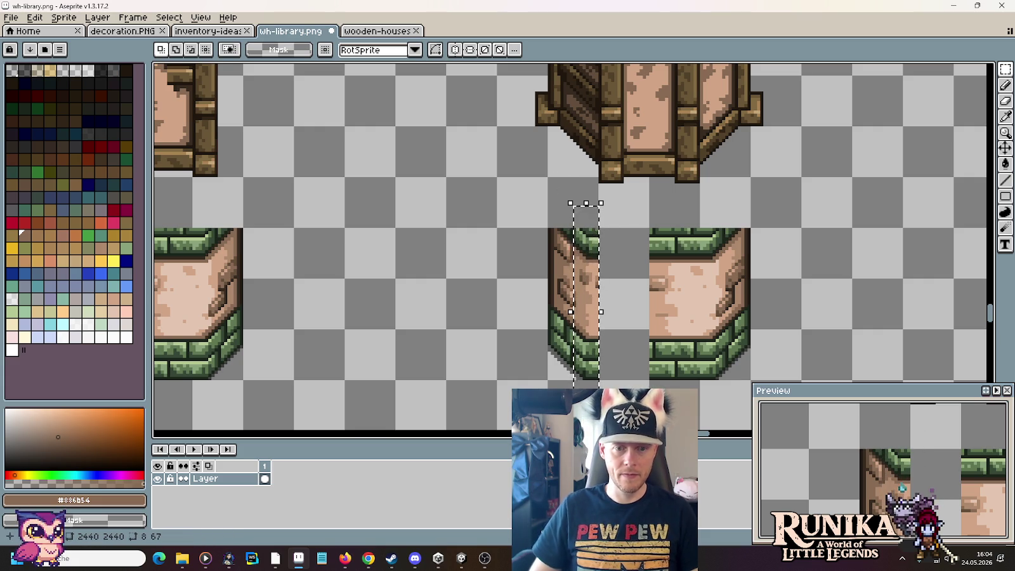
Step: Nudge the left half's edge strip six pixels down and right
{"action": "key", "text": "Right"}
{"action": "key", "text": "Right"}
{"action": "key", "text": "Down"}
{"action": "key", "text": "Down"}
{"action": "key", "text": "Right"}
{"action": "key", "text": "Down"}
{"action": "key", "text": "Right"}
{"action": "key", "text": "Down"}
{"action": "key", "text": "Right"}
{"action": "key", "text": "Down"}
{"action": "key", "text": "Right"}
{"action": "key", "text": "Down"}
{"action": "key", "text": "Right"}
{"action": "key", "text": "Down"}
{"action": "key", "text": "Right"}
{"action": "key", "text": "Down"}
Step: Move the base's front face five pixels down and left
{"action": "mouse_move", "coordinate": [651, 217]}
{"action": "left_mouse_down"}
{"action": "mouse_move", "coordinate": [710, 413]}
{"action": "mouse_move", "coordinate": [721, 414]}
{"action": "left_mouse_up"}
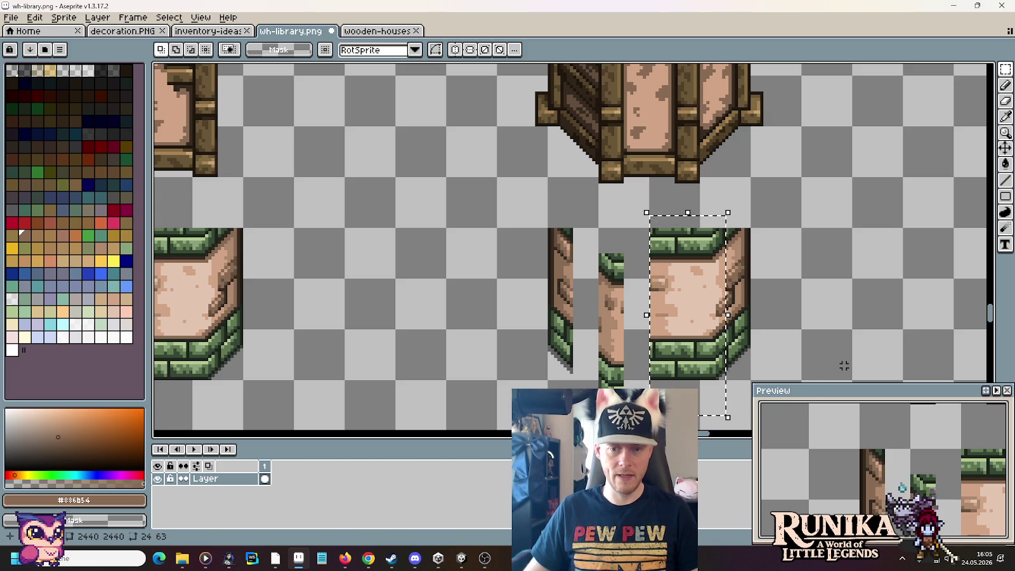
{"action": "key", "text": "ctrl+t"}
{"action": "key", "text": "Left"}
{"action": "key", "text": "Down"}
{"action": "key", "text": "Left"}
{"action": "key", "text": "Down"}
{"action": "key", "text": "Left"}
{"action": "key", "text": "Down"}
{"action": "key", "text": "Left"}
{"action": "key", "text": "Down"}
{"action": "key", "text": "Left"}
{"action": "key", "text": "Down"}
{"action": "key", "text": "Left"}
{"action": "key", "text": "Down"}
{"action": "key", "text": "Left"}
{"action": "key", "text": "Down"}
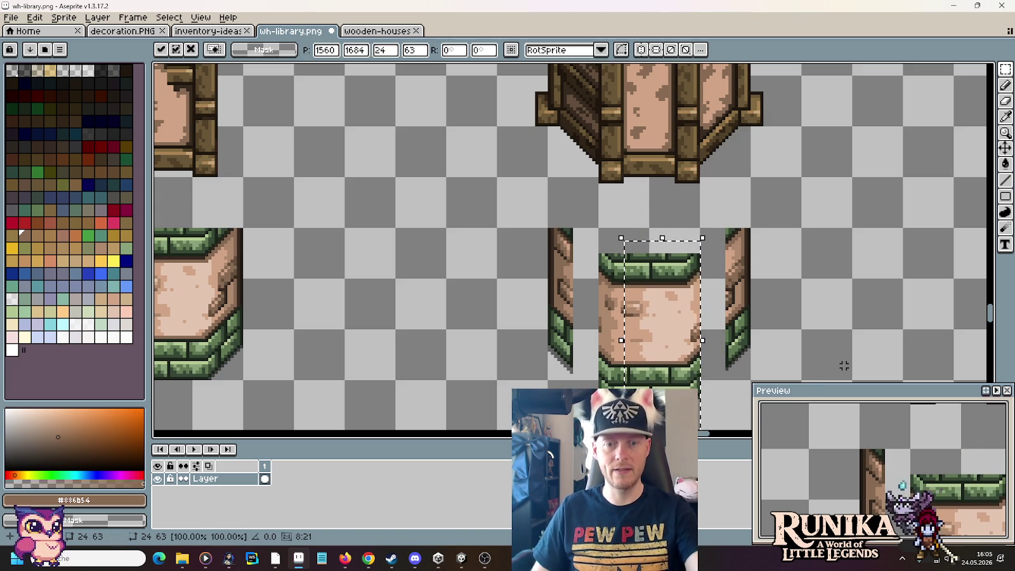
{"action": "left_click", "coordinate": [843, 248]}
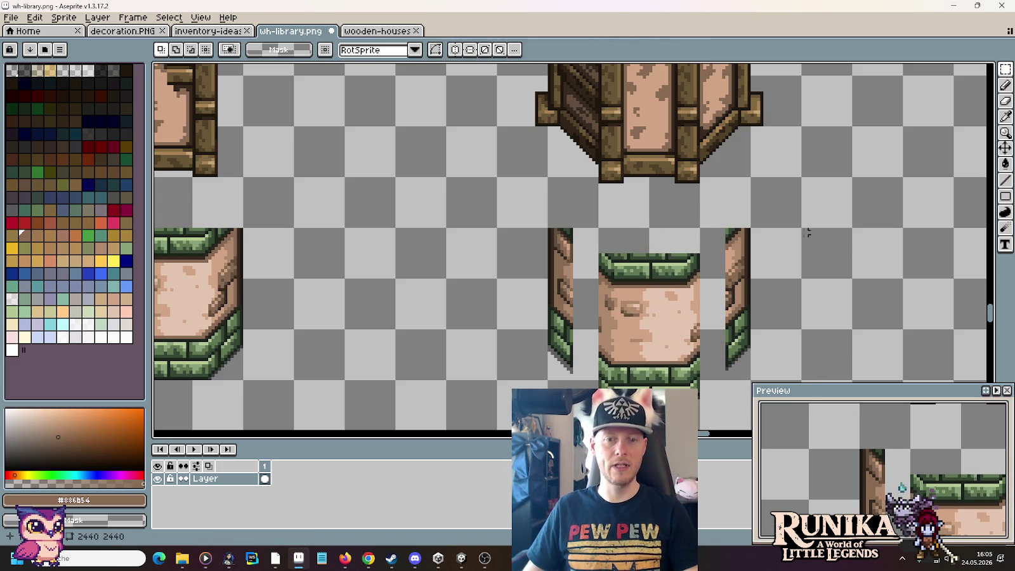
Step: Shift the left pillar piece against the front face
{"action": "scroll", "coordinate": [590, 349], "scroll_direction": "up", "scroll_amount": 1}
{"action": "left_click_drag", "start_coordinate": [590, 349], "coordinate": [564, 244]}
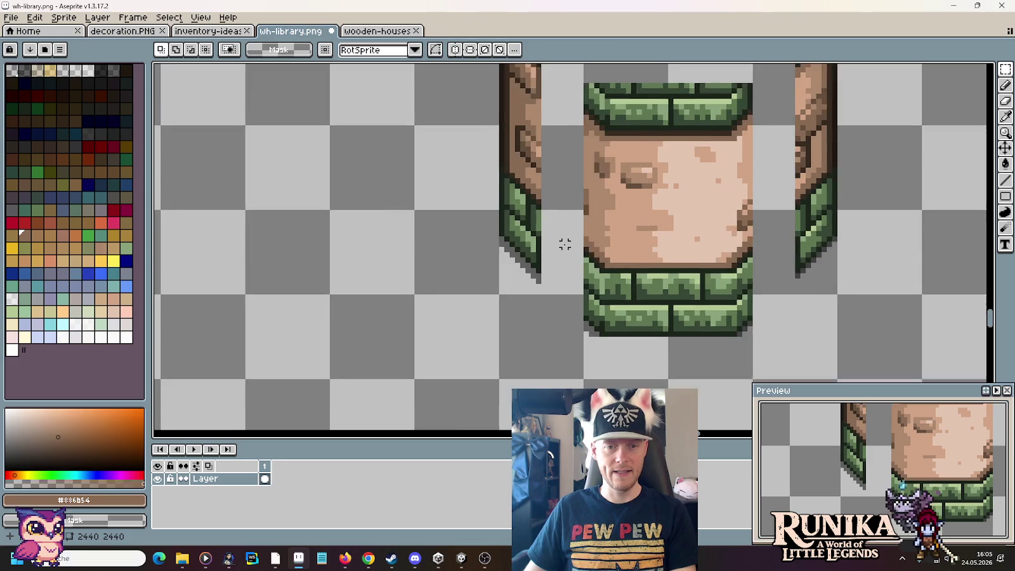
{"action": "scroll", "coordinate": [565, 245], "scroll_direction": "up", "scroll_amount": 2}
{"action": "left_click_drag", "start_coordinate": [604, 376], "coordinate": [537, 277]}
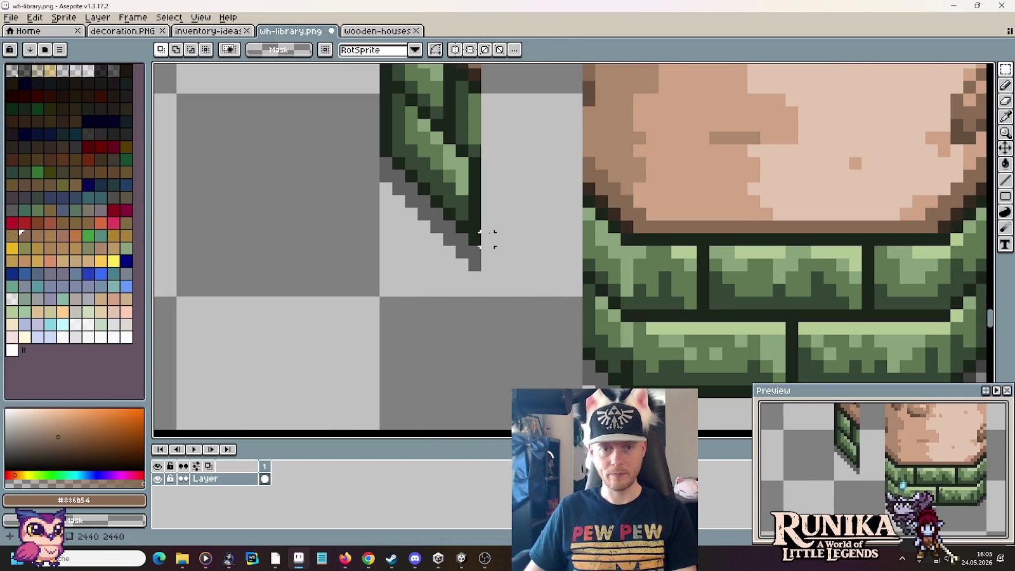
{"action": "scroll", "coordinate": [486, 239], "scroll_direction": "down", "scroll_amount": 2}
{"action": "left_click_drag", "start_coordinate": [501, 215], "coordinate": [523, 341]}
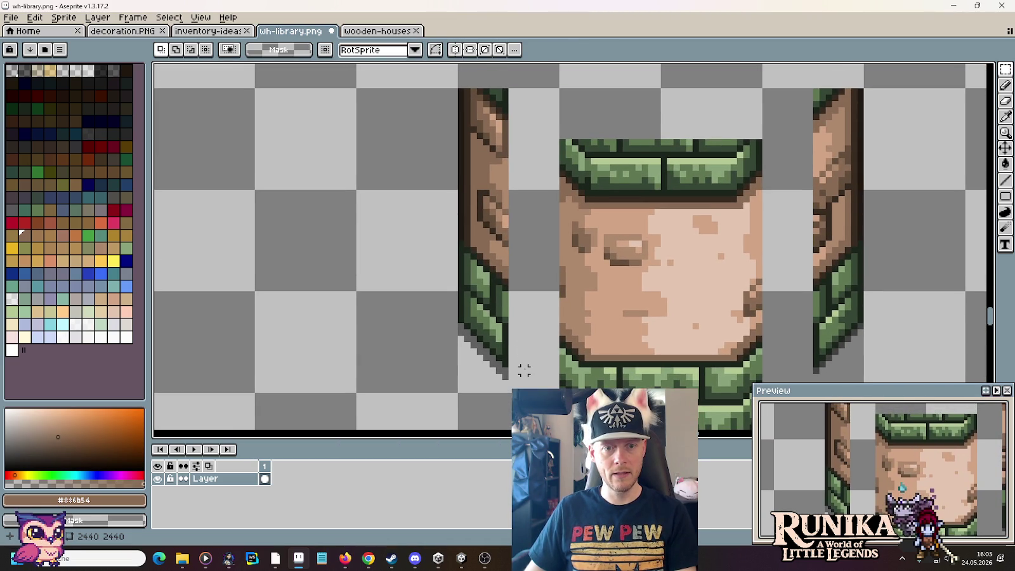
{"action": "scroll", "coordinate": [524, 370], "scroll_direction": "down", "scroll_amount": 1}
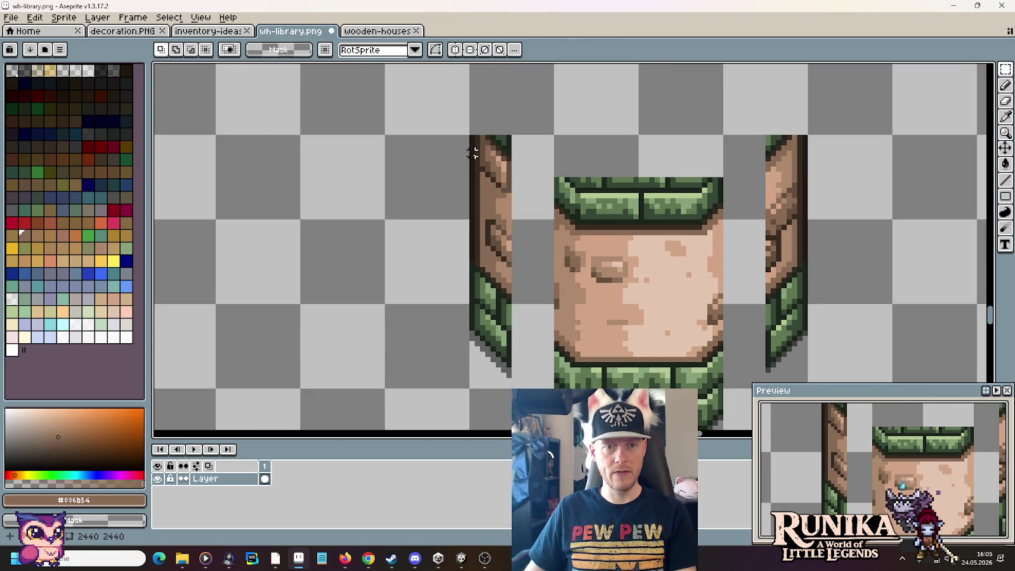
{"action": "scroll", "coordinate": [473, 153], "scroll_direction": "up", "scroll_amount": 1}
{"action": "scroll", "coordinate": [466, 198], "scroll_direction": "up", "scroll_amount": 1}
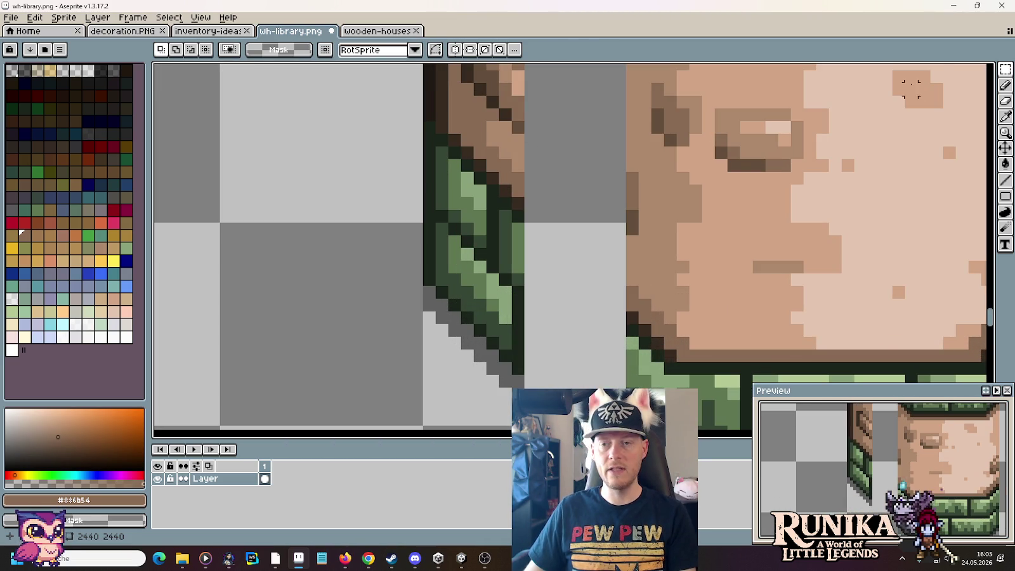
{"action": "left_click", "coordinate": [1005, 69]}
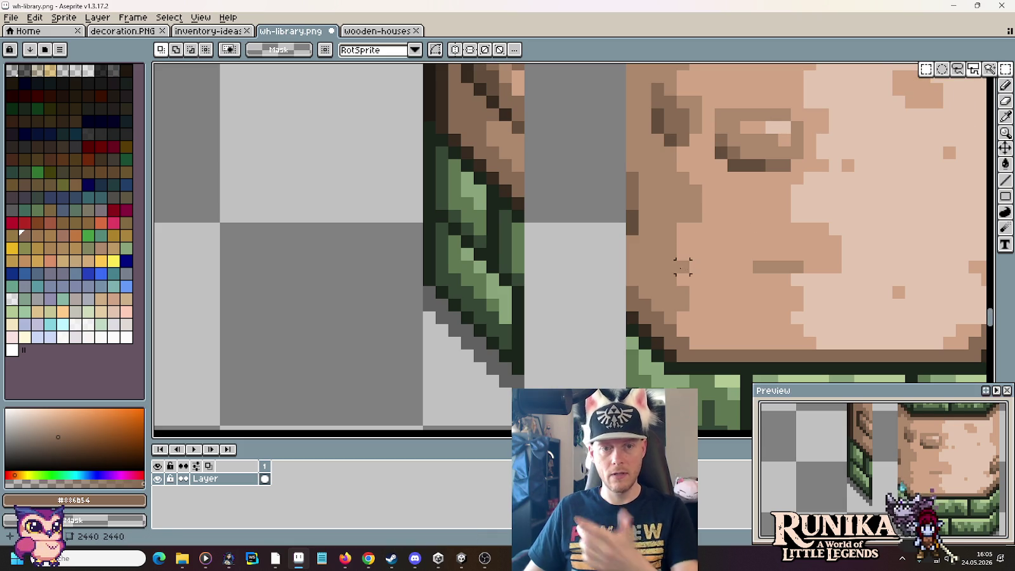
{"action": "scroll", "coordinate": [682, 267], "scroll_direction": "down", "scroll_amount": 2}
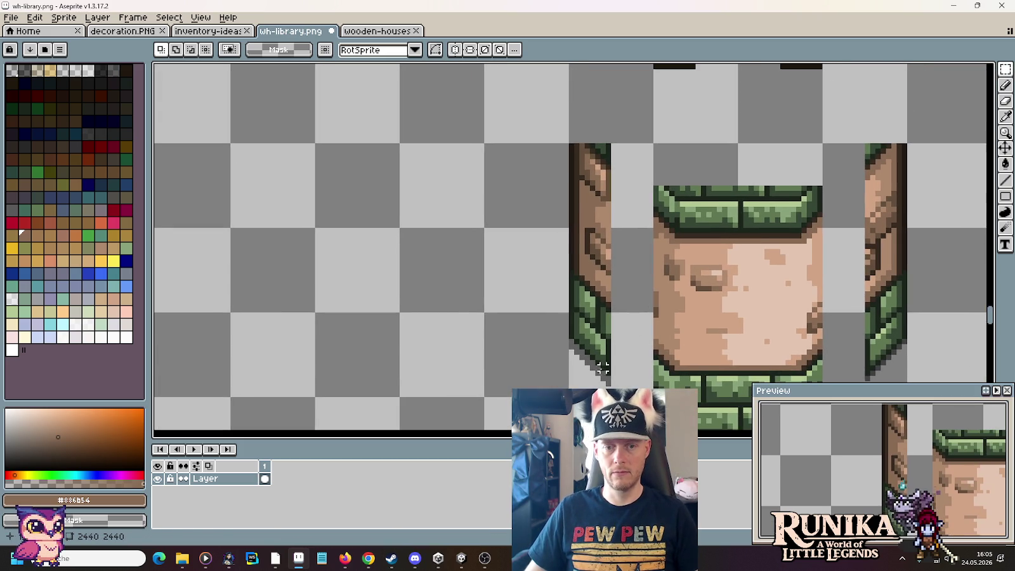
{"action": "left_click_drag", "start_coordinate": [657, 380], "coordinate": [569, 144]}
{"action": "left_click_drag", "start_coordinate": [625, 270], "coordinate": [660, 306]}
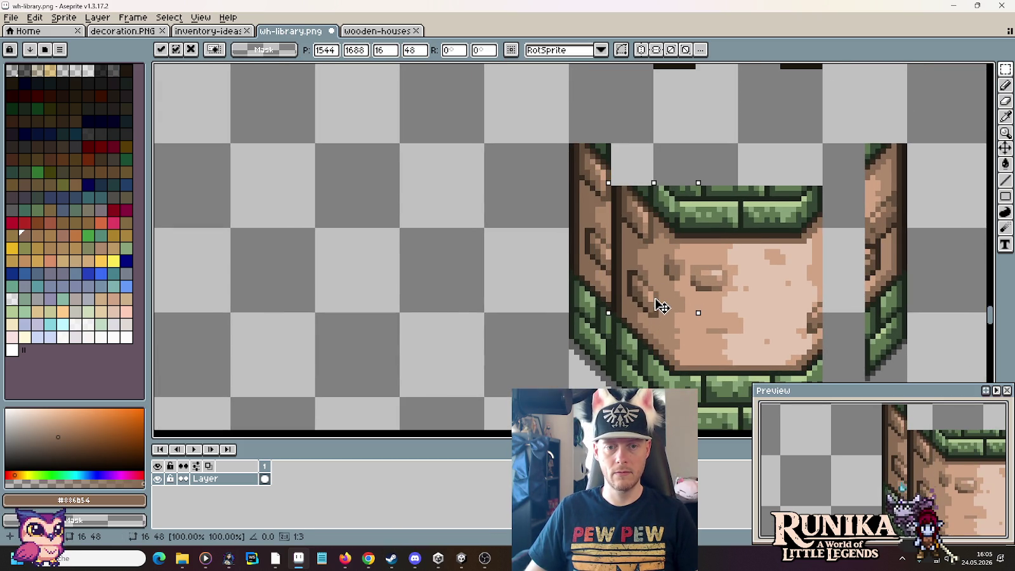
Step: Move the right pillar piece against the front face to close the base
{"action": "left_click_drag", "start_coordinate": [822, 273], "coordinate": [709, 267]}
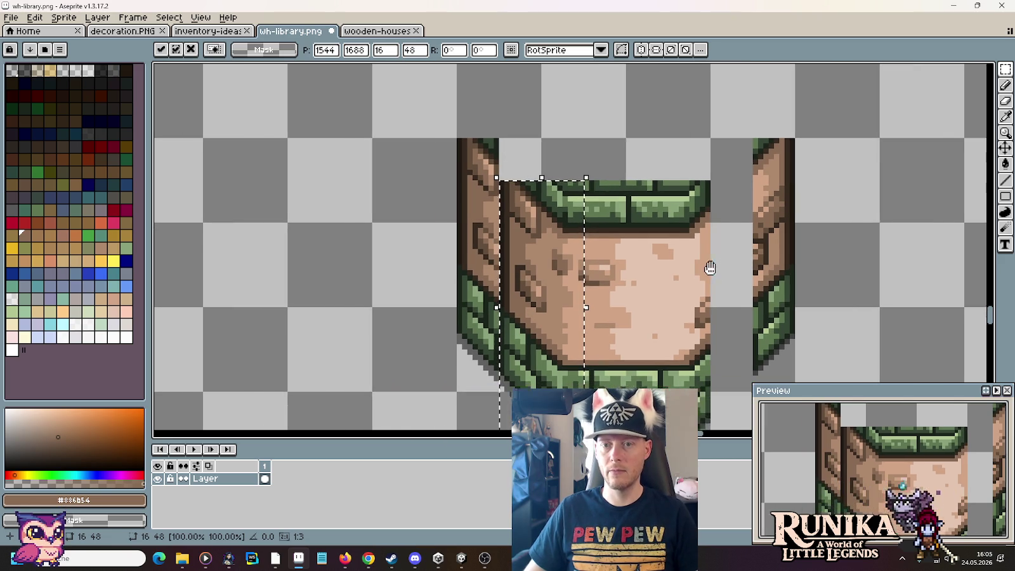
{"action": "left_click_drag", "start_coordinate": [725, 118], "coordinate": [811, 408]}
{"action": "scroll", "coordinate": [802, 254], "scroll_direction": "down", "scroll_amount": 3}
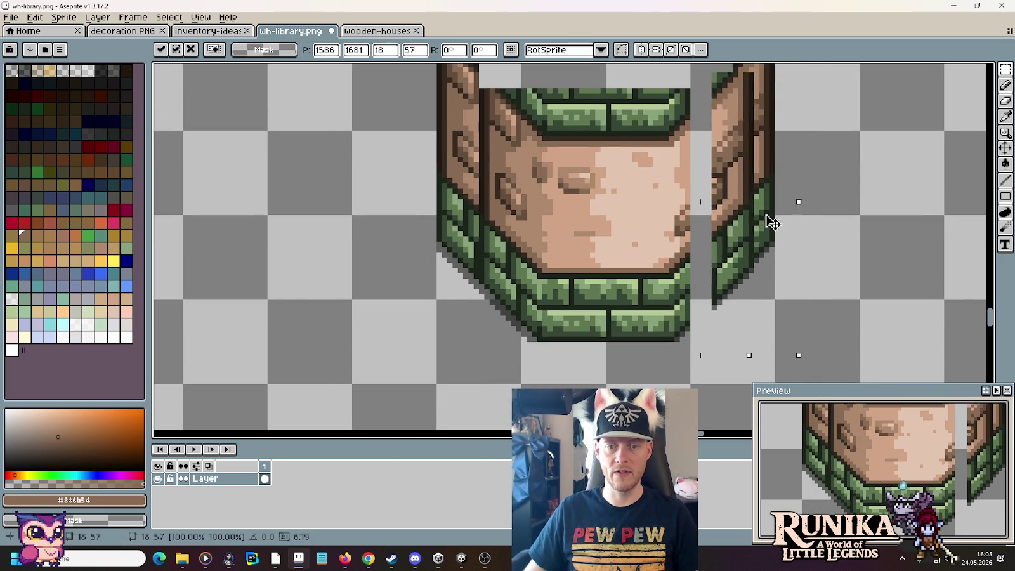
{"action": "left_click_drag", "start_coordinate": [773, 222], "coordinate": [752, 232]}
{"action": "left_click", "coordinate": [867, 260]}
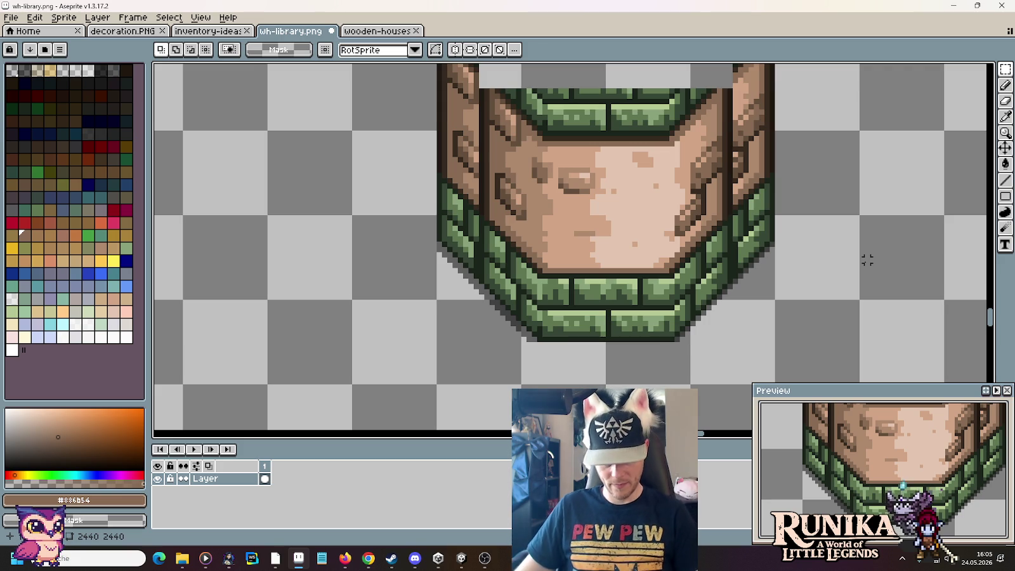
{"action": "scroll", "coordinate": [745, 180], "scroll_direction": "up", "scroll_amount": 1}
{"action": "scroll", "coordinate": [746, 180], "scroll_direction": "down", "scroll_amount": 1}
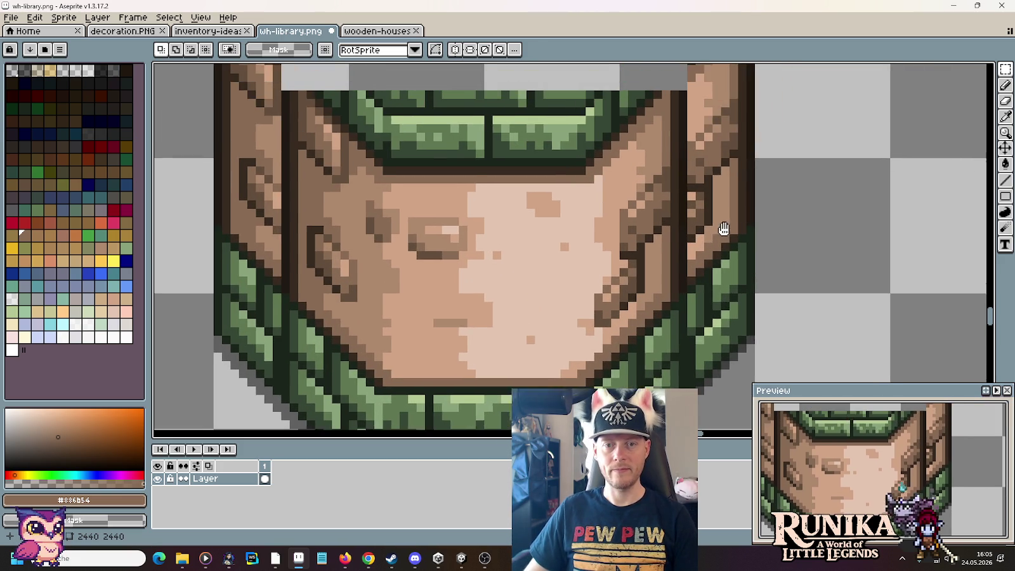
{"action": "scroll", "coordinate": [723, 216], "scroll_direction": "down", "scroll_amount": 1}
{"action": "scroll", "coordinate": [709, 243], "scroll_direction": "down", "scroll_amount": 1}
{"action": "scroll", "coordinate": [697, 228], "scroll_direction": "down", "scroll_amount": 1}
{"action": "scroll", "coordinate": [672, 247], "scroll_direction": "up", "scroll_amount": 1}
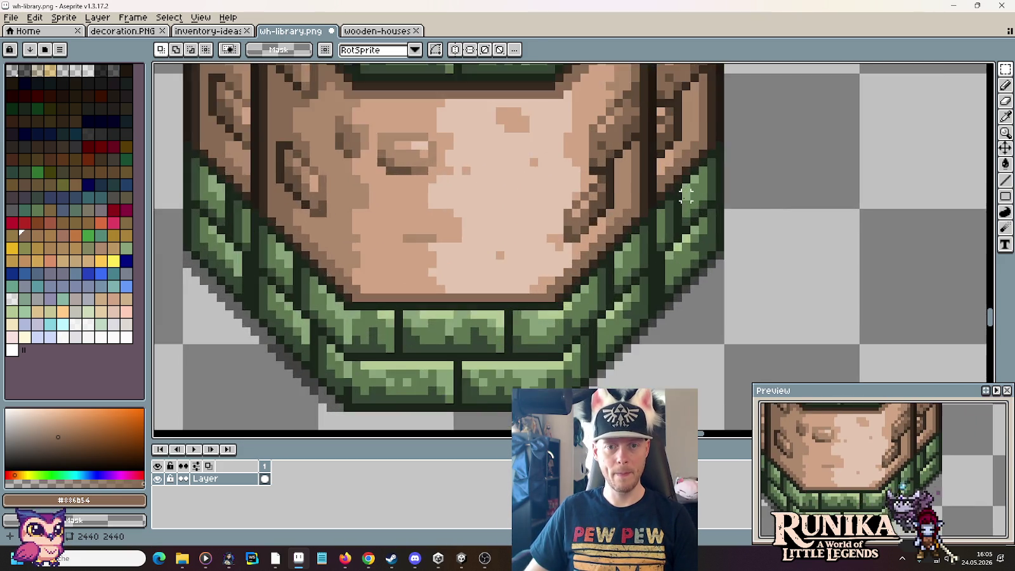
{"action": "scroll", "coordinate": [640, 266], "scroll_direction": "up", "scroll_amount": 1}
Step: Sample the mid, light and dark brick greens from the octagonal base, zooming in on the diagonal edge
{"action": "key", "text": "i"}
{"action": "left_click", "coordinate": [613, 283], "text": "alt"}
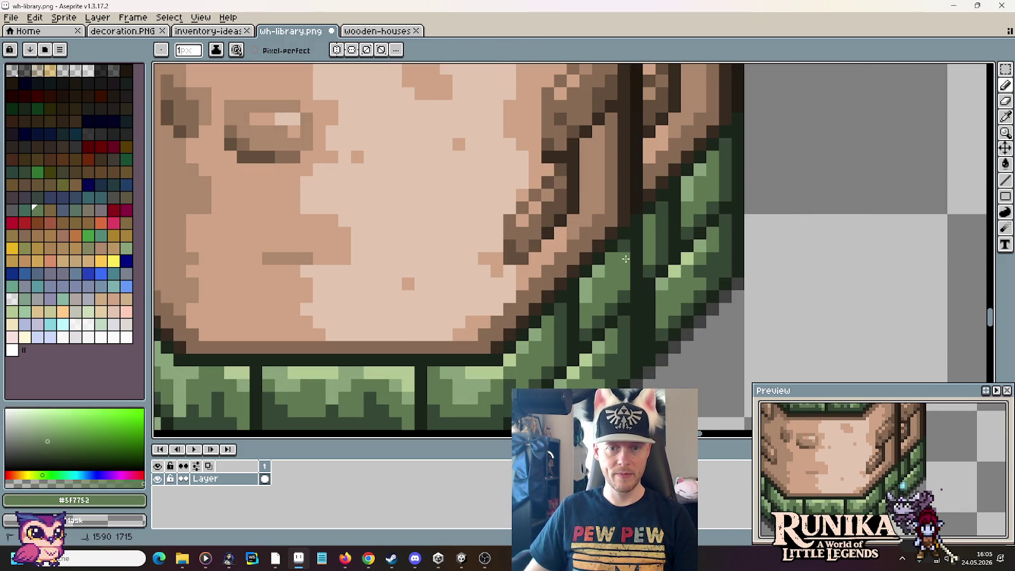
{"action": "left_click", "coordinate": [642, 281], "text": "alt"}
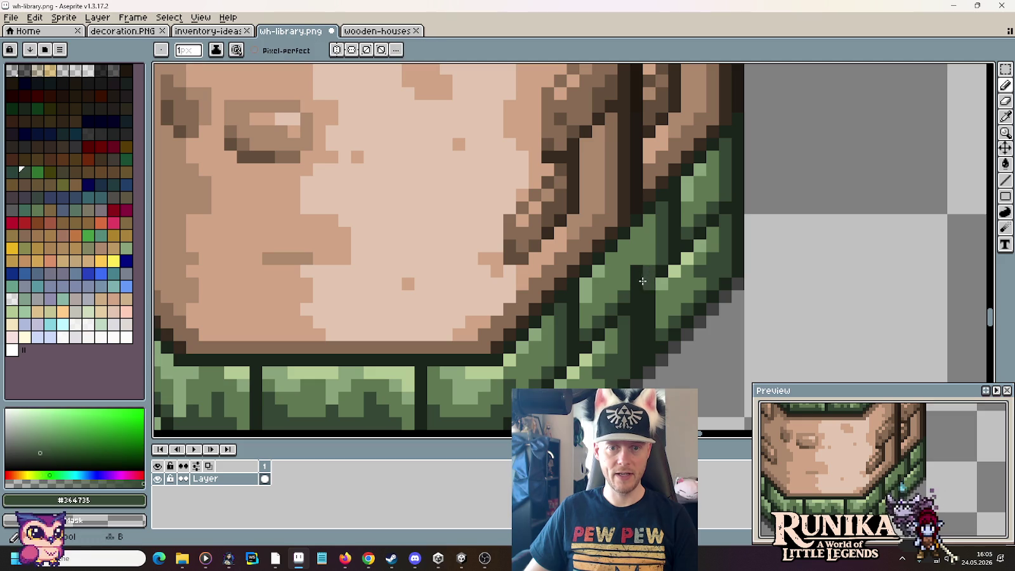
{"action": "scroll", "coordinate": [687, 328], "scroll_direction": "down", "scroll_amount": 3}
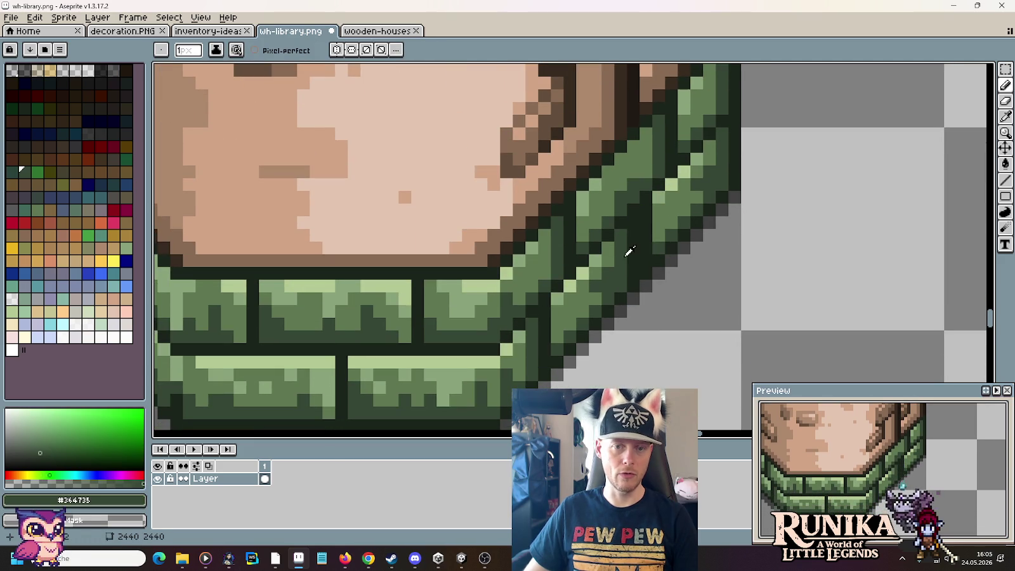
{"action": "left_click", "coordinate": [663, 212], "text": "alt"}
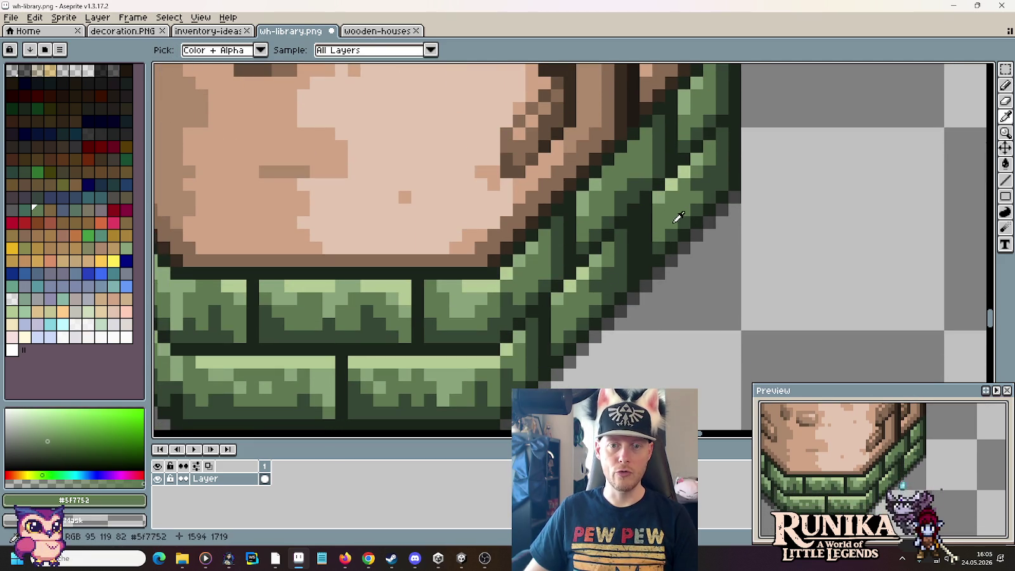
{"action": "left_click", "coordinate": [659, 198], "text": "alt"}
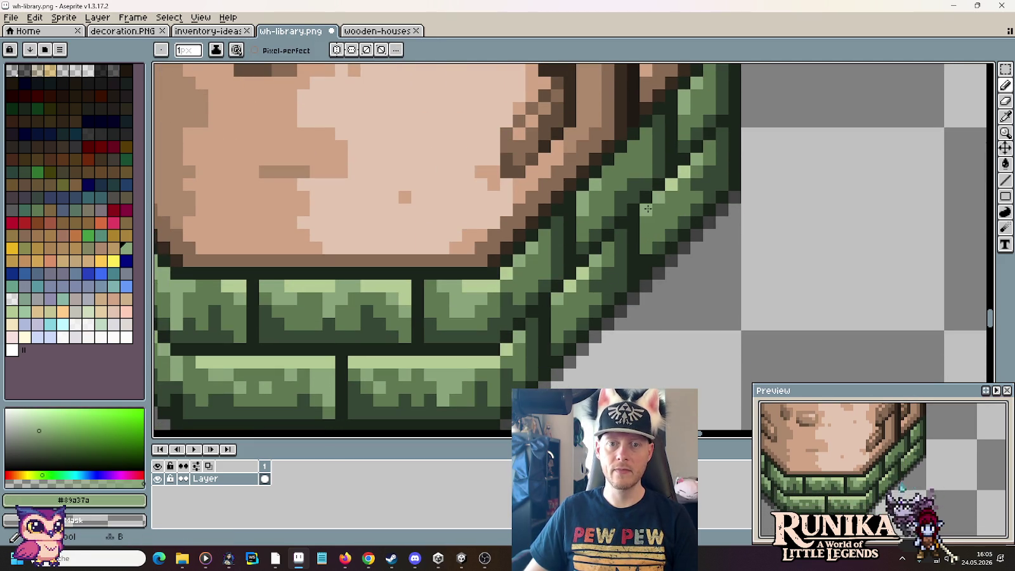
{"action": "left_click", "coordinate": [660, 242], "text": "alt"}
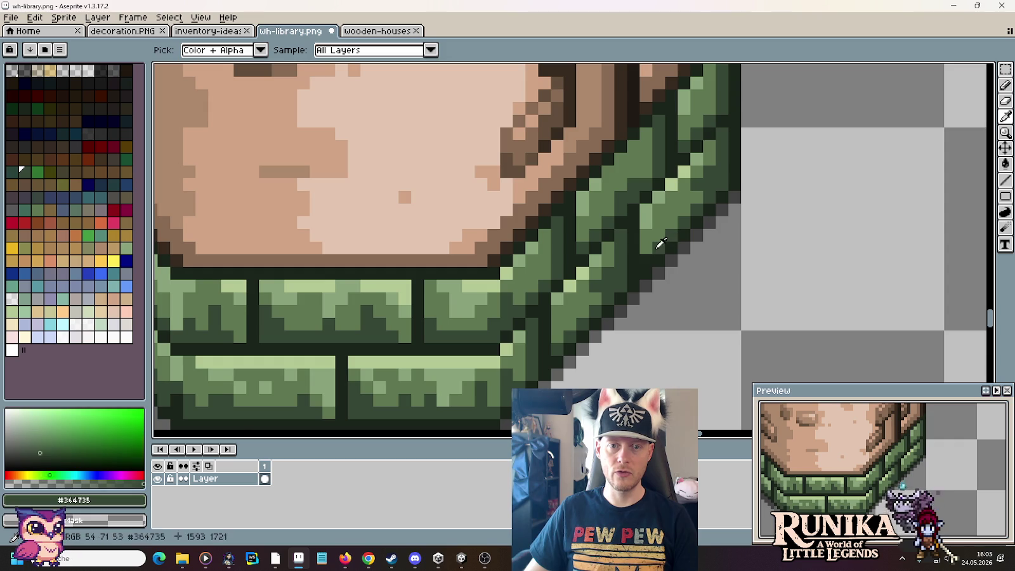
{"action": "scroll", "coordinate": [720, 284], "scroll_direction": "down", "scroll_amount": 2}
{"action": "scroll", "coordinate": [720, 284], "scroll_direction": "down", "scroll_amount": 1}
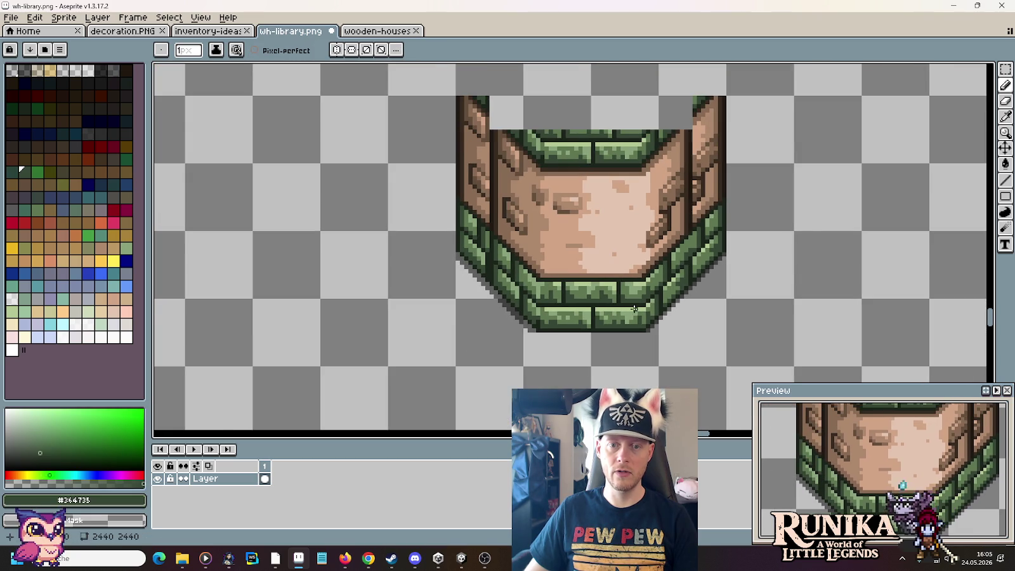
{"action": "scroll", "coordinate": [634, 309], "scroll_direction": "up", "scroll_amount": 3}
{"action": "scroll", "coordinate": [635, 309], "scroll_direction": "up", "scroll_amount": 1}
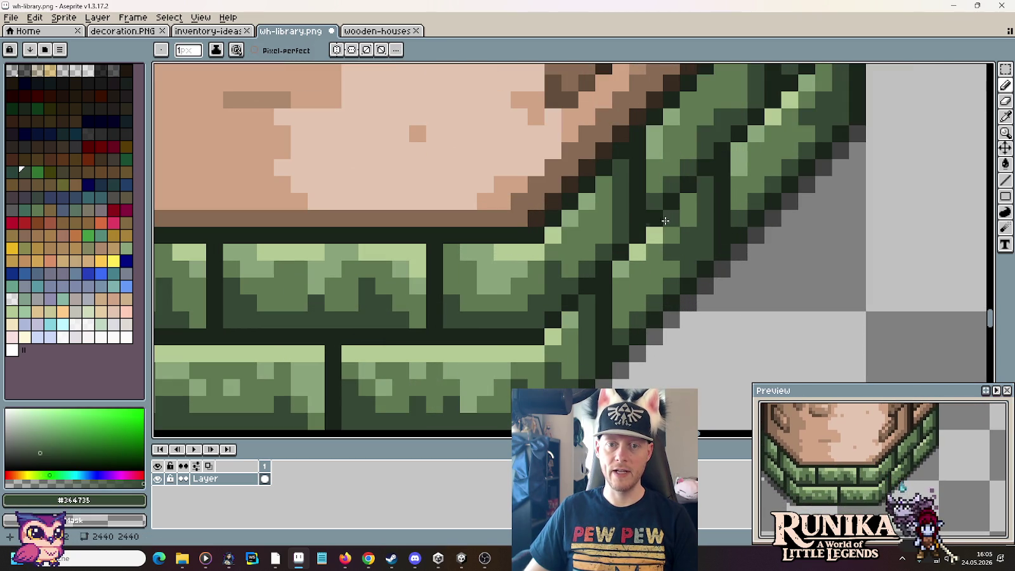
{"action": "scroll", "coordinate": [739, 182], "scroll_direction": "up", "scroll_amount": 3}
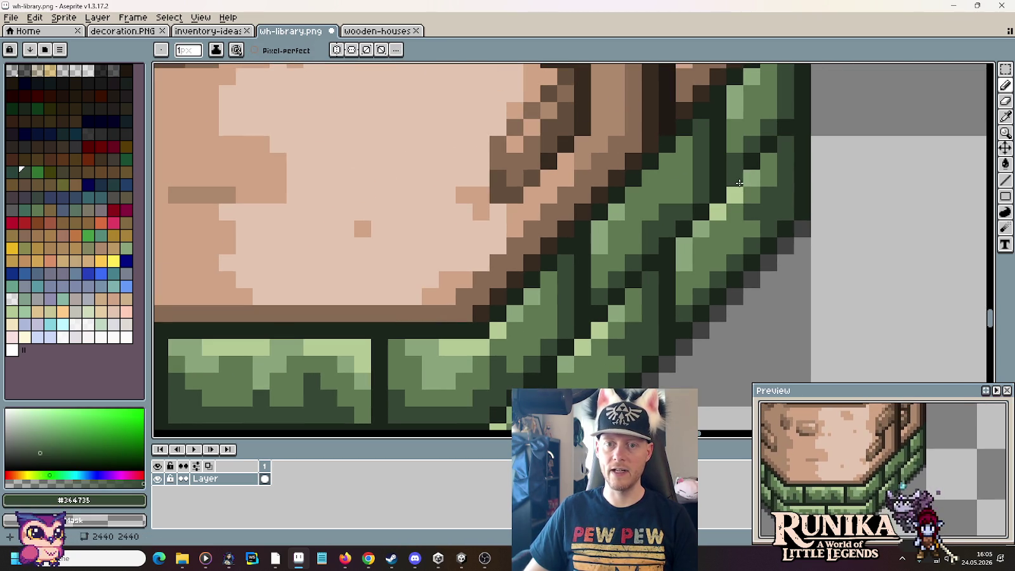
{"action": "scroll", "coordinate": [750, 216], "scroll_direction": "down", "scroll_amount": 2}
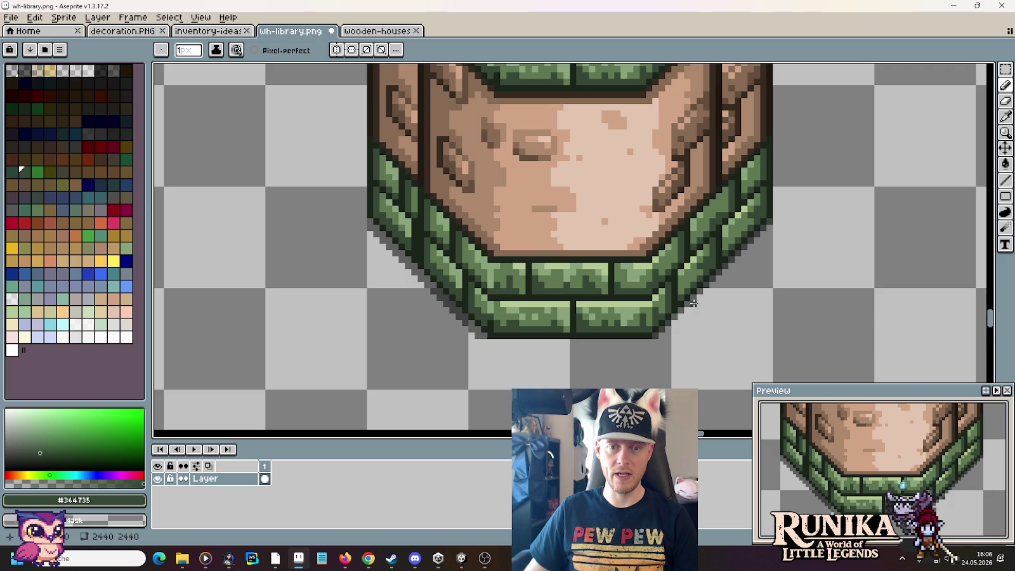
{"action": "scroll", "coordinate": [693, 303], "scroll_direction": "up", "scroll_amount": 1}
{"action": "scroll", "coordinate": [711, 330], "scroll_direction": "up", "scroll_amount": 1}
{"action": "scroll", "coordinate": [719, 342], "scroll_direction": "up", "scroll_amount": 1}
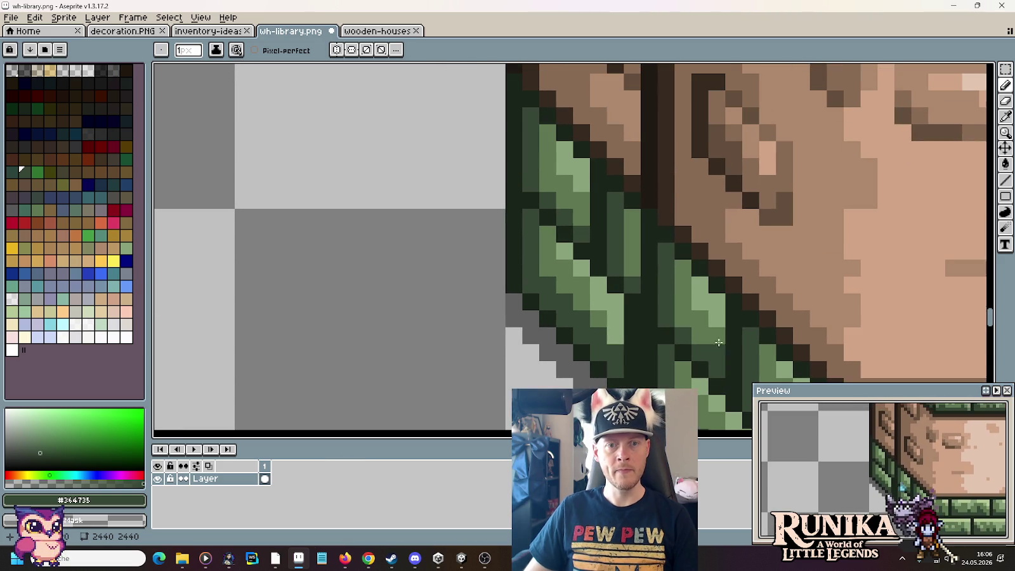
Step: Recolour stray diagonal-edge bricks: a dark pixel to light green and a light pixel to mid green
{"action": "left_click", "coordinate": [688, 283], "text": "alt"}
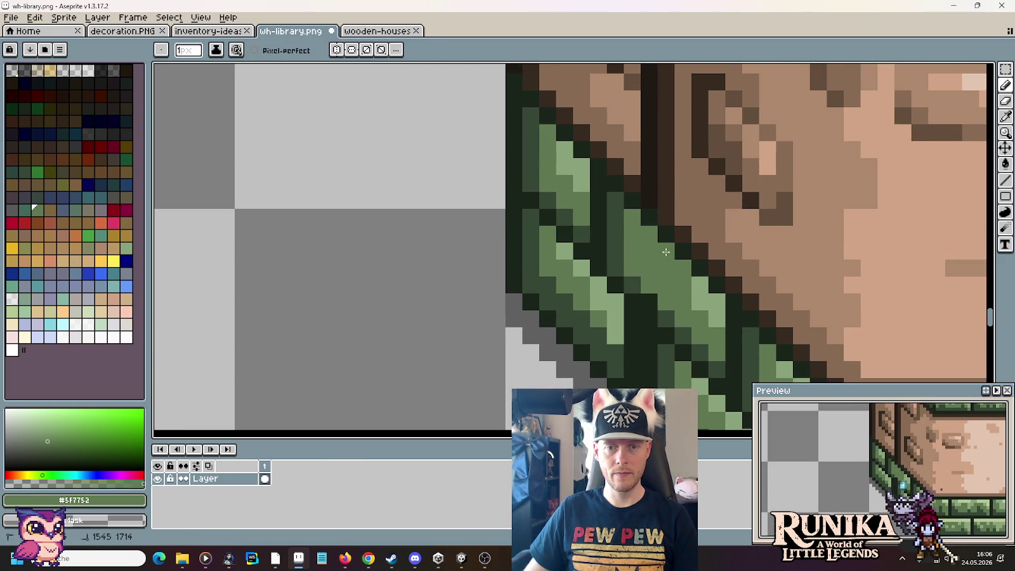
{"action": "scroll", "coordinate": [682, 256], "scroll_direction": "down", "scroll_amount": 2}
{"action": "left_click", "coordinate": [653, 229], "text": "alt"}
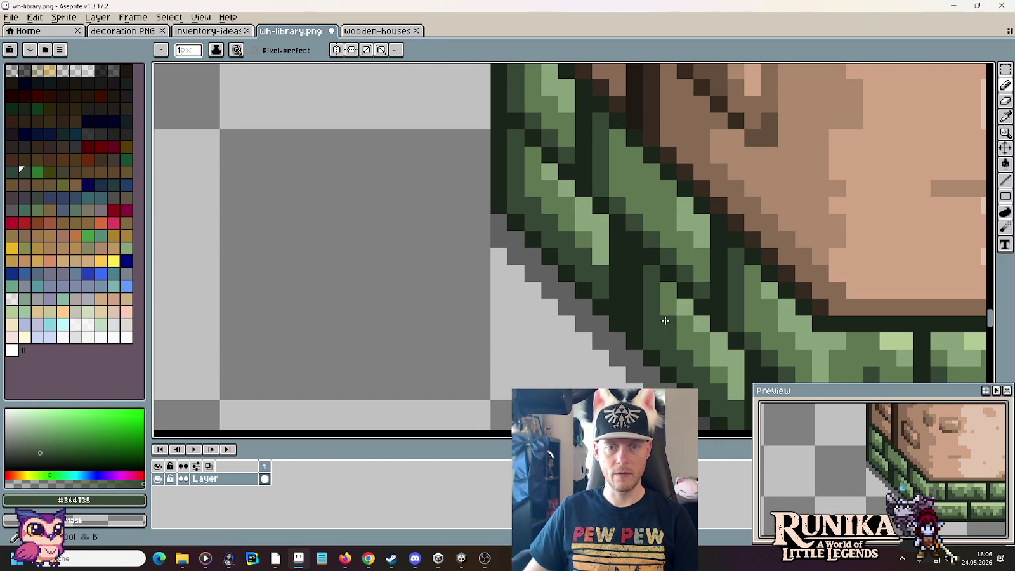
{"action": "scroll", "coordinate": [665, 321], "scroll_direction": "down", "scroll_amount": 2}
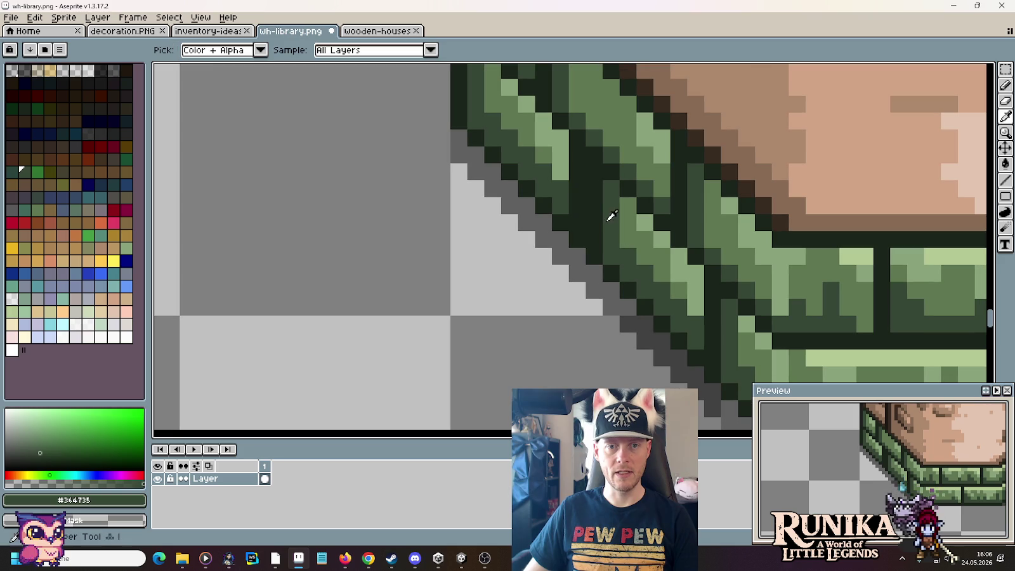
{"action": "left_click", "coordinate": [561, 159], "text": "alt"}
{"action": "left_click", "coordinate": [574, 184]}
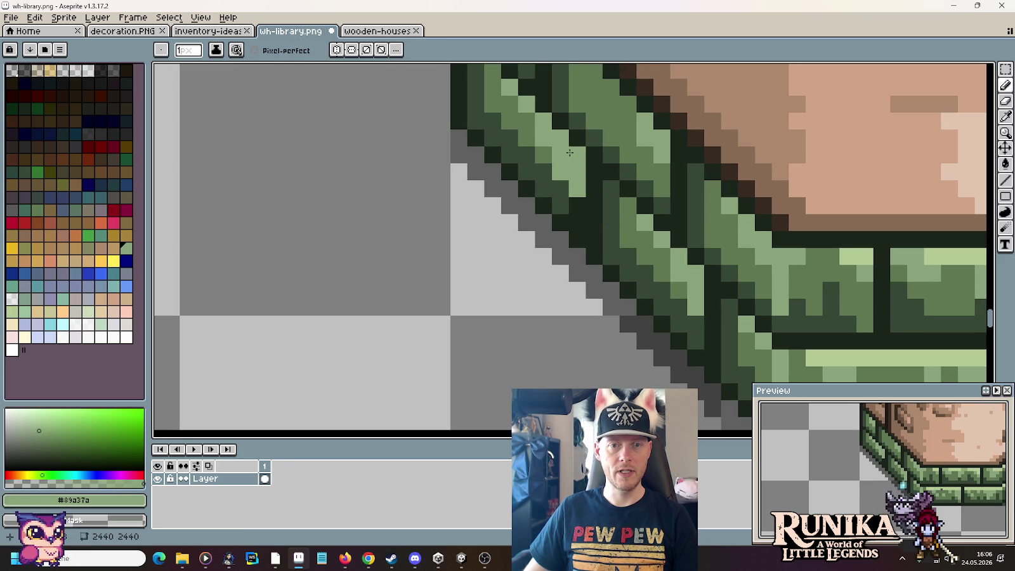
{"action": "left_click", "coordinate": [544, 149], "text": "alt"}
{"action": "left_click", "coordinate": [543, 138]}
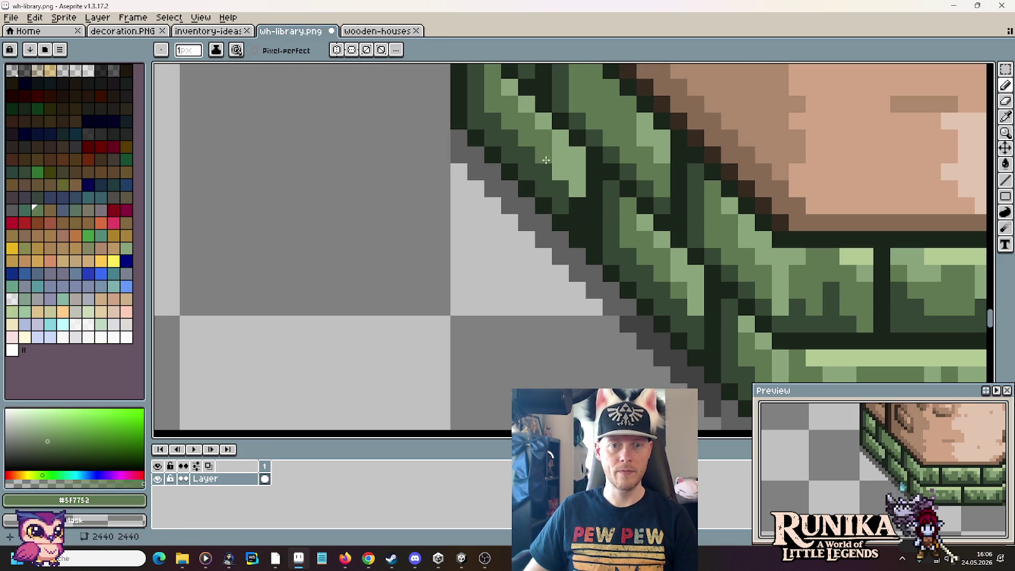
{"action": "left_click", "coordinate": [577, 221], "text": "alt"}
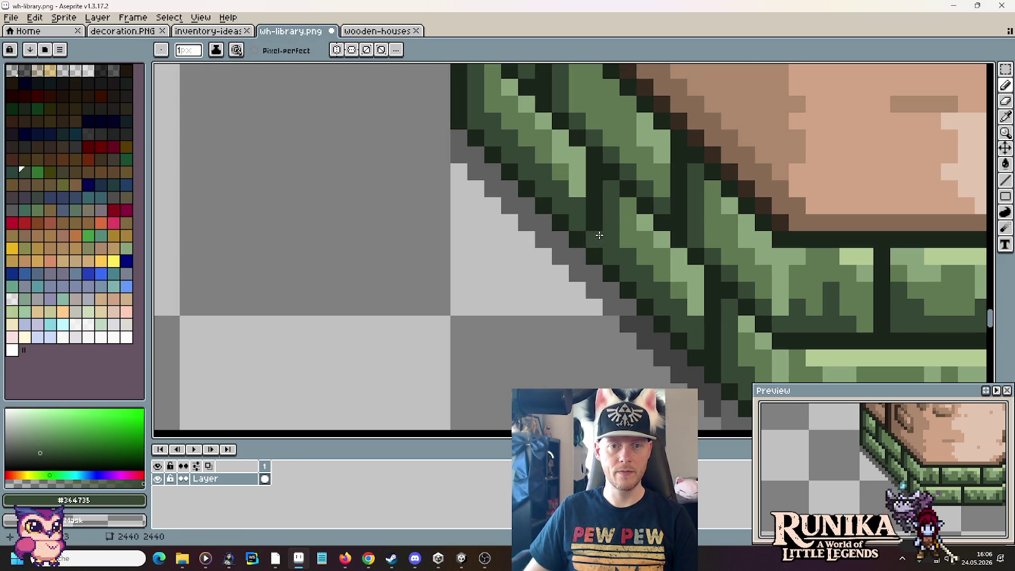
{"action": "scroll", "coordinate": [673, 269], "scroll_direction": "down", "scroll_amount": 4}
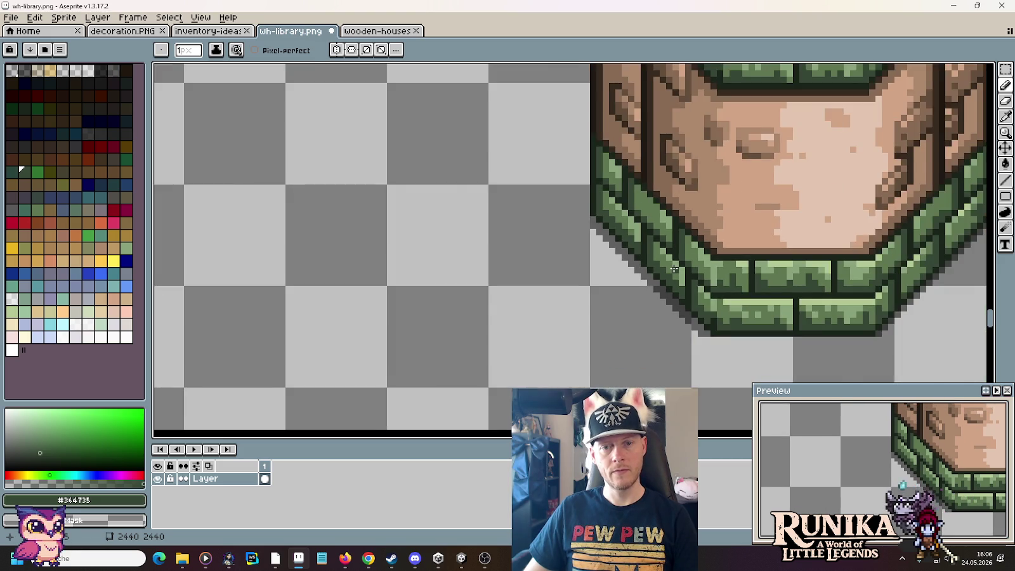
{"action": "scroll", "coordinate": [674, 269], "scroll_direction": "down", "scroll_amount": 1}
{"action": "scroll", "coordinate": [750, 275], "scroll_direction": "down", "scroll_amount": 1}
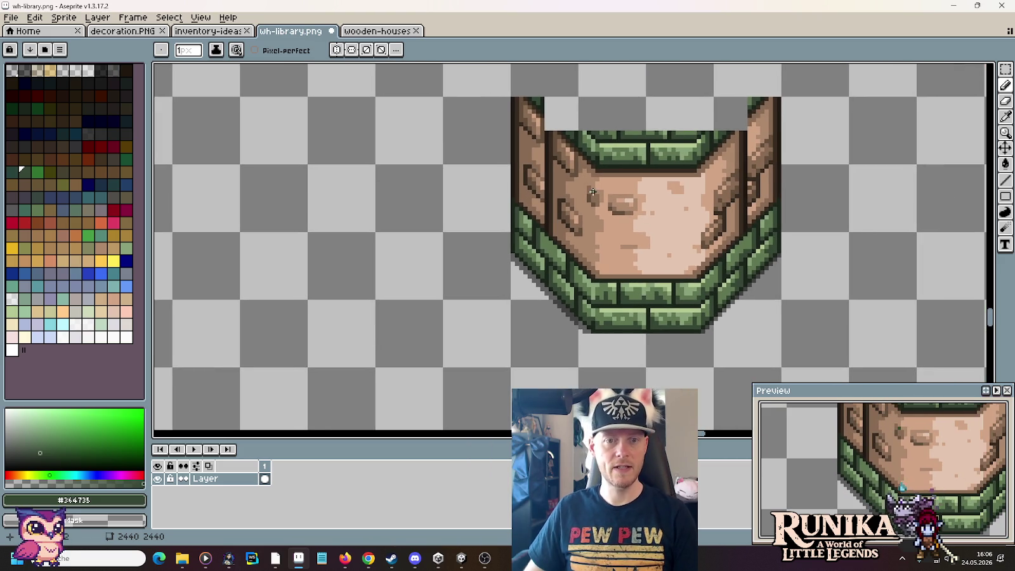
{"action": "scroll", "coordinate": [612, 254], "scroll_direction": "up", "scroll_amount": 1}
{"action": "scroll", "coordinate": [612, 254], "scroll_direction": "up", "scroll_amount": 1}
{"action": "scroll", "coordinate": [612, 254], "scroll_direction": "up", "scroll_amount": 1}
{"action": "scroll", "coordinate": [612, 255], "scroll_direction": "up", "scroll_amount": 1}
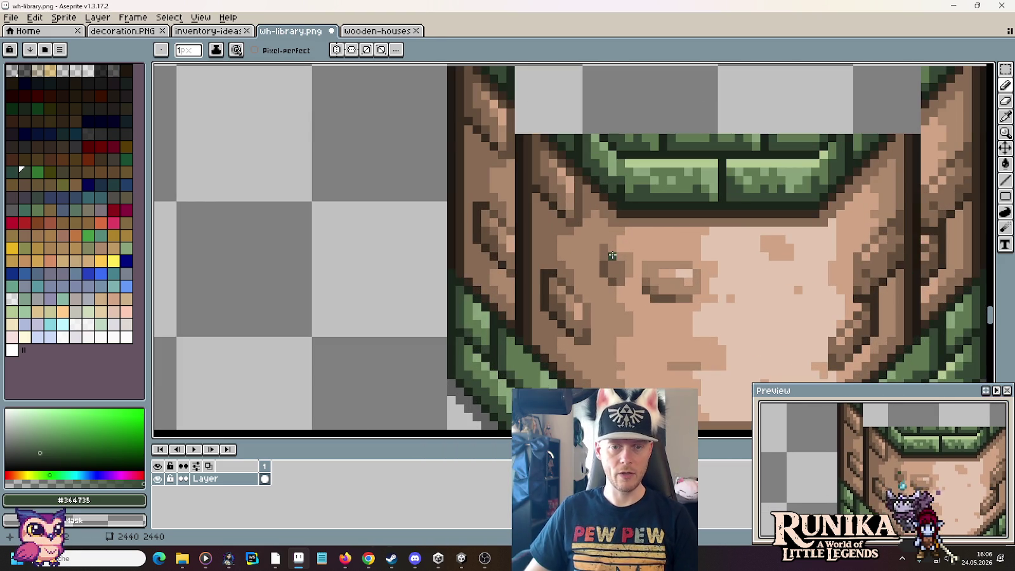
{"action": "scroll", "coordinate": [629, 334], "scroll_direction": "up", "scroll_amount": 1}
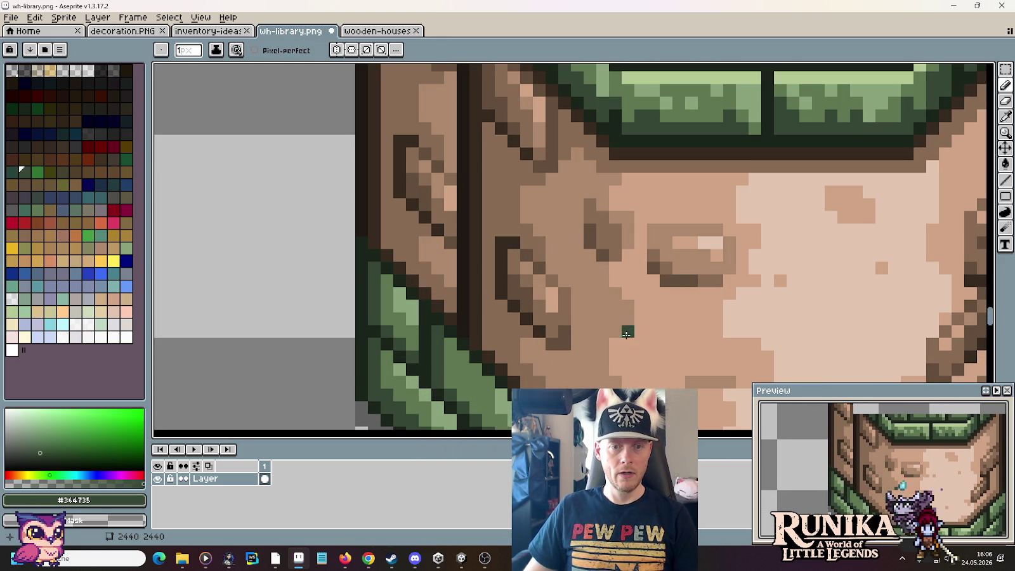
Step: Move the dark strip and the diagonal wood crack higher up the wooden wall
{"action": "key", "text": "m"}
{"action": "mouse_move", "coordinate": [570, 286]}
{"action": "left_mouse_down"}
{"action": "mouse_move", "coordinate": [591, 375]}
{"action": "mouse_move", "coordinate": [467, 251]}
{"action": "left_mouse_up"}
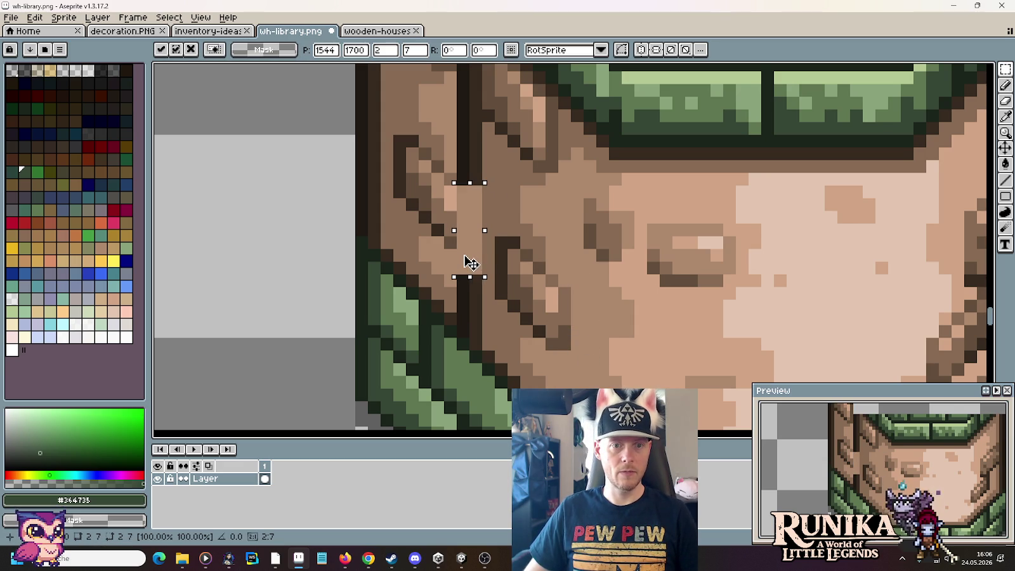
{"action": "left_click", "coordinate": [560, 305]}
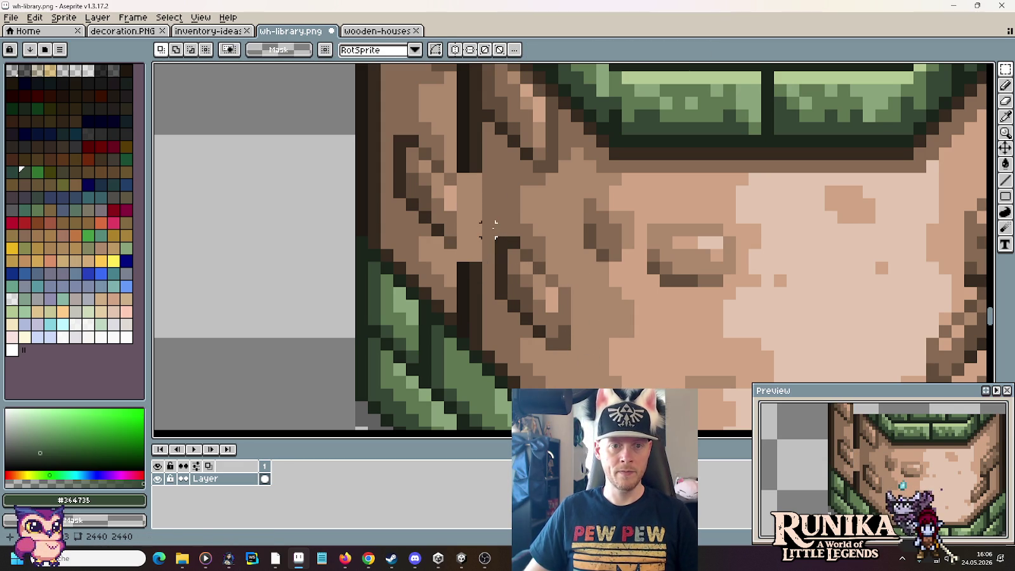
{"action": "left_click_drag", "start_coordinate": [489, 228], "coordinate": [585, 364]}
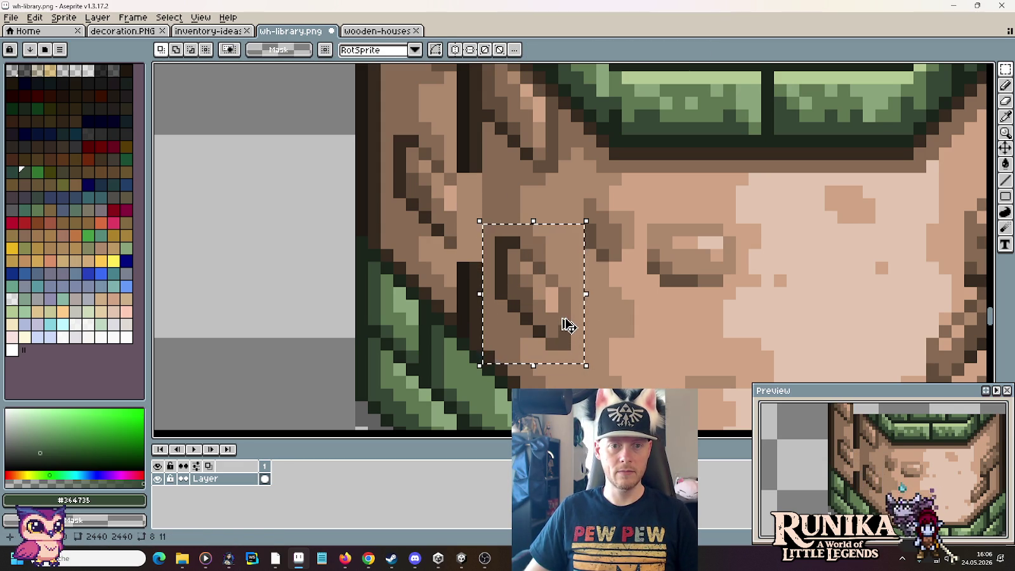
{"action": "left_click_drag", "start_coordinate": [567, 324], "coordinate": [574, 276]}
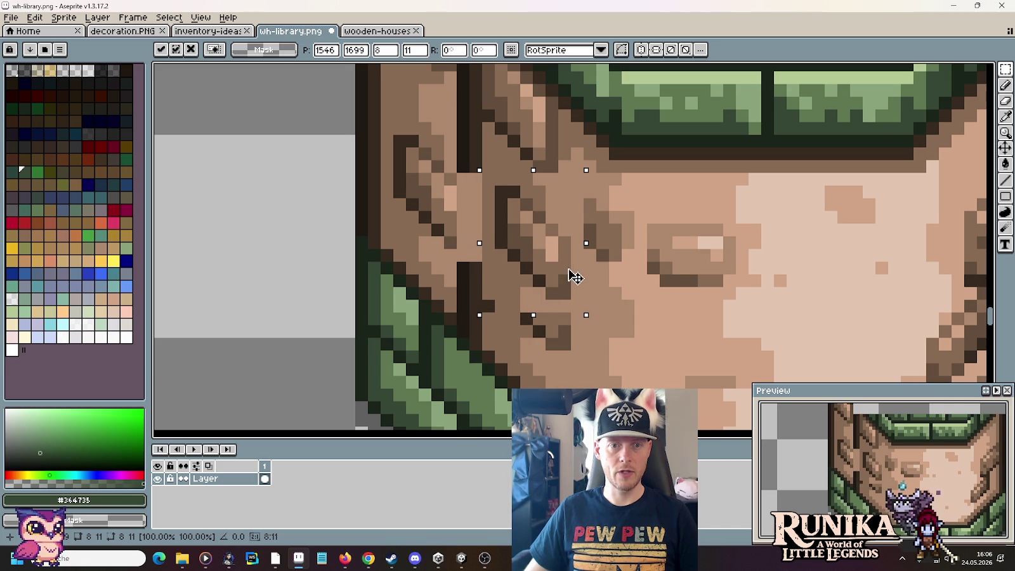
{"action": "left_click", "coordinate": [450, 194]}
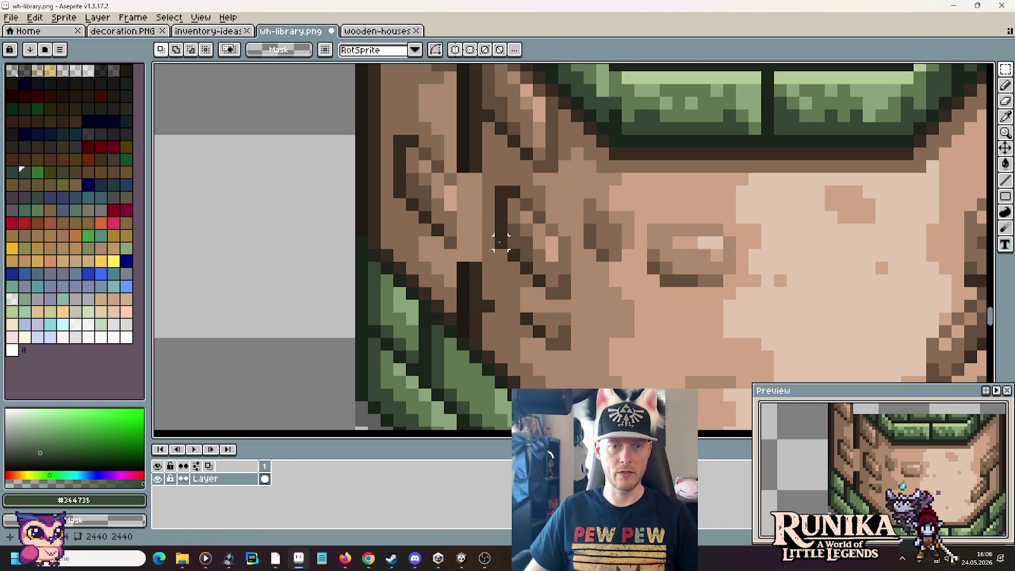
Step: Paint over leftover dark outline pixels on the wall with light and mid wood browns
{"action": "key", "text": "b"}
{"action": "left_click", "coordinate": [585, 333], "text": "alt"}
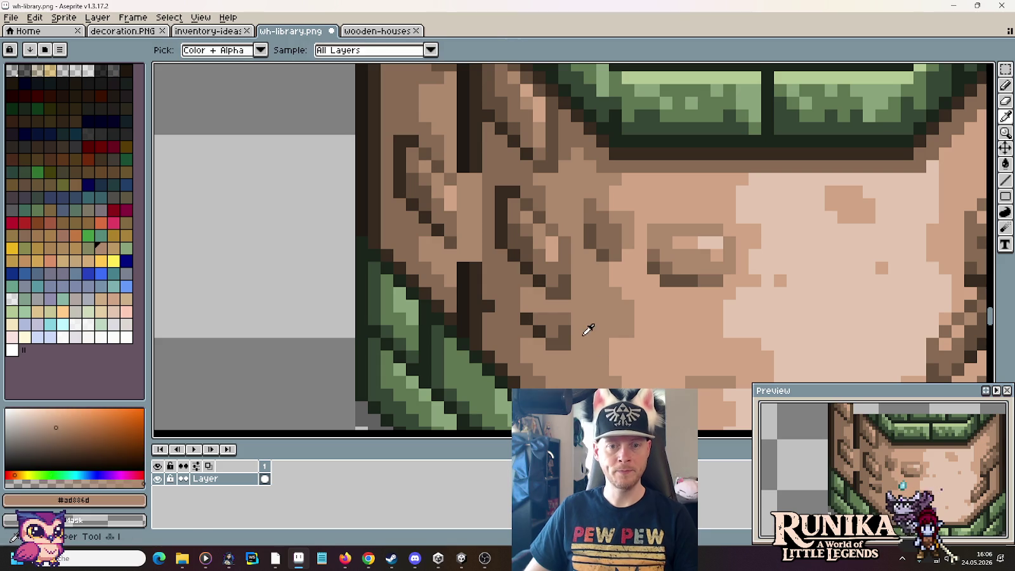
{"action": "mouse_move", "coordinate": [566, 343]}
{"action": "left_mouse_down"}
{"action": "mouse_move", "coordinate": [528, 329]}
{"action": "mouse_move", "coordinate": [552, 342]}
{"action": "left_mouse_up"}
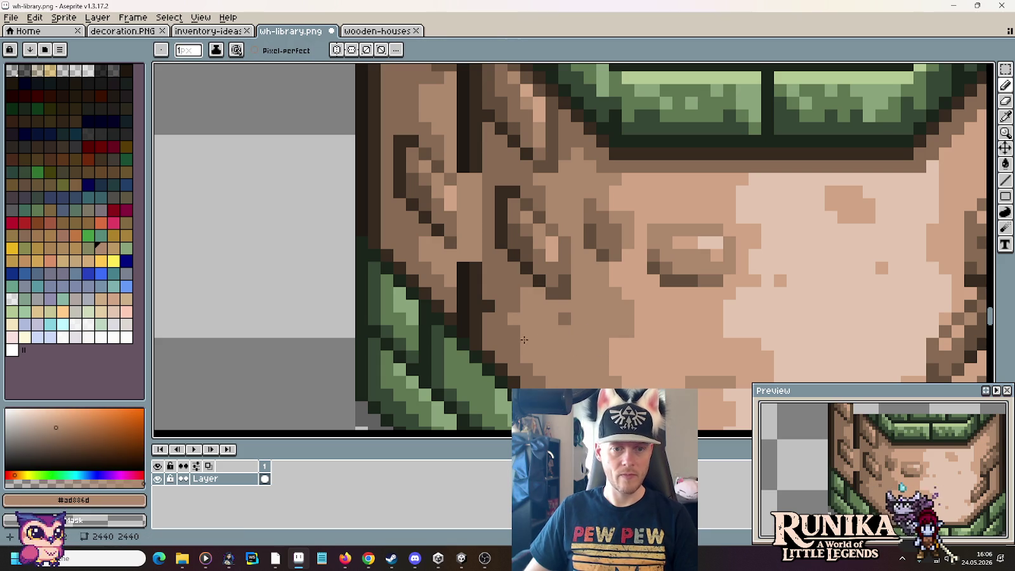
{"action": "left_click", "coordinate": [479, 340], "text": "alt"}
{"action": "left_click", "coordinate": [500, 331]}
{"action": "left_click", "coordinate": [500, 332], "text": "alt"}
{"action": "mouse_move", "coordinate": [482, 329]}
{"action": "left_mouse_down"}
{"action": "mouse_move", "coordinate": [463, 303]}
{"action": "mouse_move", "coordinate": [478, 302]}
{"action": "left_mouse_up"}
{"action": "left_click", "coordinate": [522, 342], "text": "alt"}
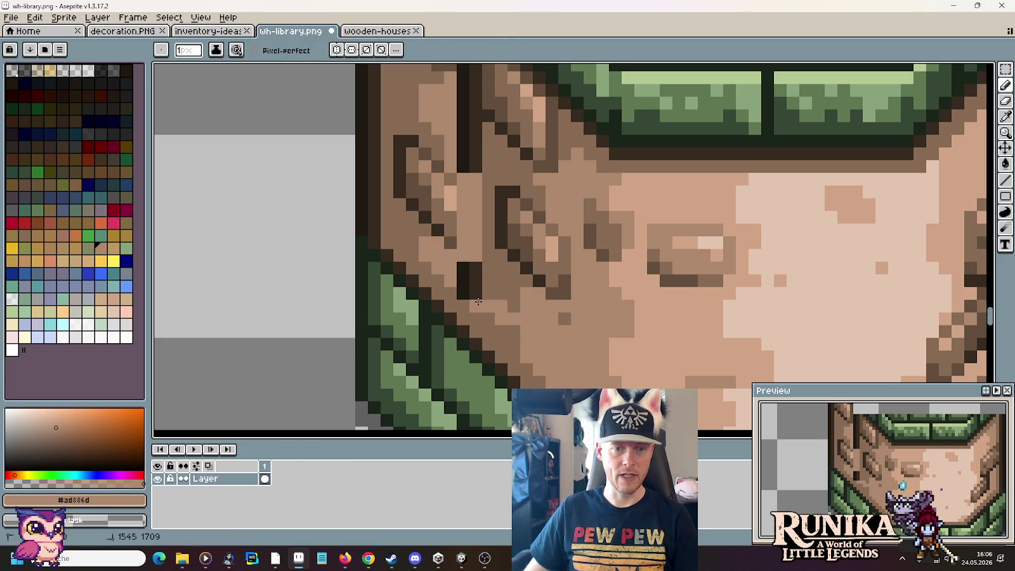
{"action": "left_click_drag", "start_coordinate": [468, 265], "coordinate": [508, 307]}
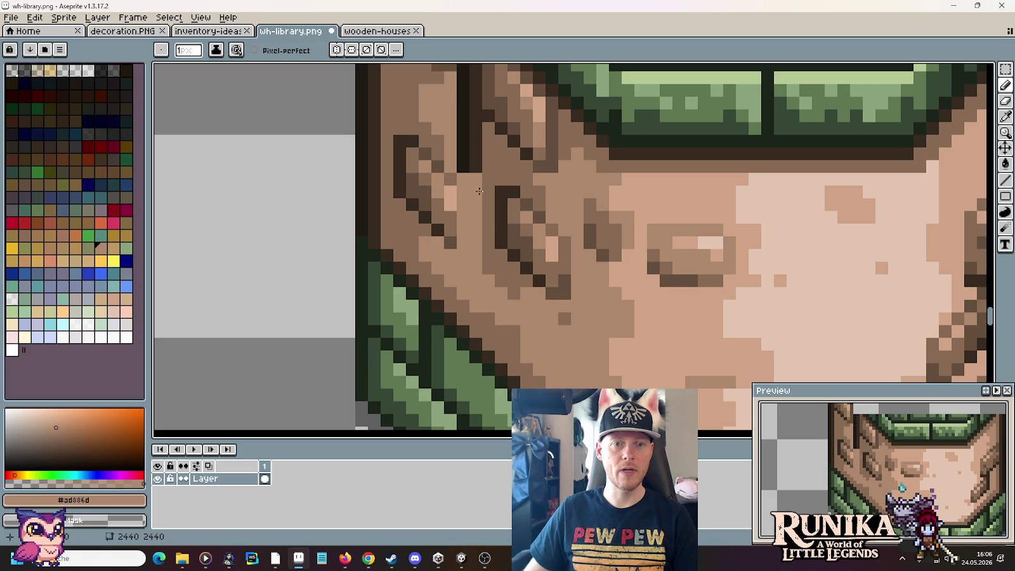
{"action": "left_click", "coordinate": [507, 261], "text": "alt"}
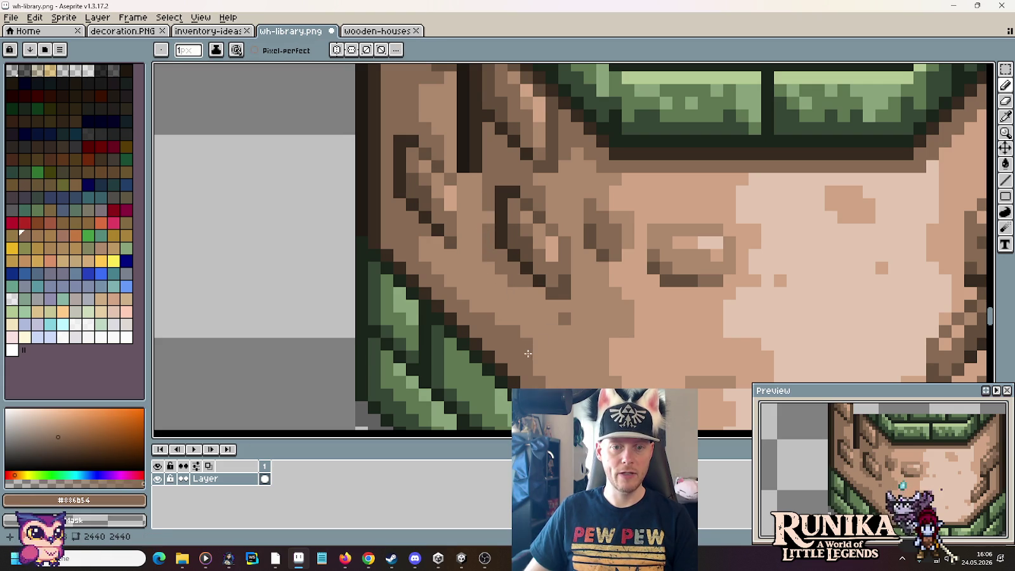
{"action": "left_click", "coordinate": [560, 351], "text": "alt"}
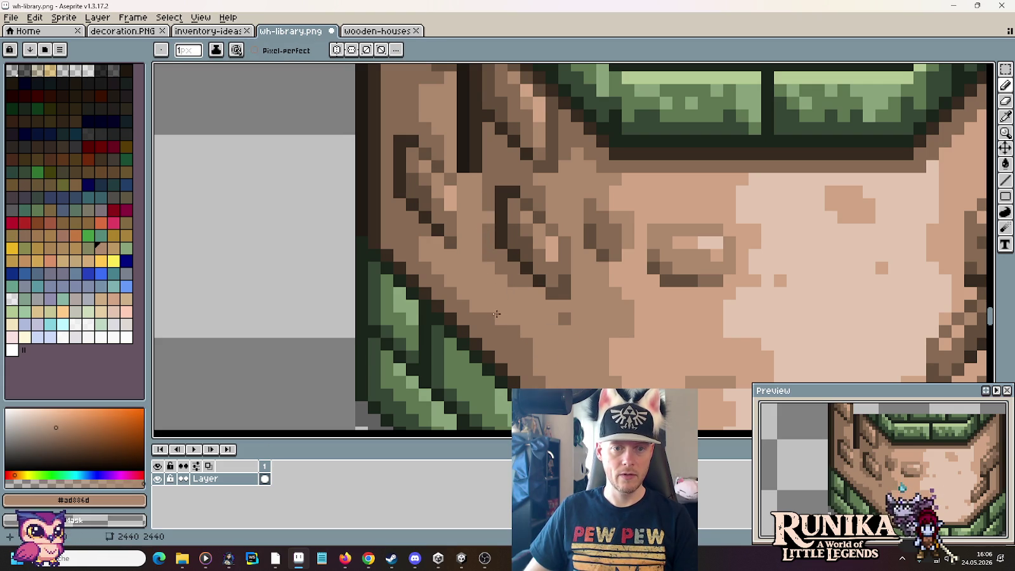
{"action": "left_click", "coordinate": [536, 350], "text": "alt"}
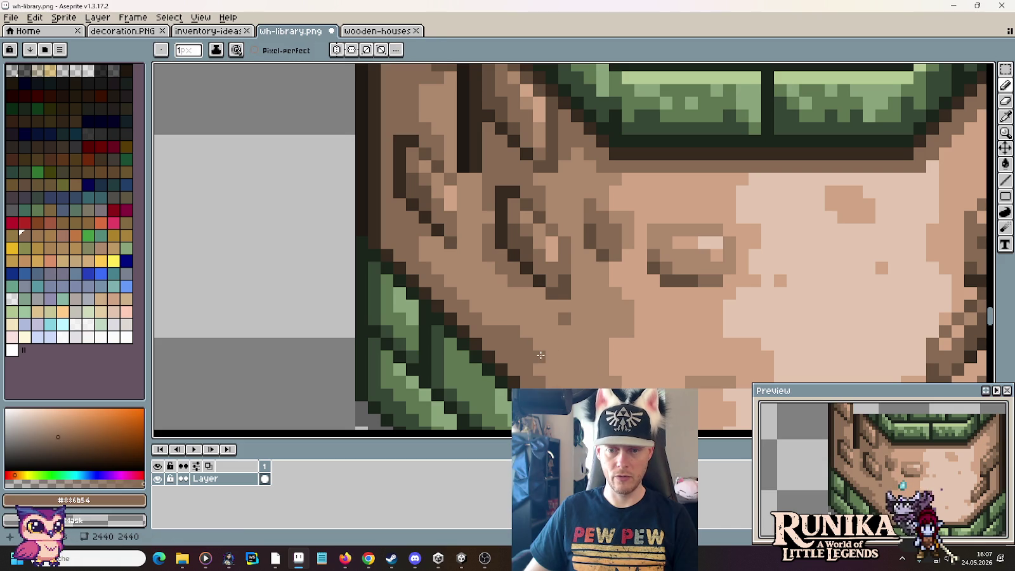
Step: Erase the stray dark pixel above the outline at the tan piece's top-left corner
{"action": "scroll", "coordinate": [501, 317], "scroll_direction": "up", "scroll_amount": 2}
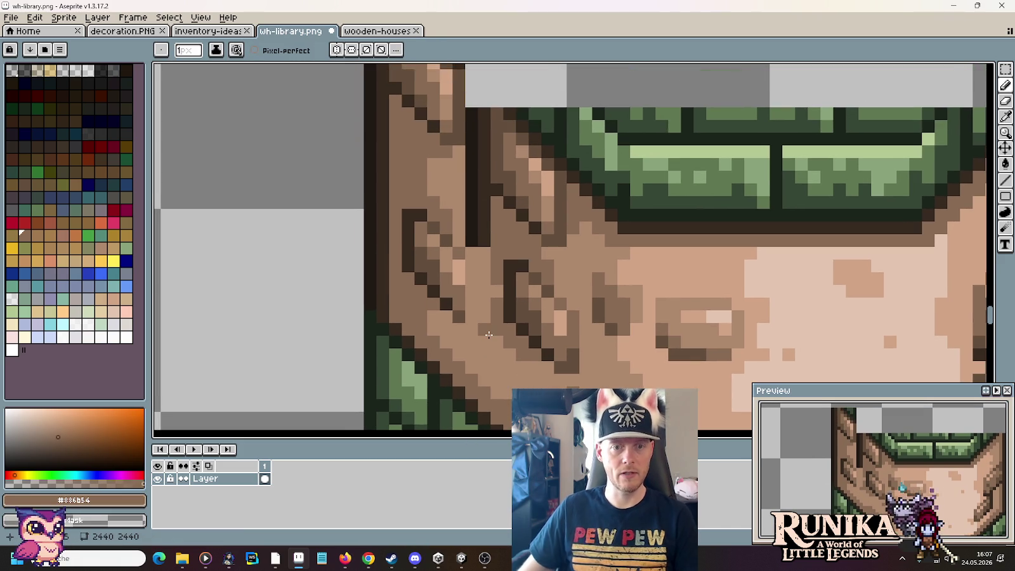
{"action": "scroll", "coordinate": [470, 304], "scroll_direction": "up", "scroll_amount": 2}
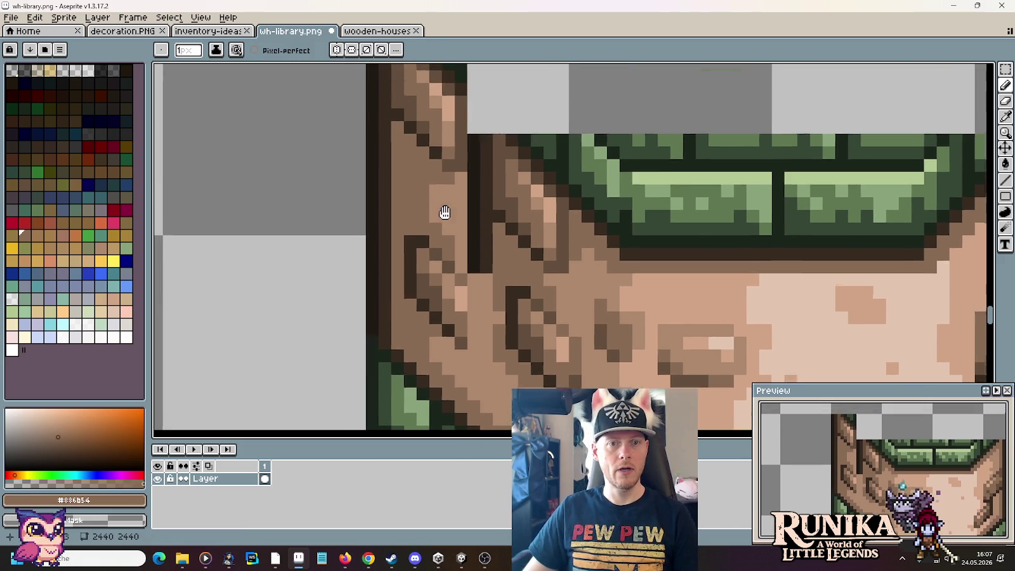
{"action": "scroll", "coordinate": [457, 277], "scroll_direction": "down", "scroll_amount": 2, "text": "ctrl"}
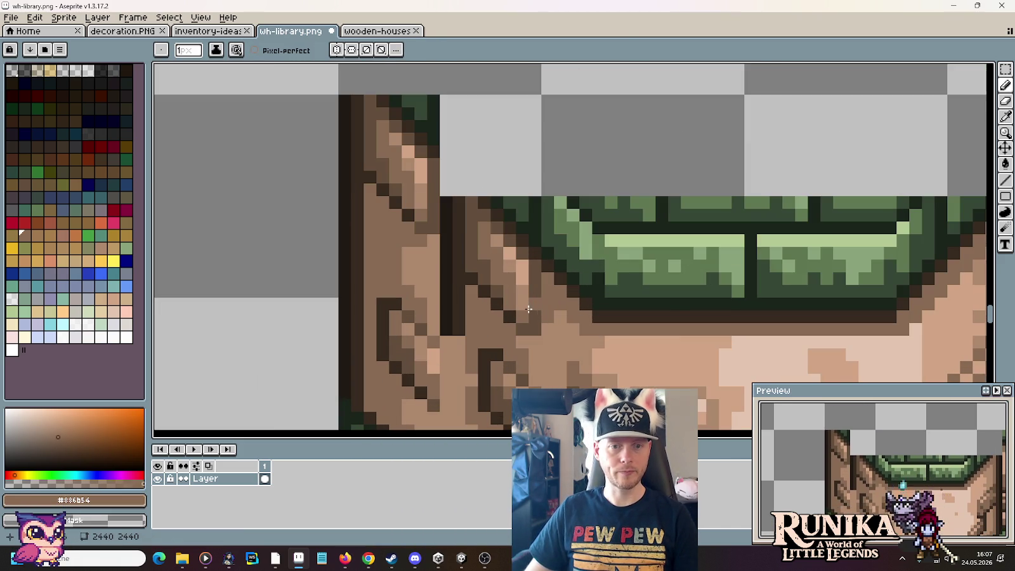
{"action": "scroll", "coordinate": [530, 309], "scroll_direction": "up", "scroll_amount": 1, "text": "ctrl"}
{"action": "right_click", "coordinate": [460, 186]}
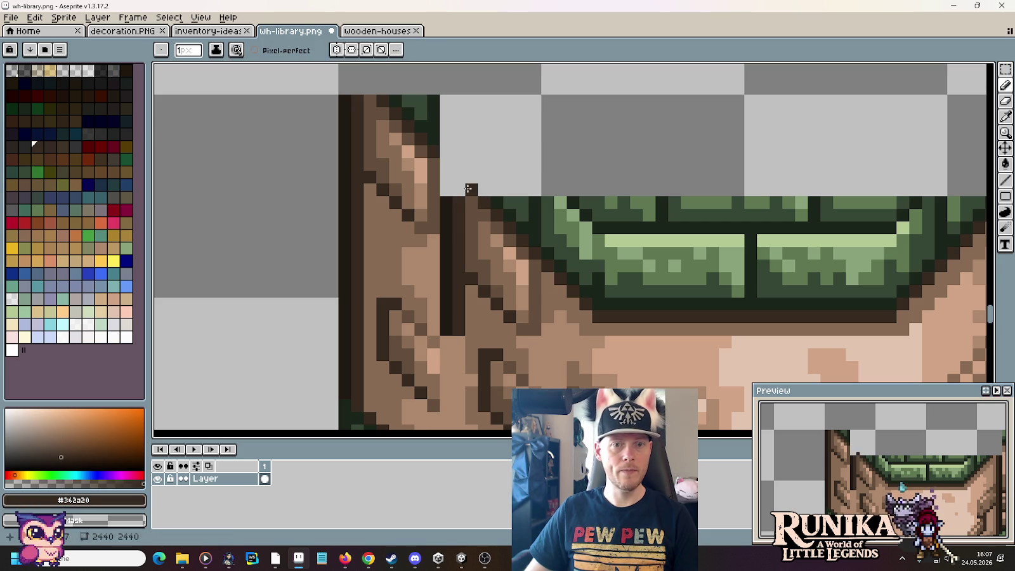
{"action": "scroll", "coordinate": [444, 162], "scroll_direction": "down", "scroll_amount": 4}
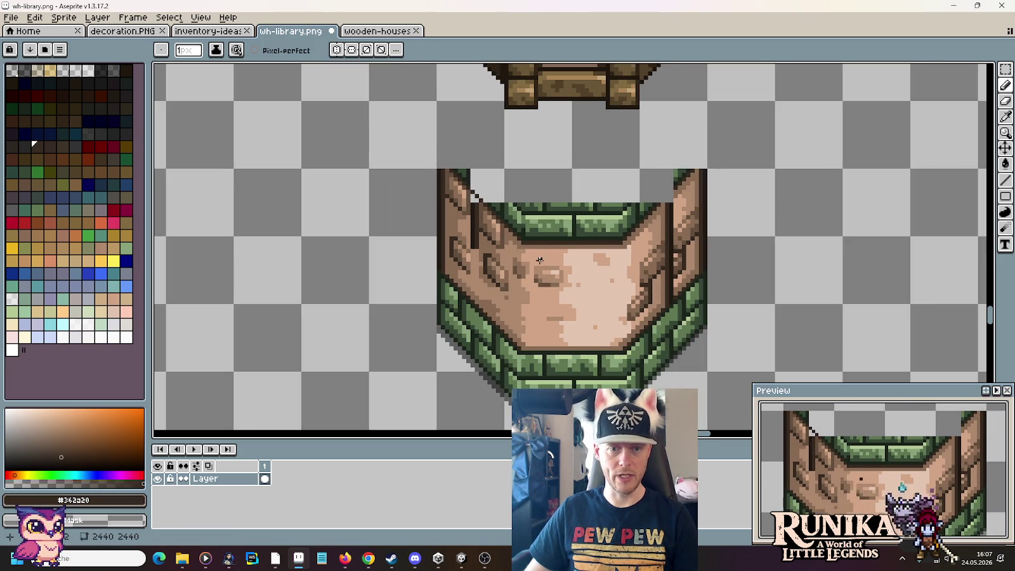
Step: Test a 16x48 column selection on the tan piece, deselecting and then reselecting it
{"action": "key", "text": "m"}
{"action": "left_click_drag", "start_coordinate": [539, 260], "coordinate": [536, 381]}
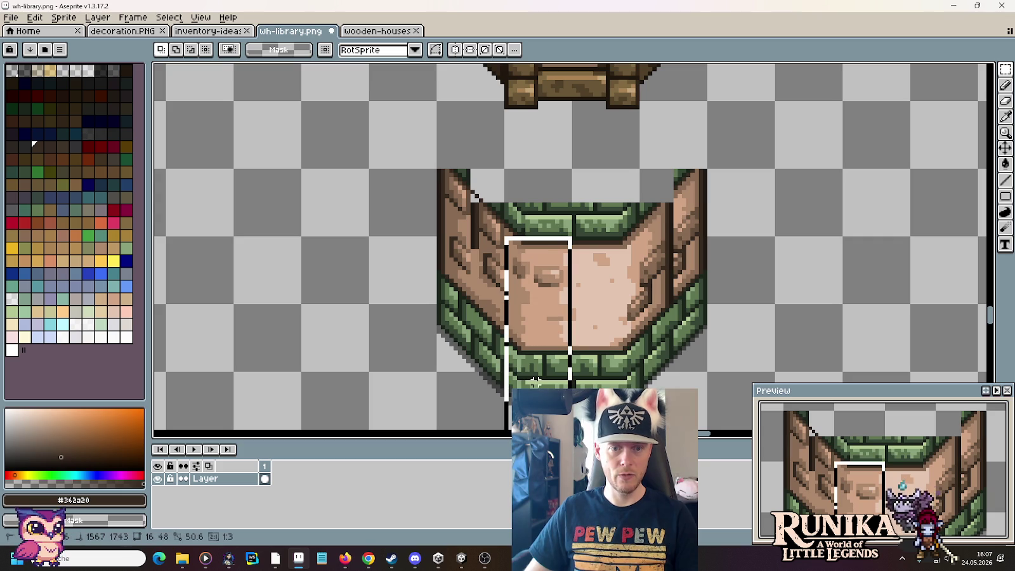
{"action": "key", "text": "ctrl+d"}
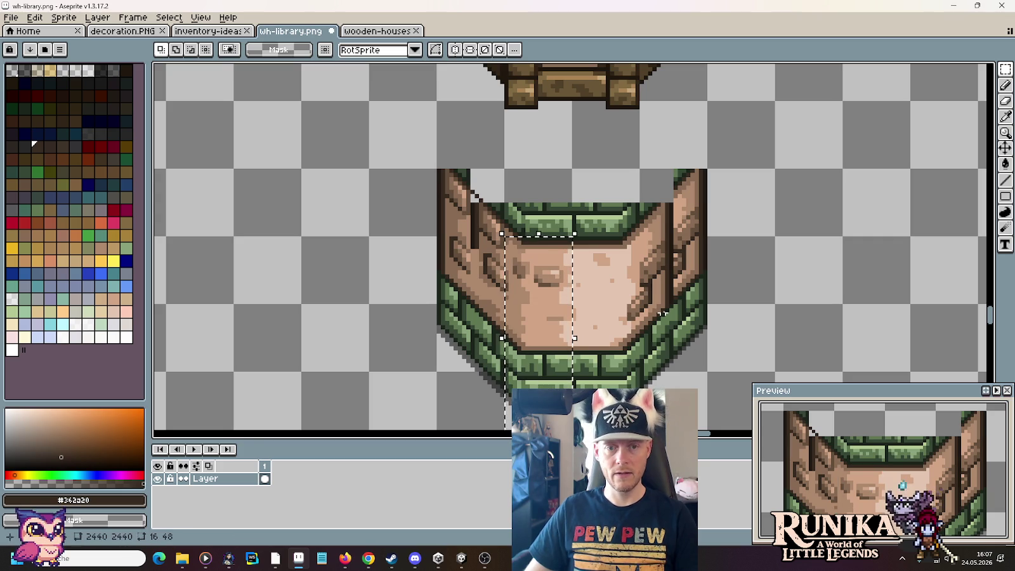
{"action": "key", "text": "ctrl+shift+d"}
{"action": "scroll", "coordinate": [584, 186], "scroll_direction": "up", "scroll_amount": 2}
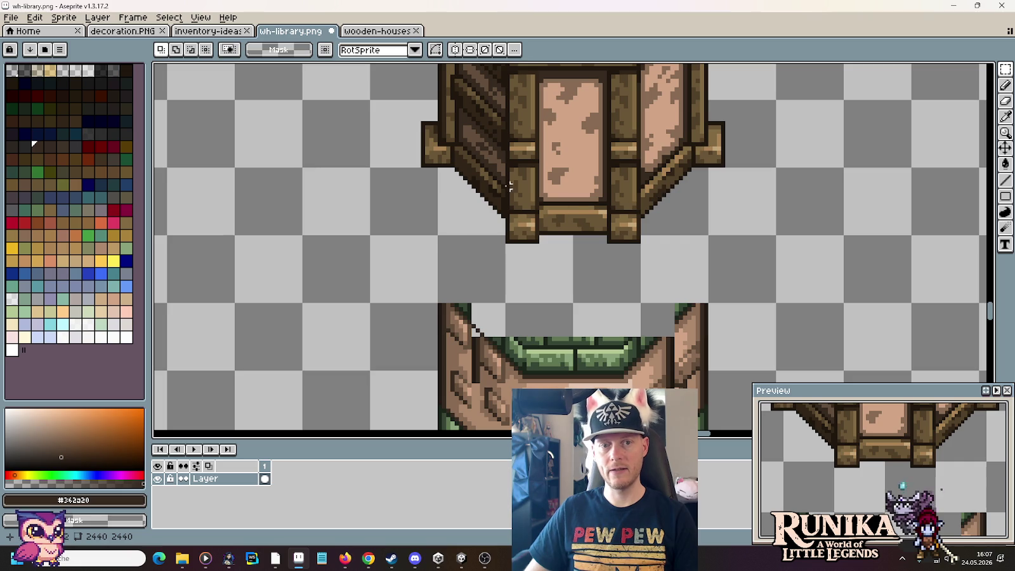
{"action": "scroll", "coordinate": [592, 286], "scroll_direction": "down", "scroll_amount": 2}
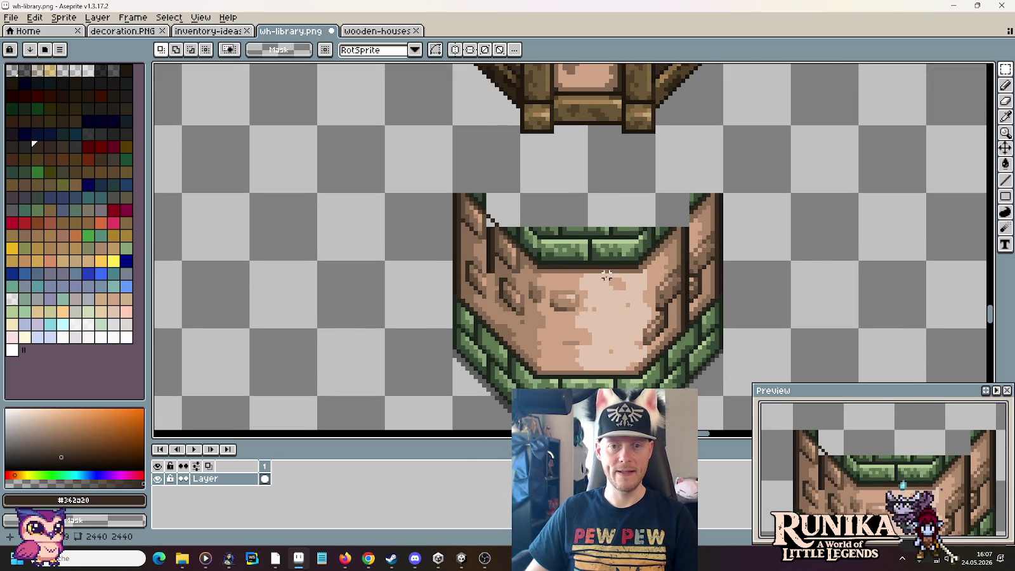
{"action": "scroll", "coordinate": [606, 276], "scroll_direction": "up", "scroll_amount": 2}
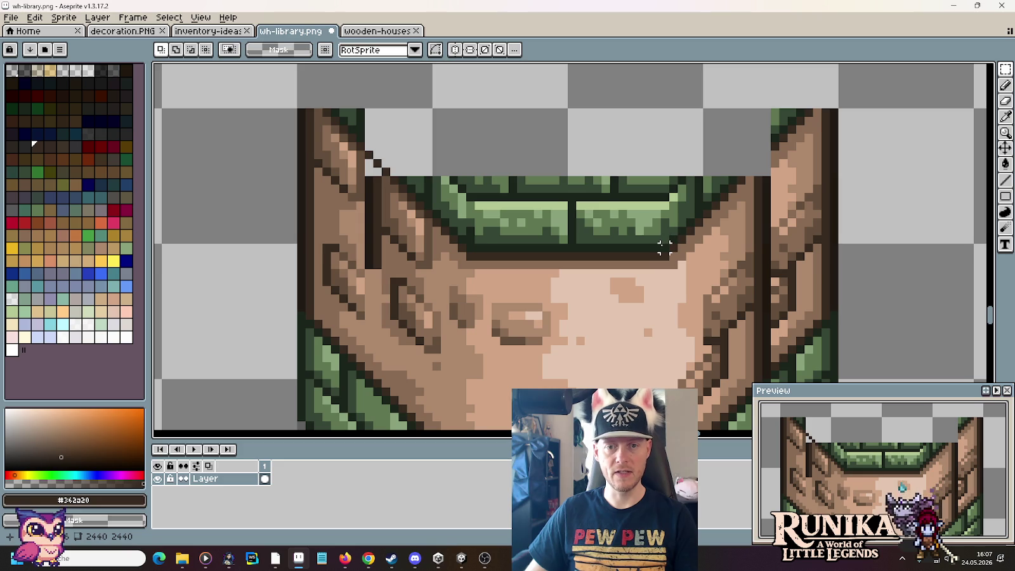
{"action": "key", "text": "i"}
{"action": "left_click_drag", "start_coordinate": [462, 135], "coordinate": [498, 254]}
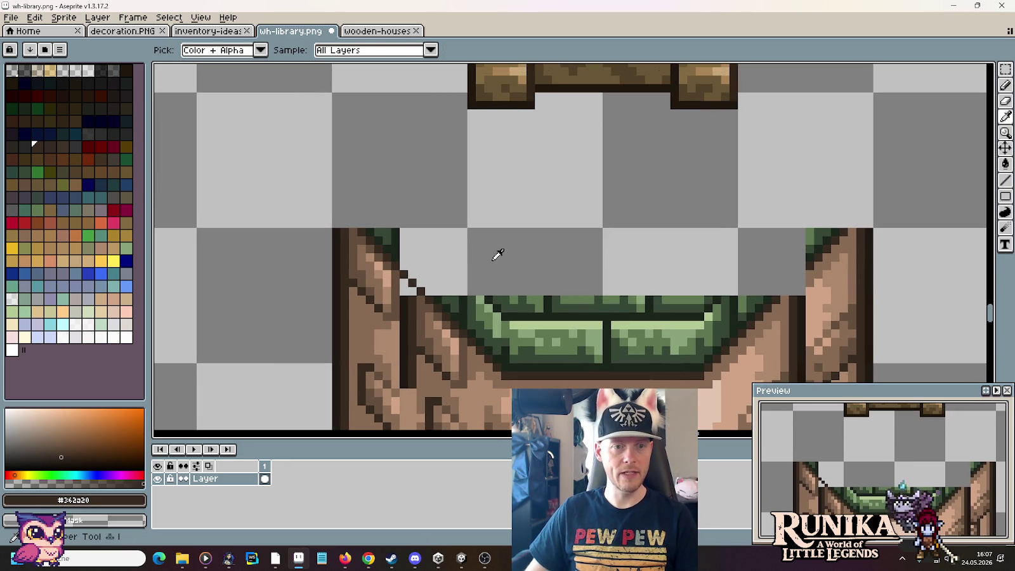
Step: Erase the green ledge pixels, their dark outline and the last green line from the tan piece's top
{"action": "left_click", "coordinate": [395, 233]}
{"action": "key", "text": "e"}
{"action": "left_click_drag", "start_coordinate": [385, 199], "coordinate": [760, 280]}
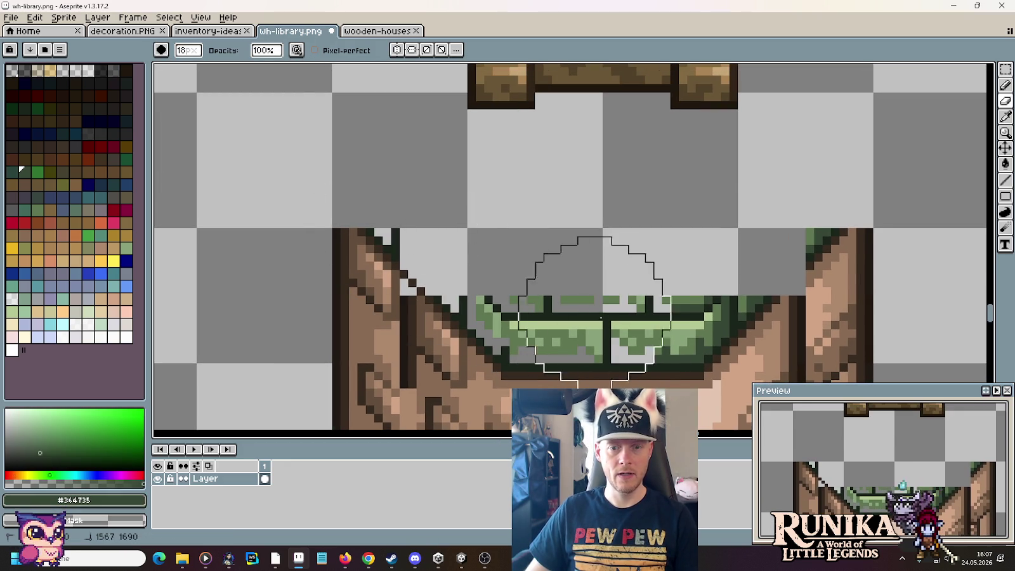
{"action": "left_click", "coordinate": [811, 226], "text": "alt"}
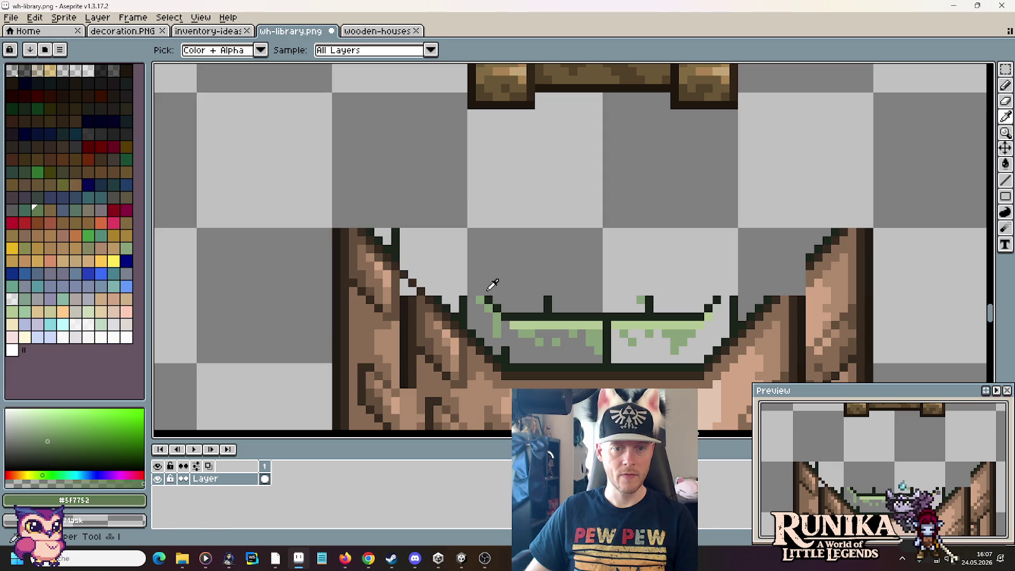
{"action": "left_click", "coordinate": [492, 297], "text": "alt"}
{"action": "left_click_drag", "start_coordinate": [495, 293], "coordinate": [793, 212]}
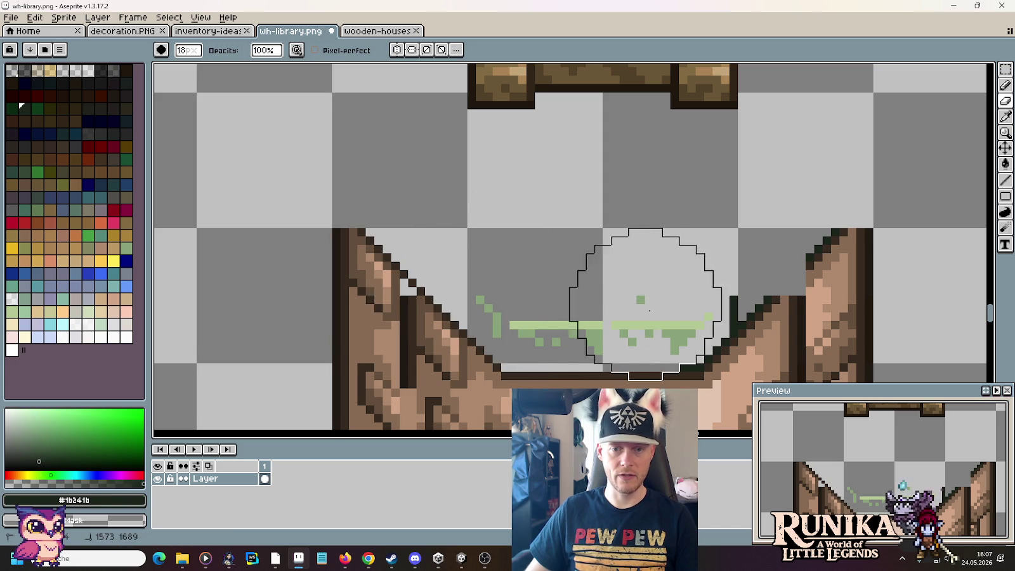
{"action": "mouse_move", "coordinate": [635, 288]}
{"action": "left_mouse_down"}
{"action": "mouse_move", "coordinate": [510, 301]}
{"action": "mouse_move", "coordinate": [657, 282]}
{"action": "left_mouse_up"}
{"action": "left_click", "coordinate": [487, 297], "text": "alt"}
{"action": "left_click", "coordinate": [671, 317], "text": "alt"}
{"action": "mouse_move", "coordinate": [671, 317]}
{"action": "left_mouse_down"}
{"action": "mouse_move", "coordinate": [658, 294]}
{"action": "mouse_move", "coordinate": [546, 309]}
{"action": "left_mouse_up"}
{"action": "scroll", "coordinate": [542, 253], "scroll_direction": "down", "scroll_amount": 3}
{"action": "scroll", "coordinate": [635, 191], "scroll_direction": "left", "scroll_amount": 5}
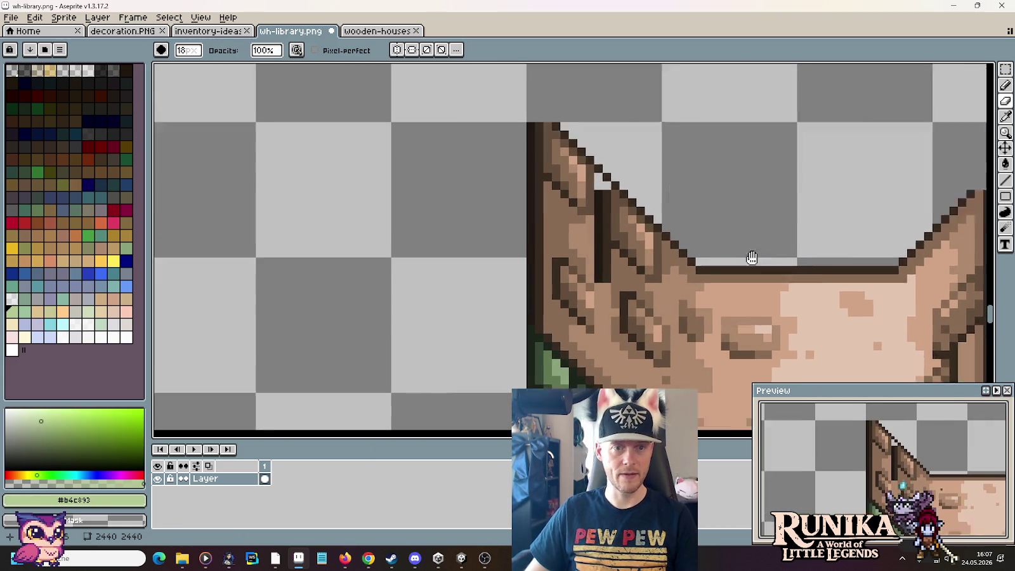
Step: Paint out the dark vertical line on the left wood face in light tan #ad886d
{"action": "key", "text": "i"}
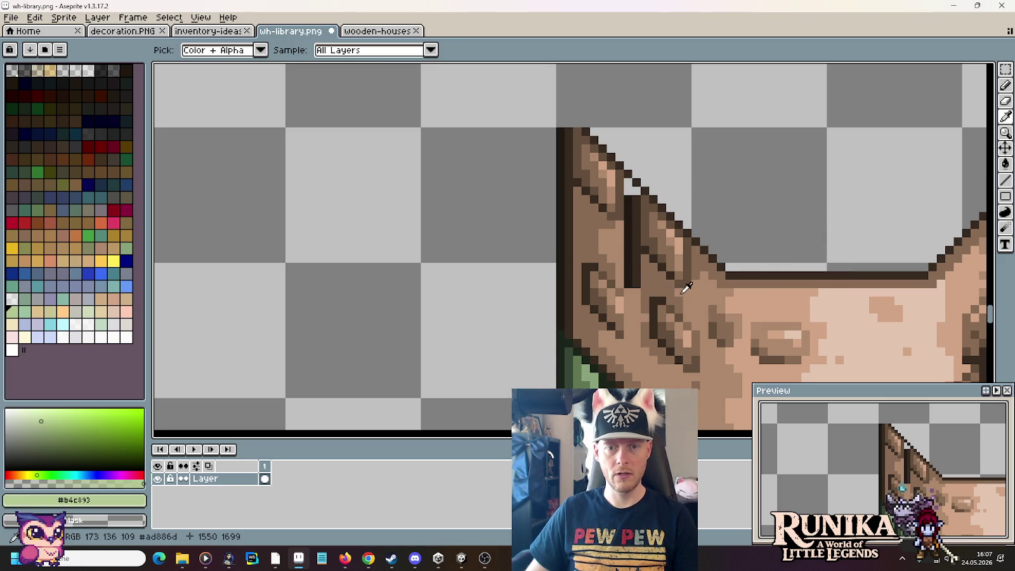
{"action": "left_click", "coordinate": [684, 286], "text": "alt"}
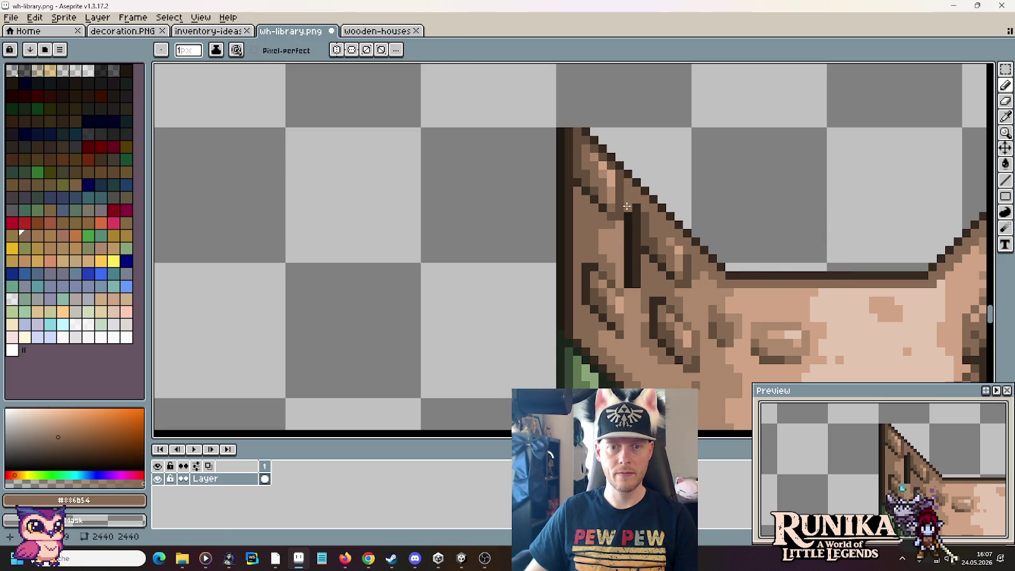
{"action": "left_click", "coordinate": [627, 215], "text": "alt"}
{"action": "left_click", "coordinate": [628, 224]}
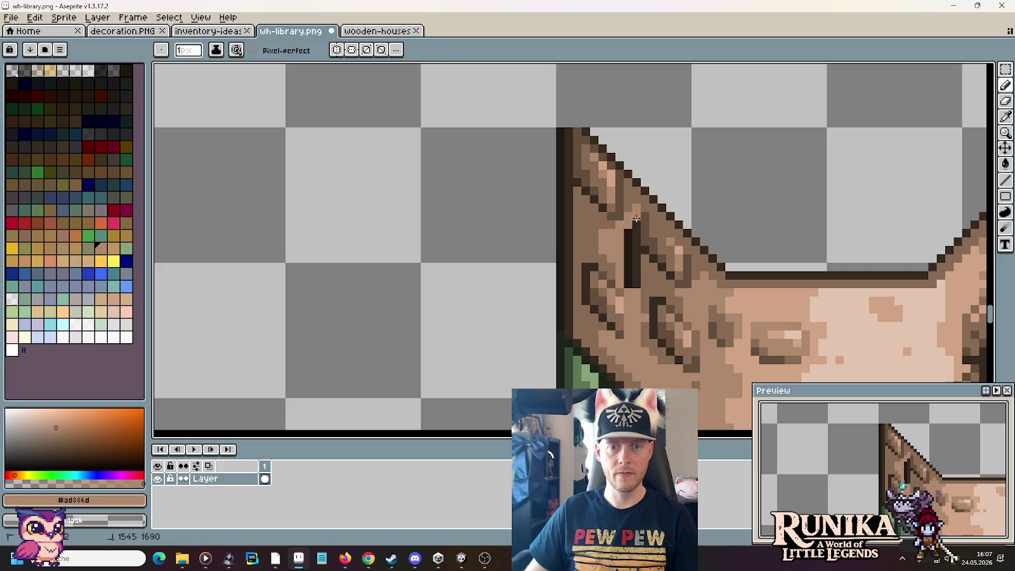
{"action": "mouse_move", "coordinate": [642, 218]}
{"action": "left_mouse_down"}
{"action": "mouse_move", "coordinate": [633, 279]}
{"action": "mouse_move", "coordinate": [636, 222]}
{"action": "left_mouse_up"}
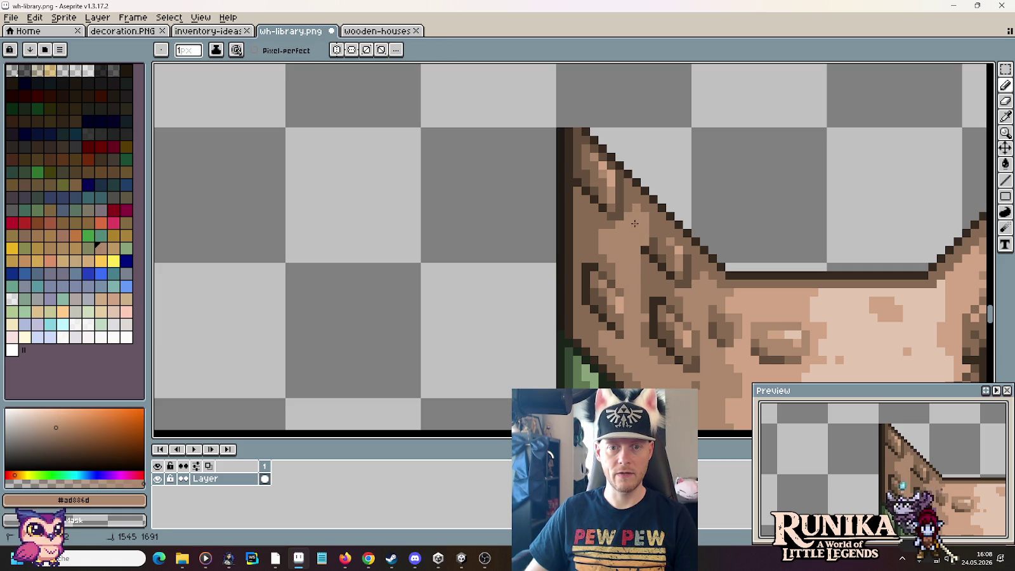
{"action": "left_click", "coordinate": [701, 346], "text": "alt"}
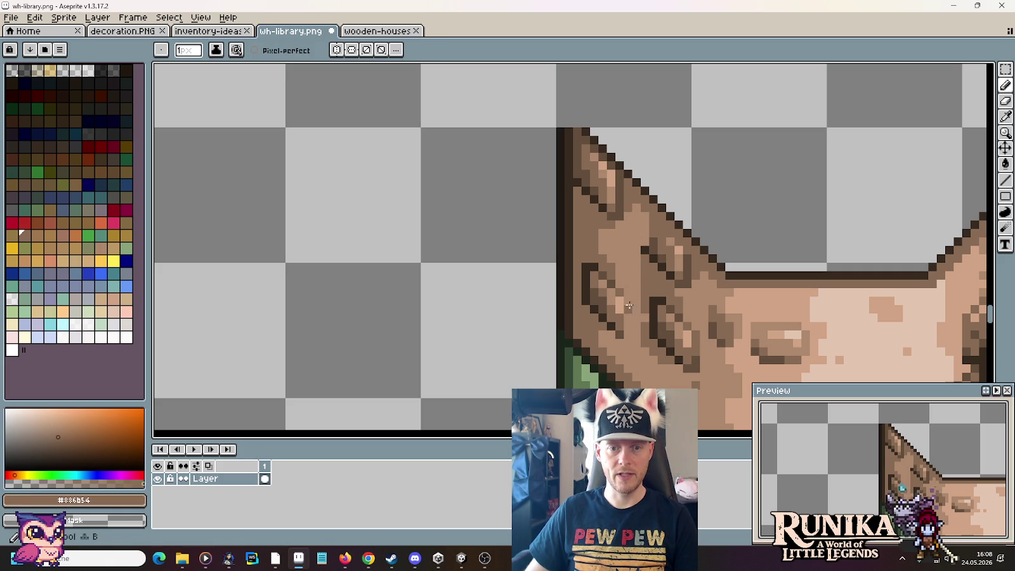
{"action": "left_click", "coordinate": [679, 360], "text": "alt"}
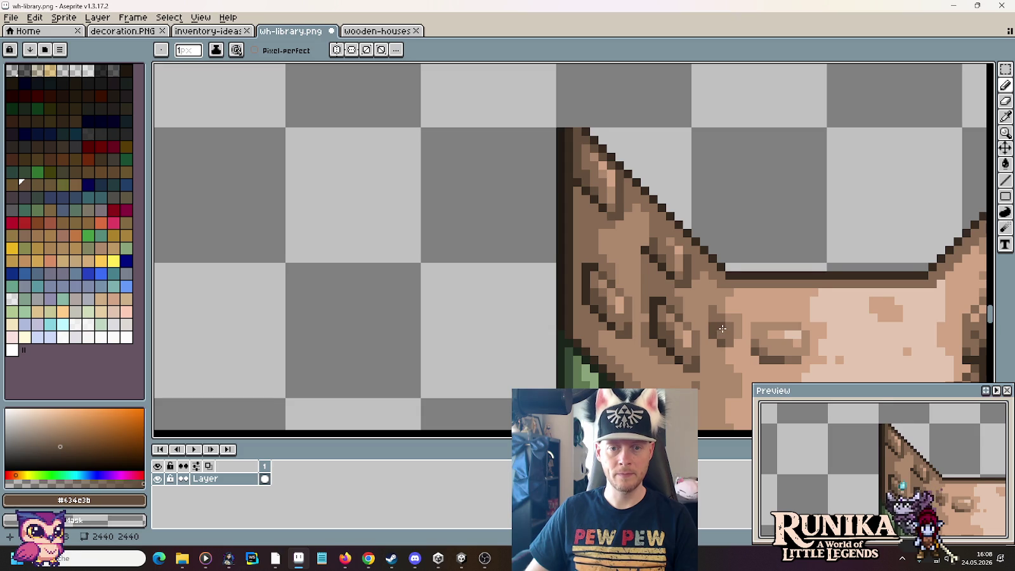
{"action": "left_click_drag", "start_coordinate": [722, 328], "coordinate": [624, 264]}
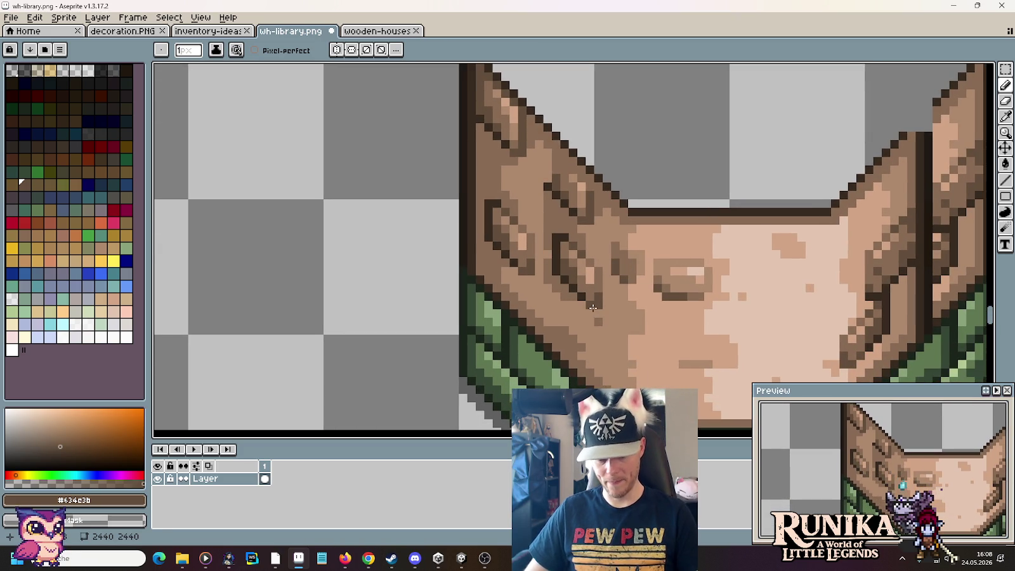
Step: Shift a patch of wood grain up one pixel and fill the leftover gap with brown #ad8e6d
{"action": "key", "text": "m"}
{"action": "mouse_move", "coordinate": [614, 320]}
{"action": "left_mouse_down"}
{"action": "mouse_move", "coordinate": [541, 231]}
{"action": "mouse_move", "coordinate": [561, 249]}
{"action": "left_mouse_up"}
{"action": "left_click", "coordinate": [665, 295]}
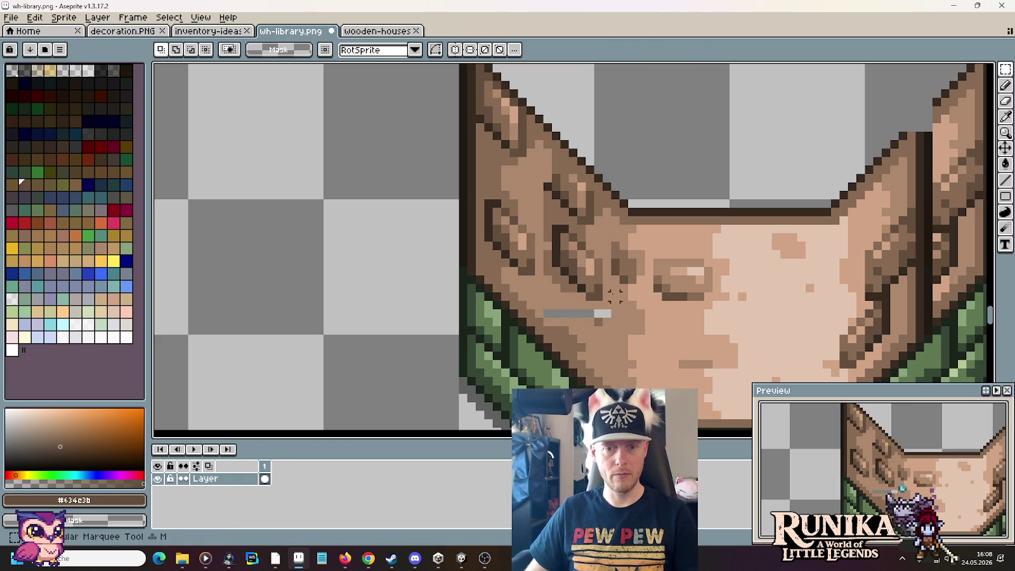
{"action": "left_click_drag", "start_coordinate": [610, 309], "coordinate": [580, 246]}
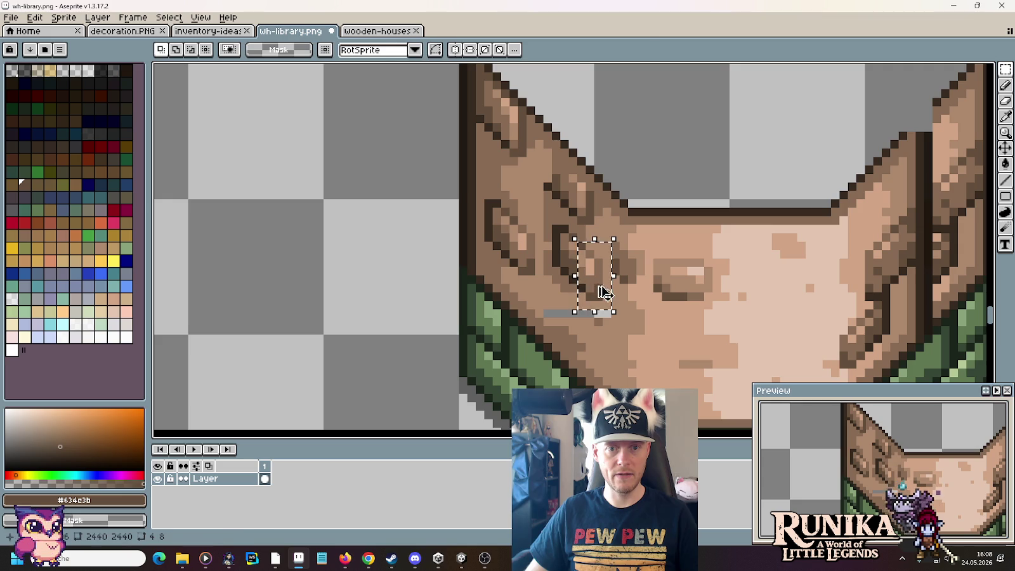
{"action": "left_click", "coordinate": [588, 250]}
{"action": "key", "text": "b"}
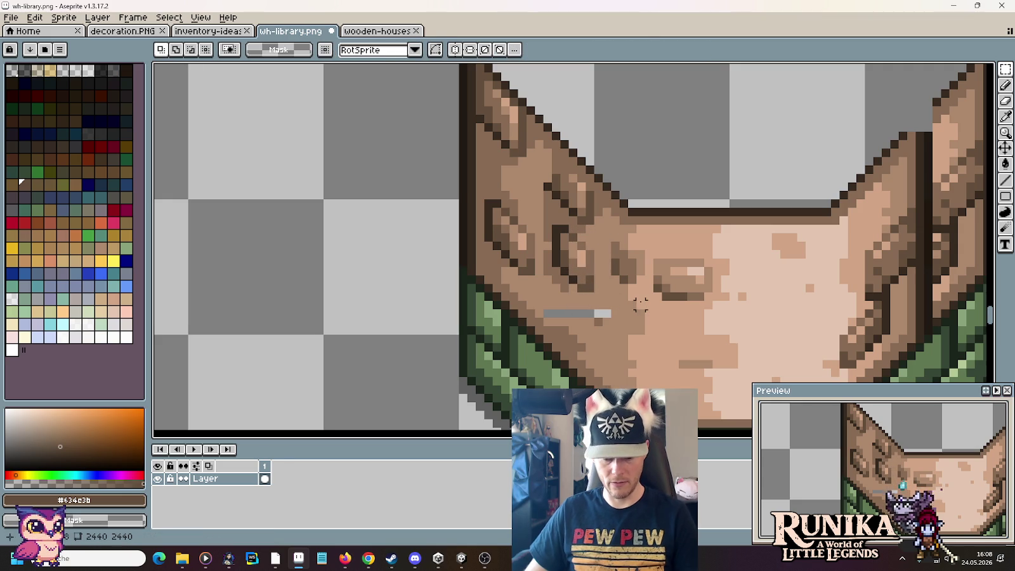
{"action": "left_click", "coordinate": [625, 313], "text": "alt"}
{"action": "left_click_drag", "start_coordinate": [610, 313], "coordinate": [549, 310]}
{"action": "left_click", "coordinate": [596, 319], "text": "alt"}
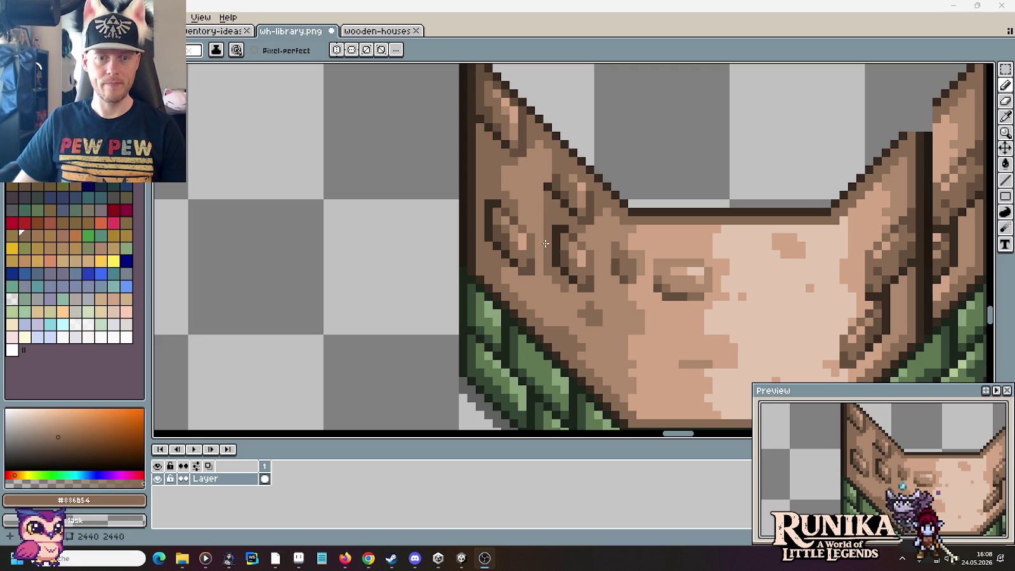
Step: Lighten the left wall's wood shading with tan #ad886d, sampling browns #886b54 and #d1a485
{"action": "scroll", "coordinate": [538, 227], "scroll_direction": "down", "scroll_amount": 1}
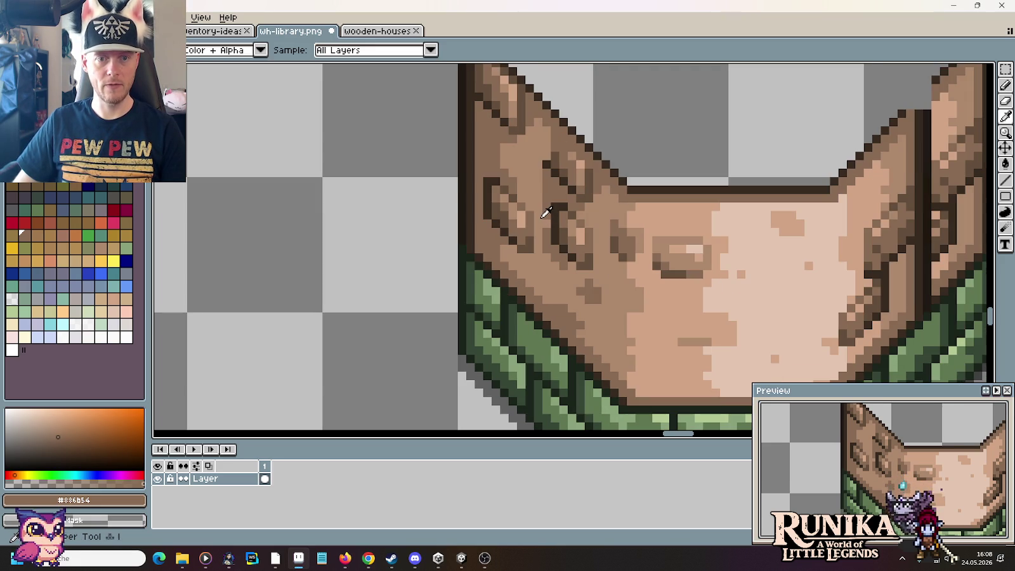
{"action": "left_click", "coordinate": [548, 219], "text": "alt"}
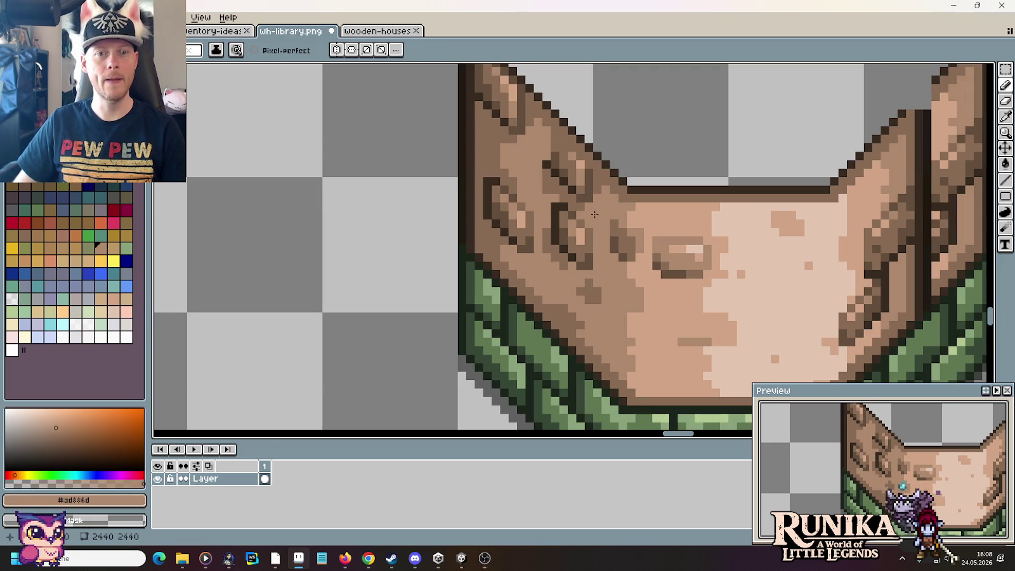
{"action": "mouse_move", "coordinate": [584, 203]}
{"action": "left_mouse_down"}
{"action": "mouse_move", "coordinate": [558, 196]}
{"action": "mouse_move", "coordinate": [590, 200]}
{"action": "mouse_move", "coordinate": [561, 162]}
{"action": "mouse_move", "coordinate": [568, 184]}
{"action": "mouse_move", "coordinate": [596, 194]}
{"action": "left_mouse_up"}
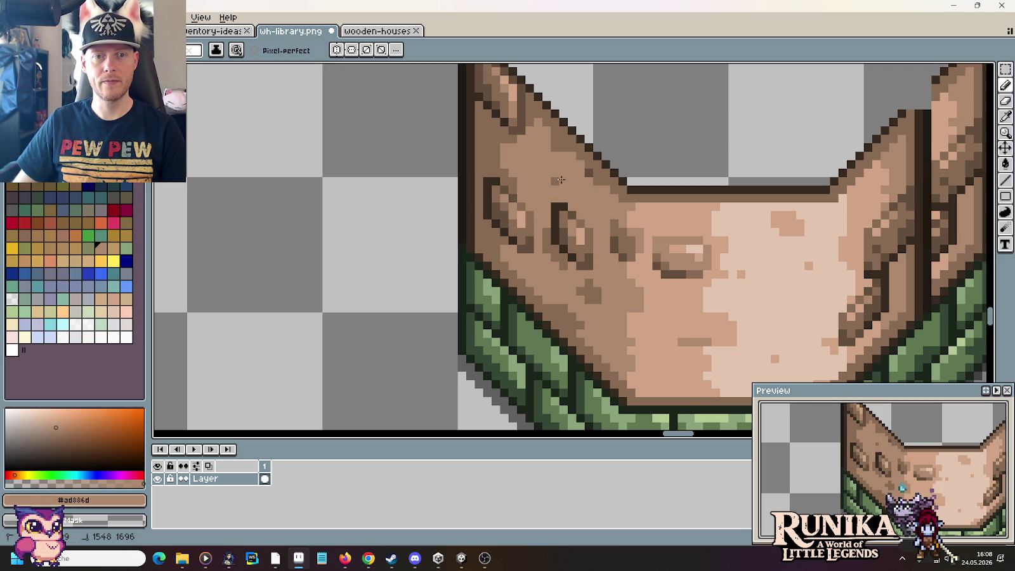
{"action": "key", "text": "ctrl"}
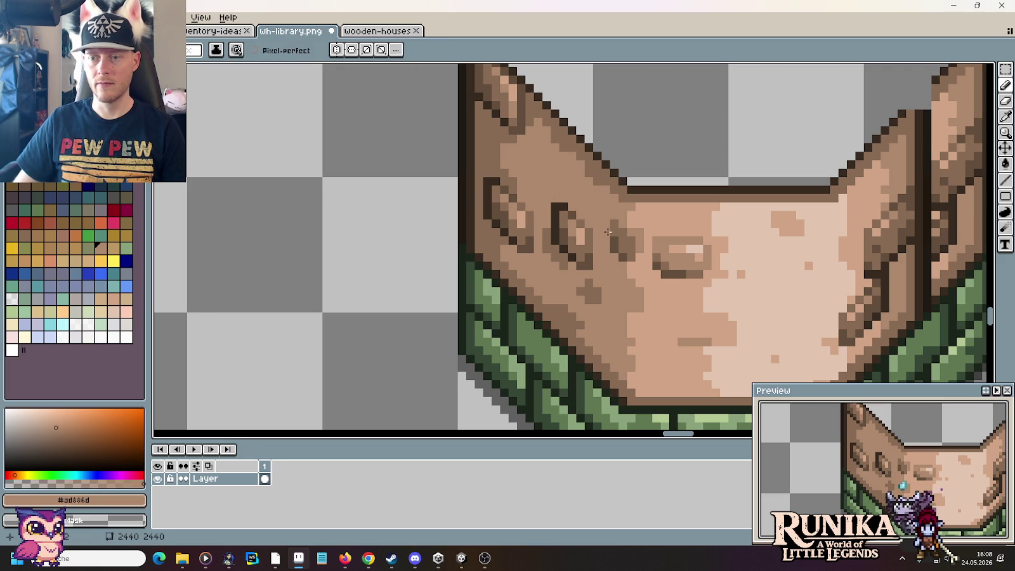
{"action": "left_click", "coordinate": [603, 170], "text": "alt"}
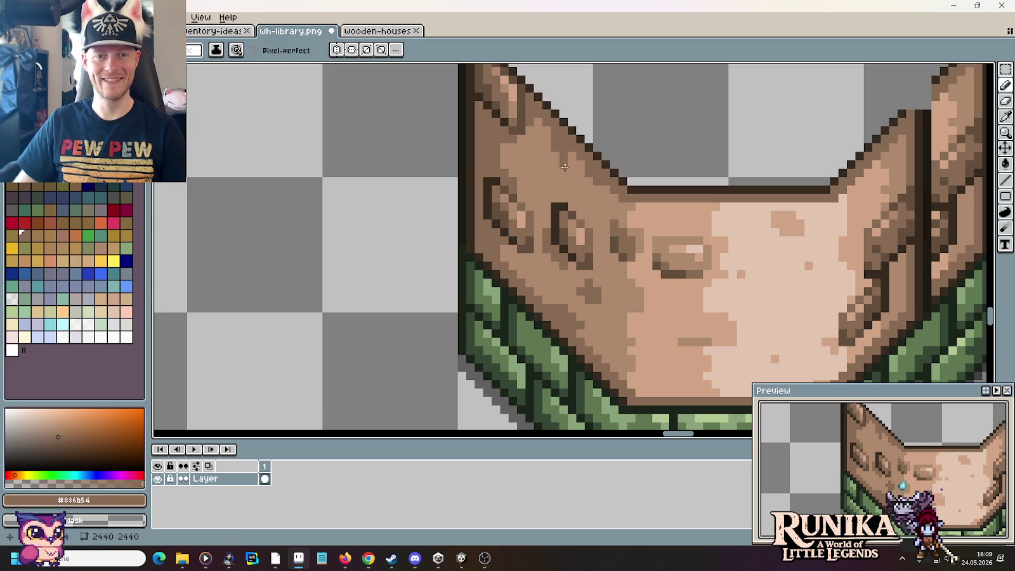
{"action": "left_click", "coordinate": [540, 128], "text": "alt"}
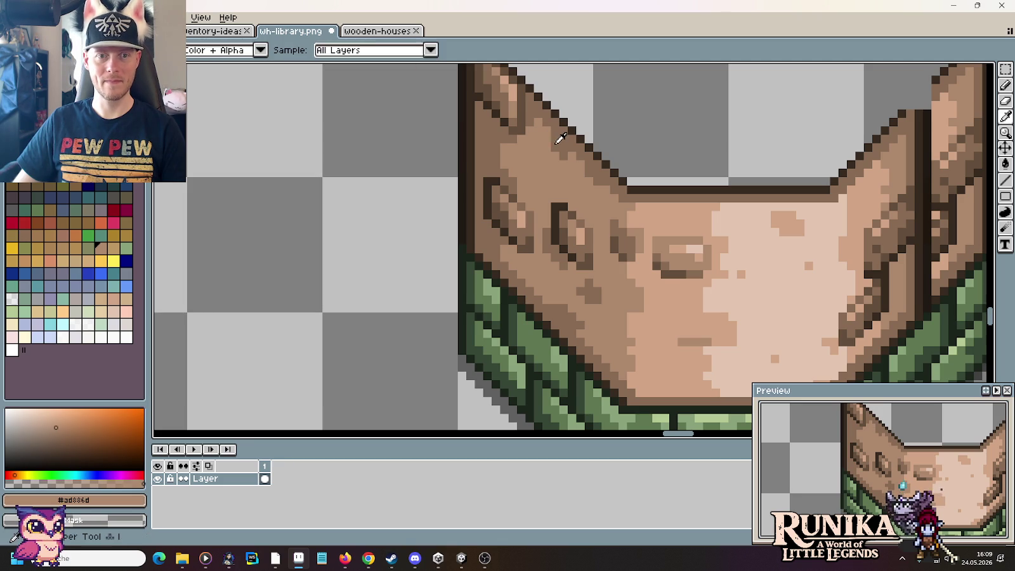
{"action": "left_click", "coordinate": [549, 135], "text": "alt"}
{"action": "left_click", "coordinate": [559, 152], "text": "alt"}
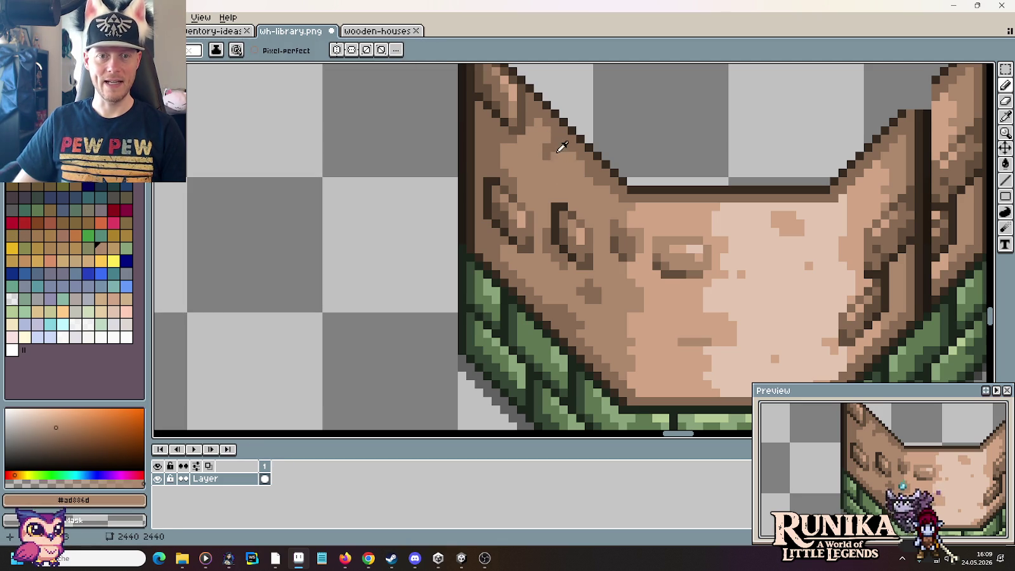
{"action": "left_click", "coordinate": [555, 165], "text": "alt"}
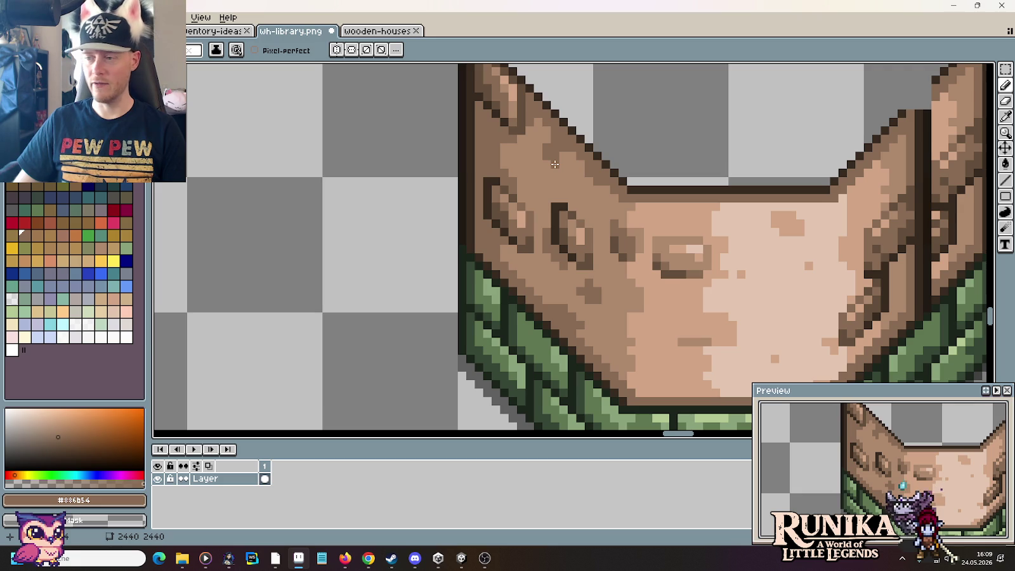
{"action": "left_click", "coordinate": [564, 152], "text": "alt"}
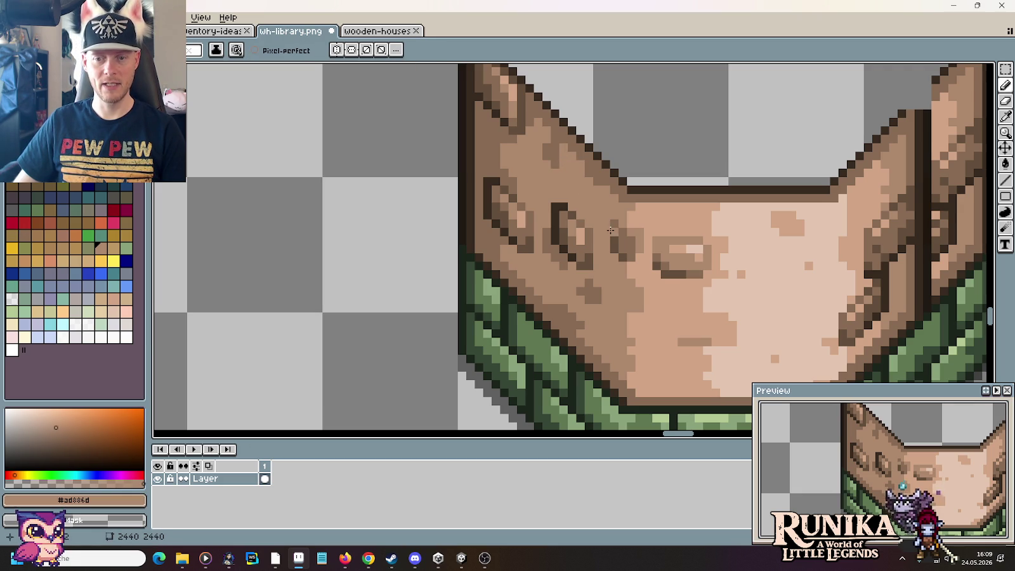
{"action": "left_click", "coordinate": [579, 227], "text": "alt"}
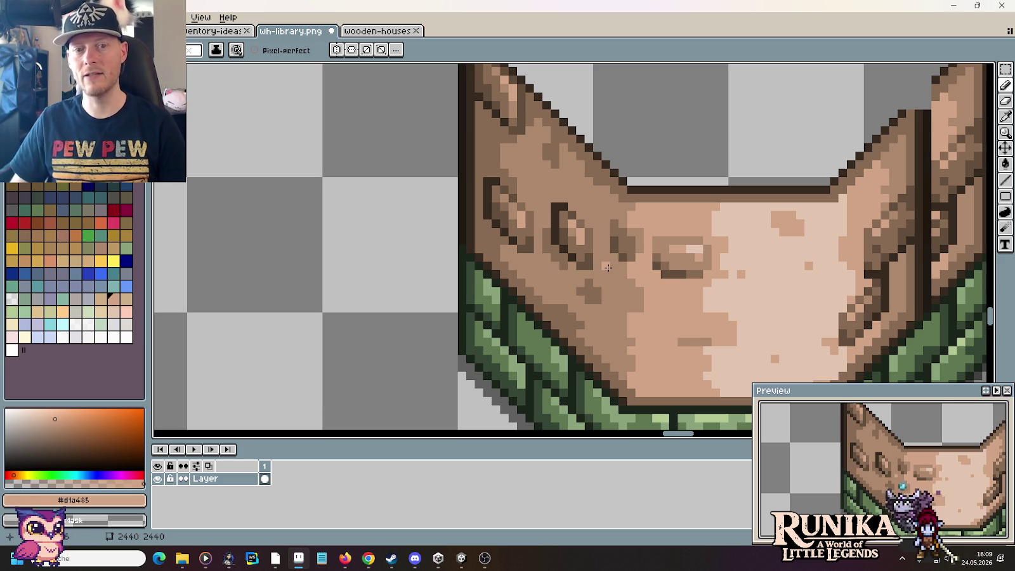
{"action": "left_click", "coordinate": [566, 266], "text": "alt"}
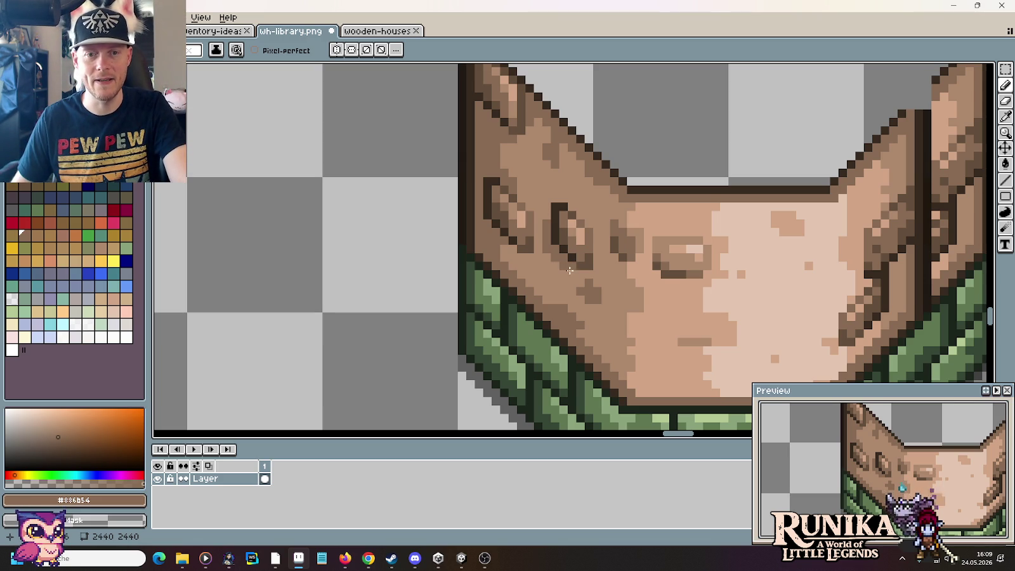
{"action": "left_click_drag", "start_coordinate": [646, 281], "coordinate": [507, 297]}
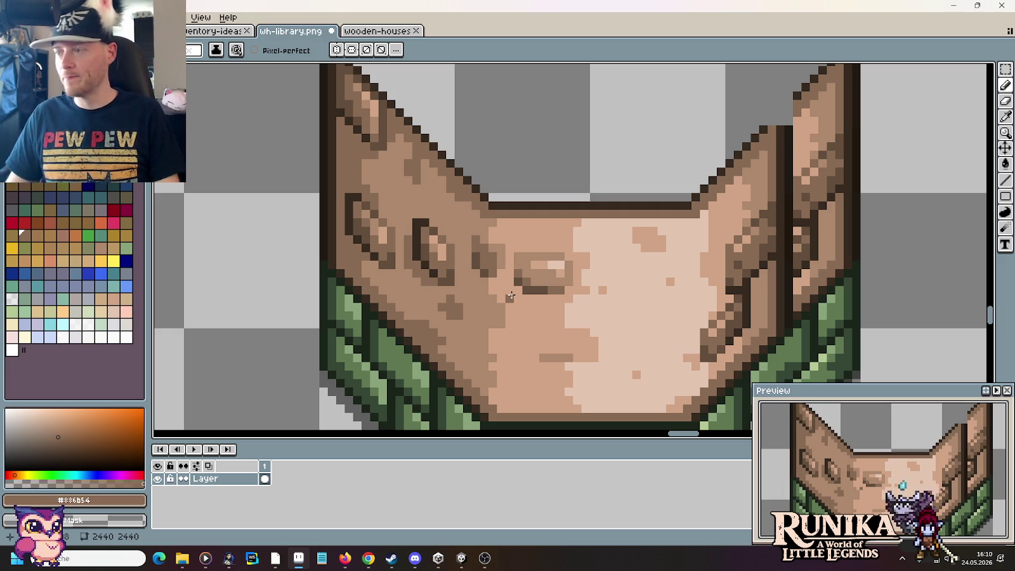
Step: Paint light tan over the right wall's dark edge and add dark pixels at its top
{"action": "key", "text": "i"}
{"action": "left_click", "coordinate": [729, 224]}
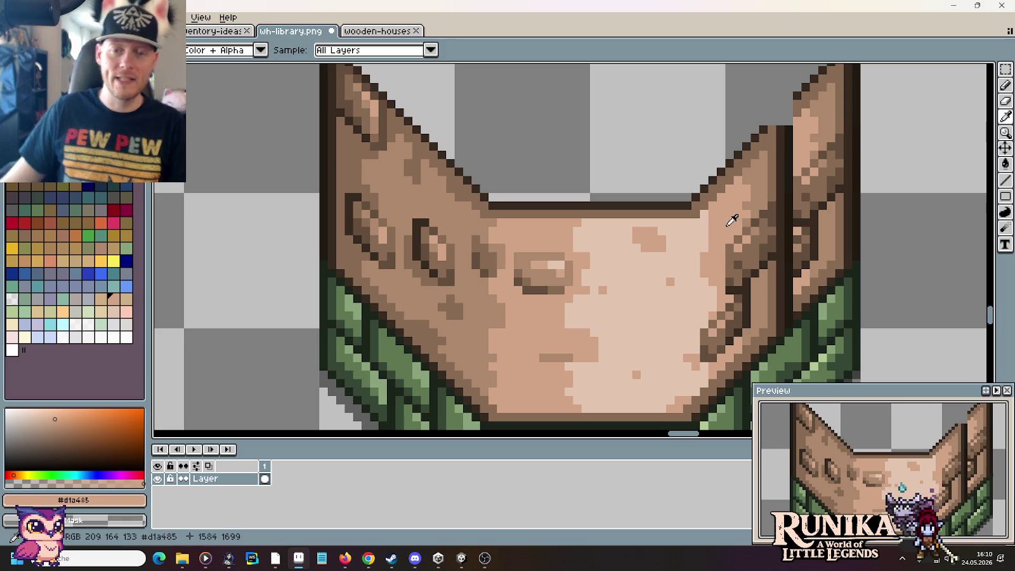
{"action": "key", "text": "b"}
{"action": "left_click_drag", "start_coordinate": [725, 289], "coordinate": [729, 242]}
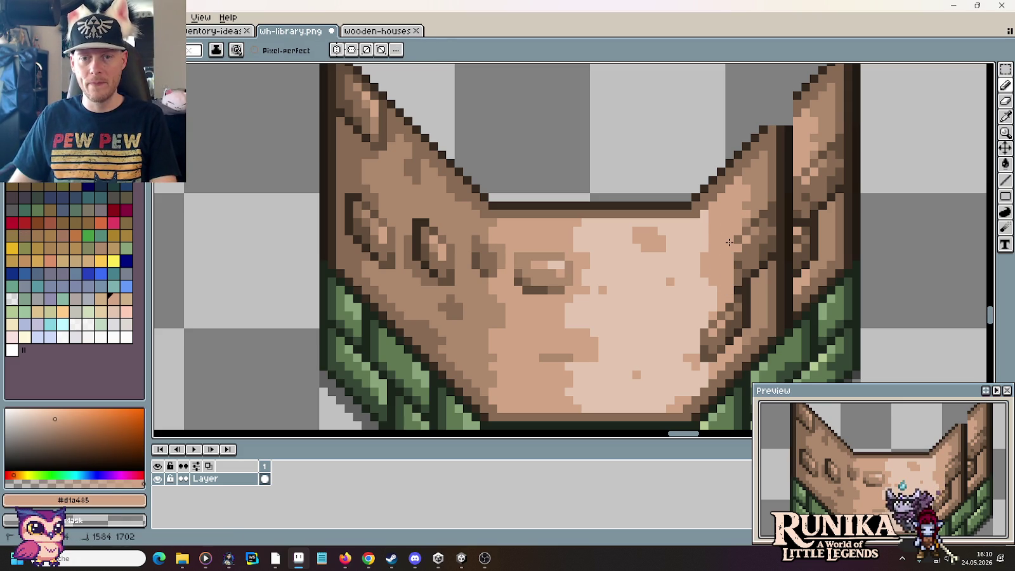
{"action": "left_click", "coordinate": [793, 97], "text": "alt"}
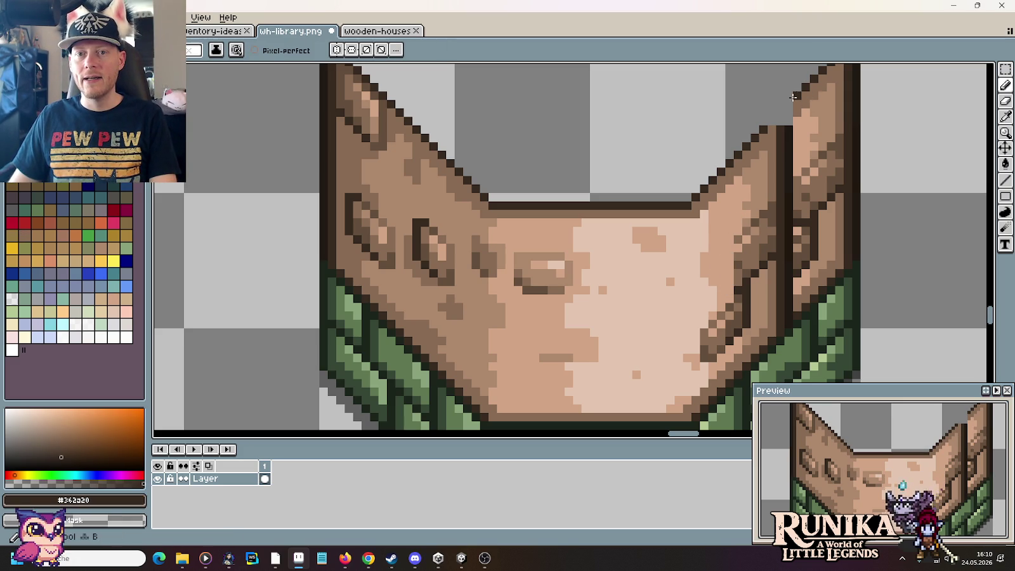
{"action": "left_click", "coordinate": [774, 122]}
{"action": "left_click", "coordinate": [782, 120], "text": "alt"}
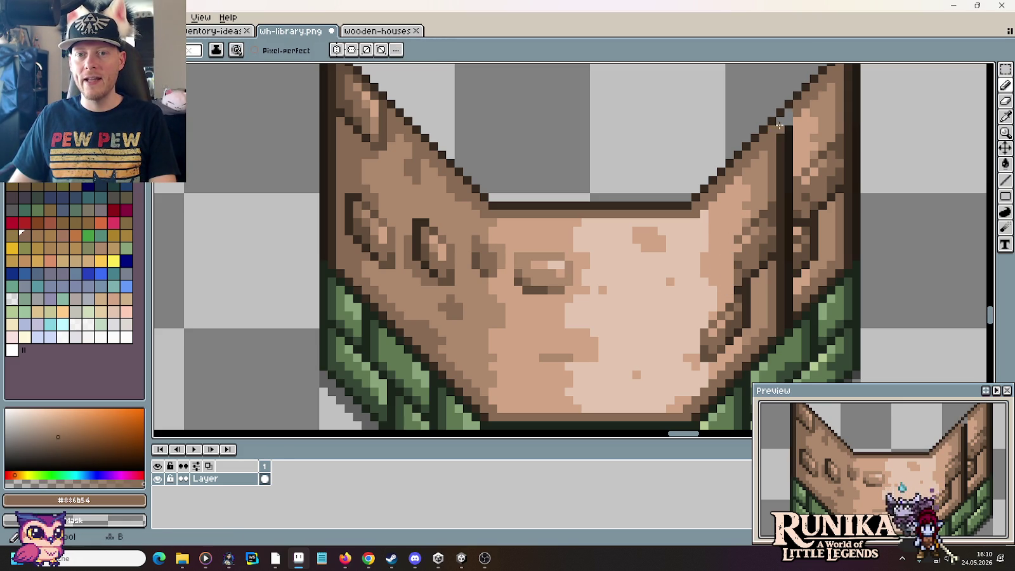
{"action": "left_click", "coordinate": [801, 127], "text": "alt"}
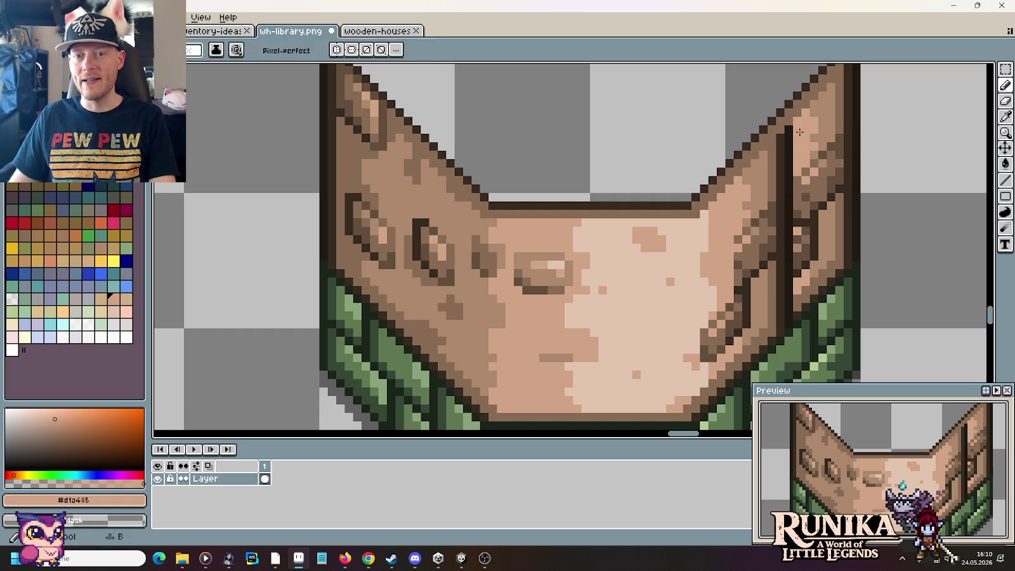
{"action": "left_click", "coordinate": [748, 181]}
{"action": "left_click_drag", "start_coordinate": [756, 166], "coordinate": [766, 165]}
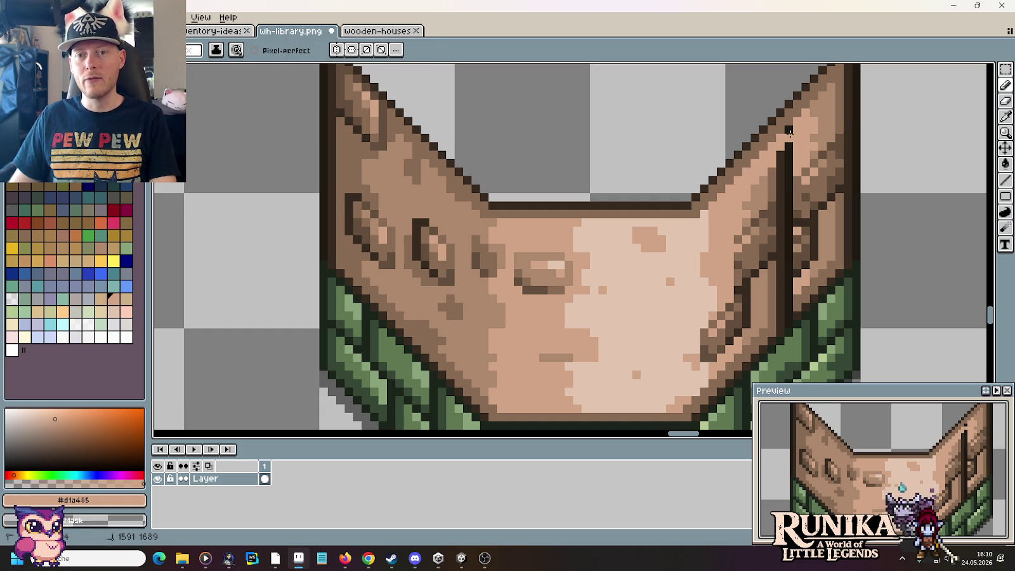
{"action": "left_click", "coordinate": [788, 147]}
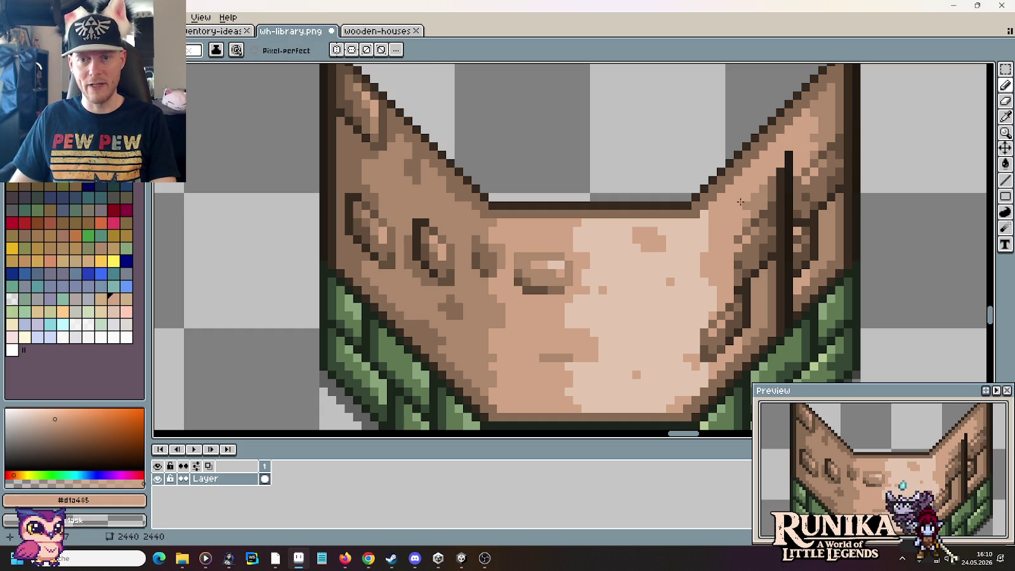
Step: Copy a small block of wall pixels over onto the right wall as grain streaks
{"action": "scroll", "coordinate": [741, 213], "scroll_direction": "down", "scroll_amount": 1}
{"action": "scroll", "coordinate": [698, 222], "scroll_direction": "up", "scroll_amount": 1}
{"action": "scroll", "coordinate": [672, 234], "scroll_direction": "down", "scroll_amount": 3}
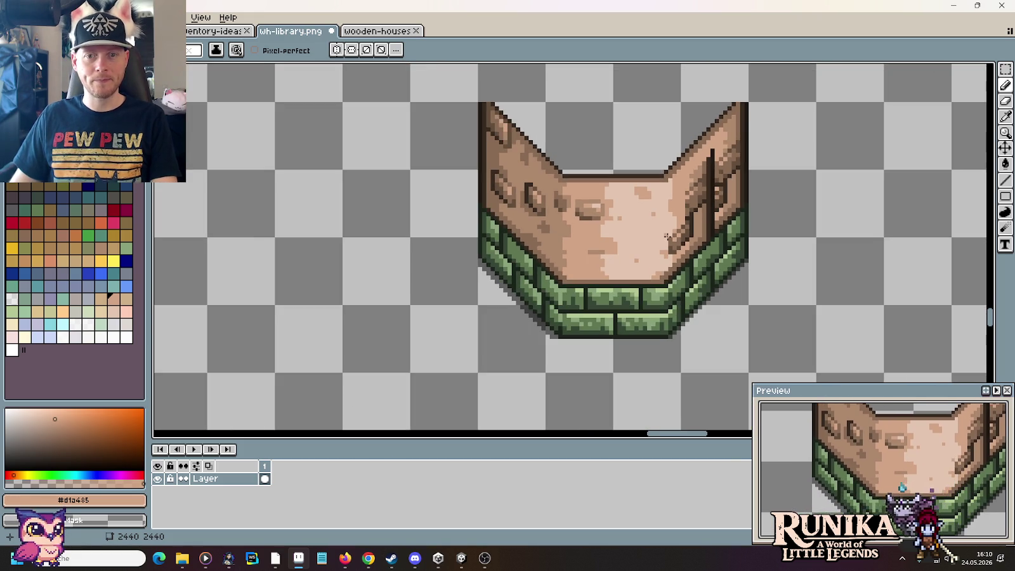
{"action": "scroll", "coordinate": [668, 238], "scroll_direction": "down", "scroll_amount": 1}
{"action": "scroll", "coordinate": [668, 239], "scroll_direction": "up", "scroll_amount": 3}
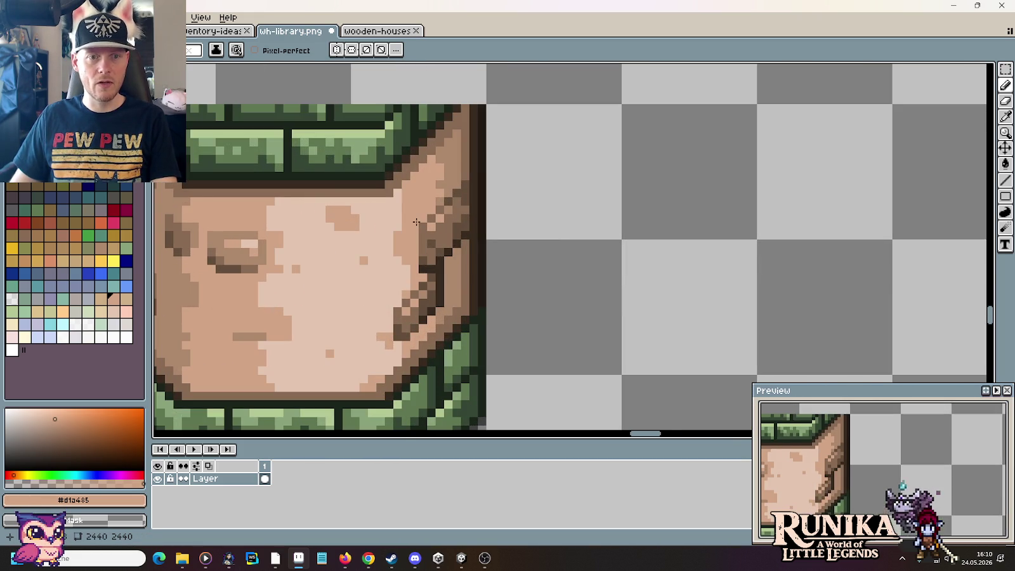
{"action": "key", "text": "m"}
{"action": "left_click_drag", "start_coordinate": [403, 208], "coordinate": [433, 270]}
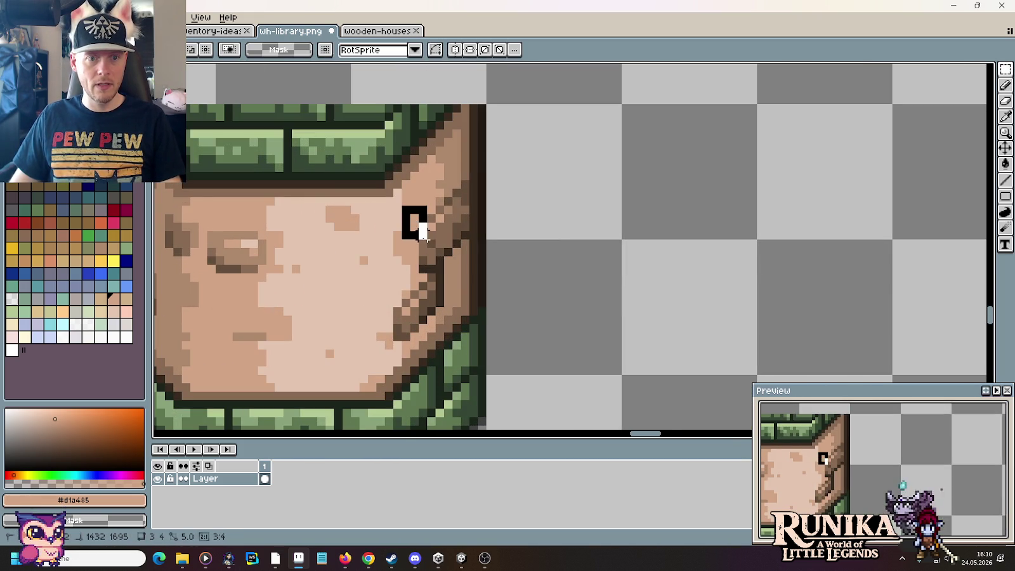
{"action": "scroll", "coordinate": [750, 224], "scroll_direction": "right", "scroll_amount": 5}
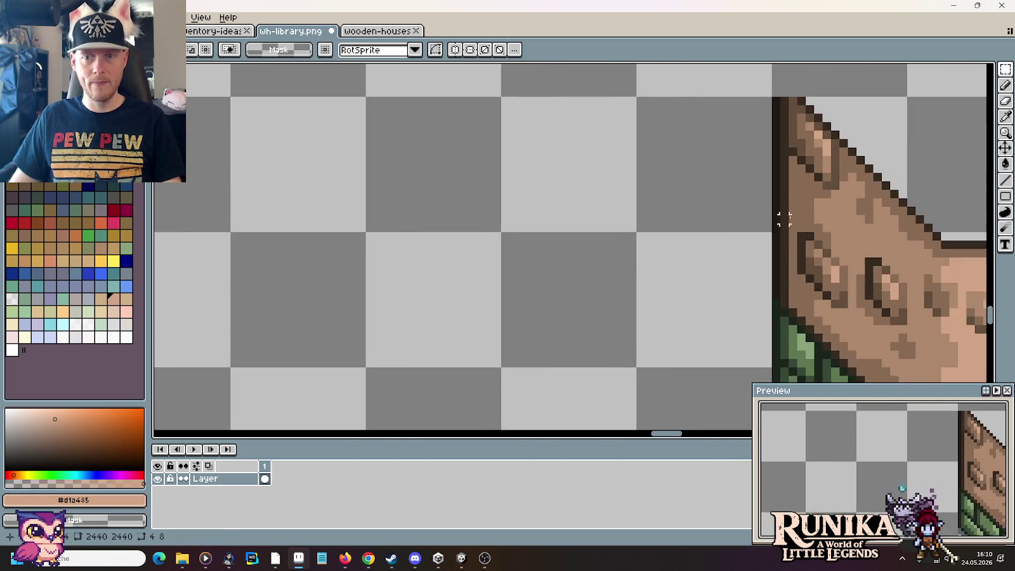
{"action": "scroll", "coordinate": [587, 188], "scroll_direction": "right", "scroll_amount": 2}
{"action": "left_click_drag", "start_coordinate": [583, 193], "coordinate": [684, 195]}
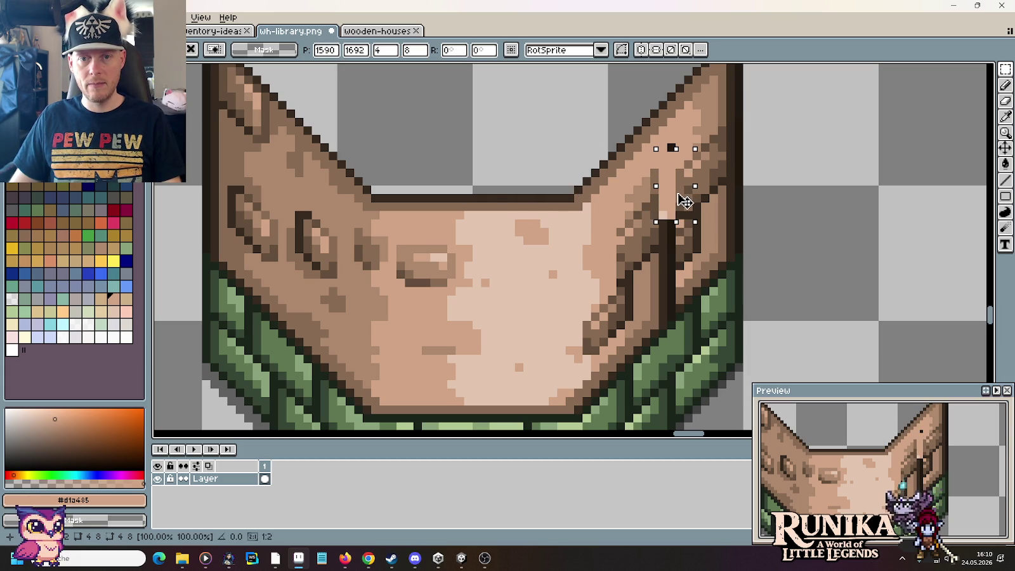
{"action": "left_click", "coordinate": [724, 221]}
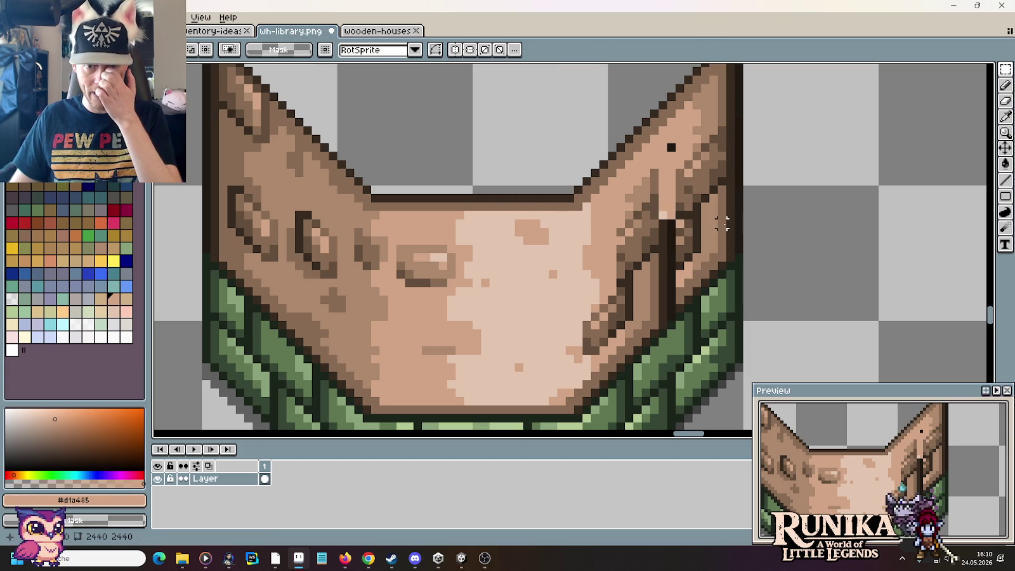
Step: Reposition two shading blocks on the right wall and clear the selection
{"action": "mouse_move", "coordinate": [620, 288]}
{"action": "left_mouse_down"}
{"action": "mouse_move", "coordinate": [564, 364]}
{"action": "mouse_move", "coordinate": [668, 279]}
{"action": "left_mouse_up"}
{"action": "key", "text": "ctrl+d"}
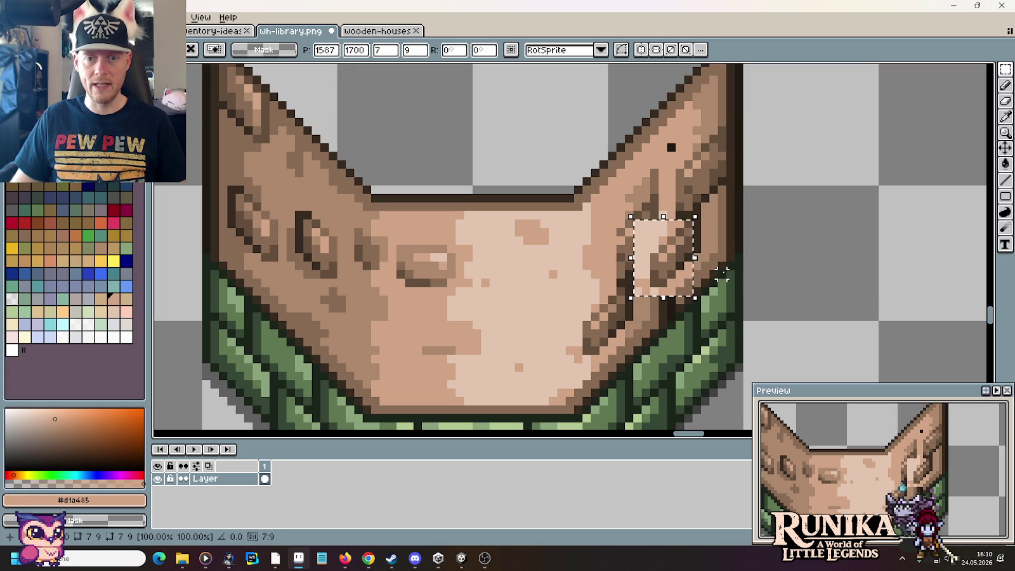
{"action": "mouse_move", "coordinate": [630, 273]}
{"action": "left_mouse_down"}
{"action": "mouse_move", "coordinate": [577, 350]}
{"action": "mouse_move", "coordinate": [613, 287]}
{"action": "left_mouse_up"}
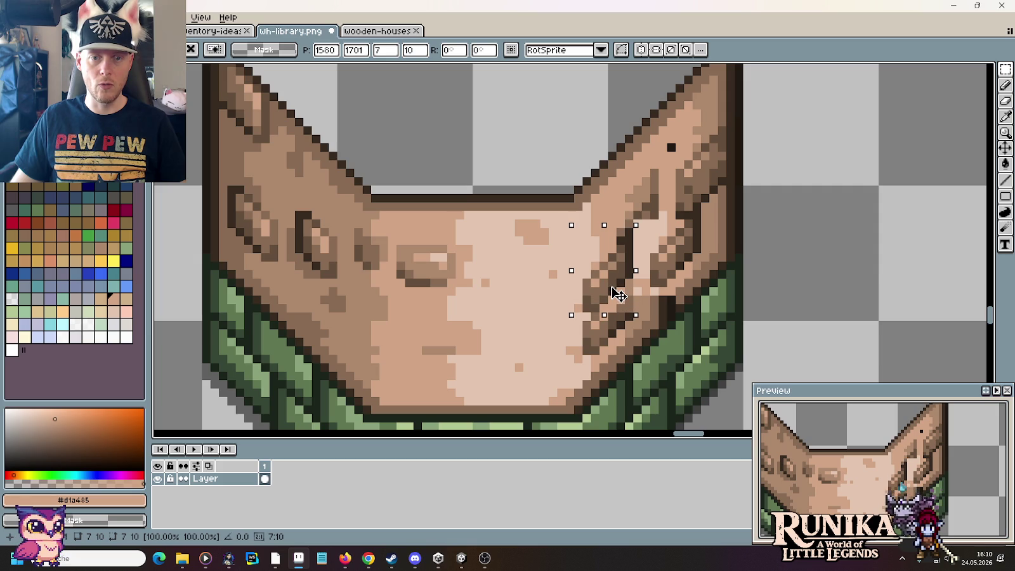
{"action": "left_click", "coordinate": [645, 265]}
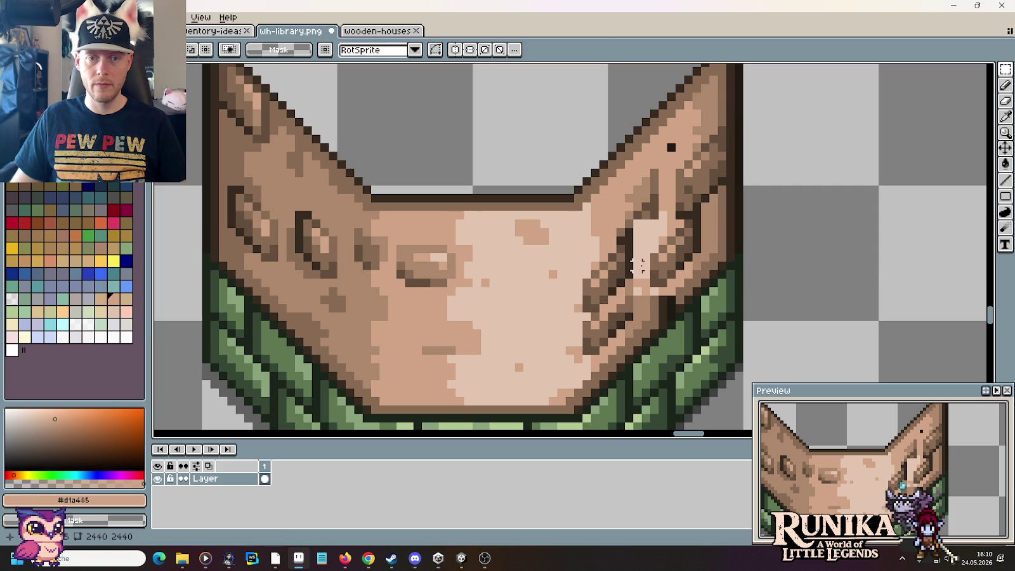
{"action": "left_click_drag", "start_coordinate": [630, 222], "coordinate": [580, 302]}
{"action": "left_click", "coordinate": [594, 304]}
{"action": "key", "text": "i"}
{"action": "left_click", "coordinate": [583, 317]}
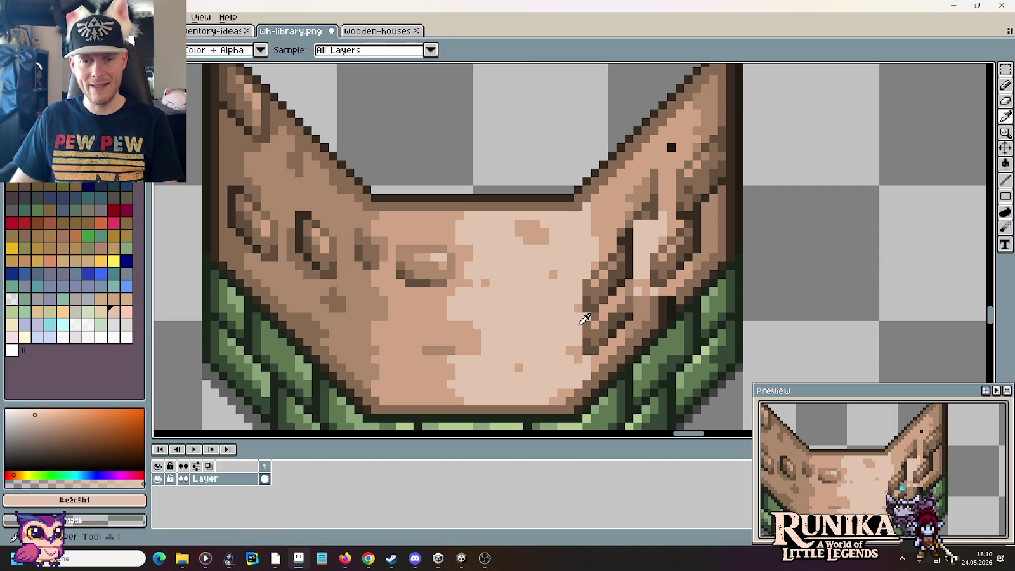
Step: Paint light tan #d1a485 pixels down the right wing of the stone wall
{"action": "key", "text": "b"}
{"action": "mouse_move", "coordinate": [588, 329]}
{"action": "left_mouse_down"}
{"action": "mouse_move", "coordinate": [590, 346]}
{"action": "mouse_move", "coordinate": [627, 301]}
{"action": "left_mouse_up"}
{"action": "key", "text": "i"}
{"action": "left_click", "coordinate": [590, 326]}
{"action": "key", "text": "b"}
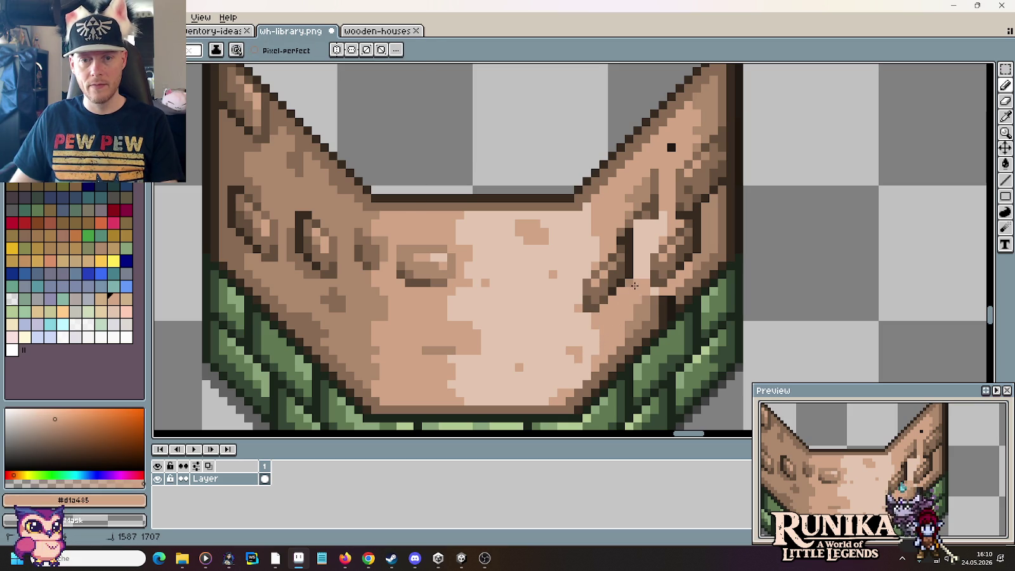
Step: Add darker brown #886b54, mid-brown and light tan grain pixels on the right wing
{"action": "key", "text": "i"}
{"action": "left_click", "coordinate": [657, 320]}
{"action": "key", "text": "b"}
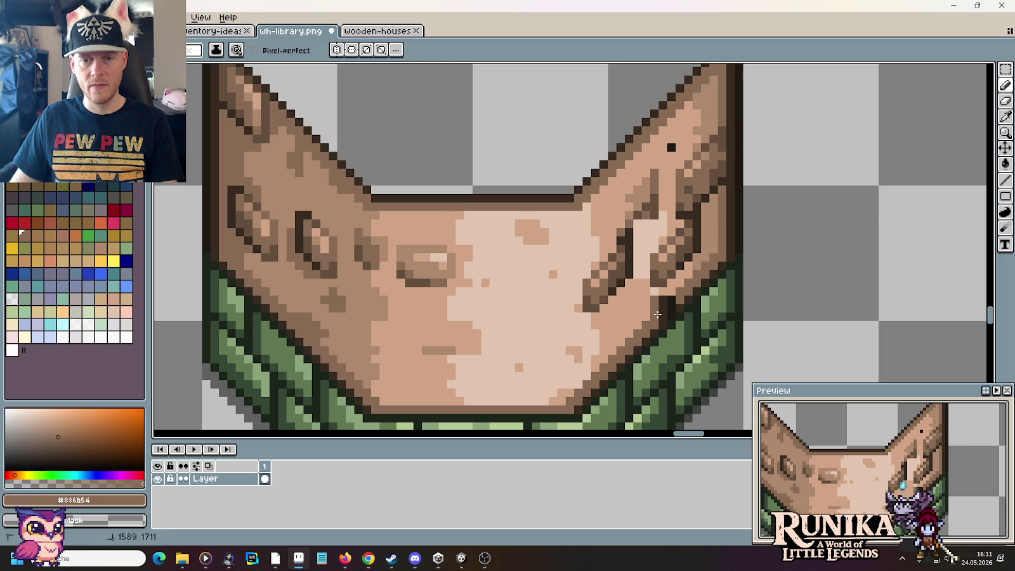
{"action": "left_click", "coordinate": [659, 300], "text": "alt"}
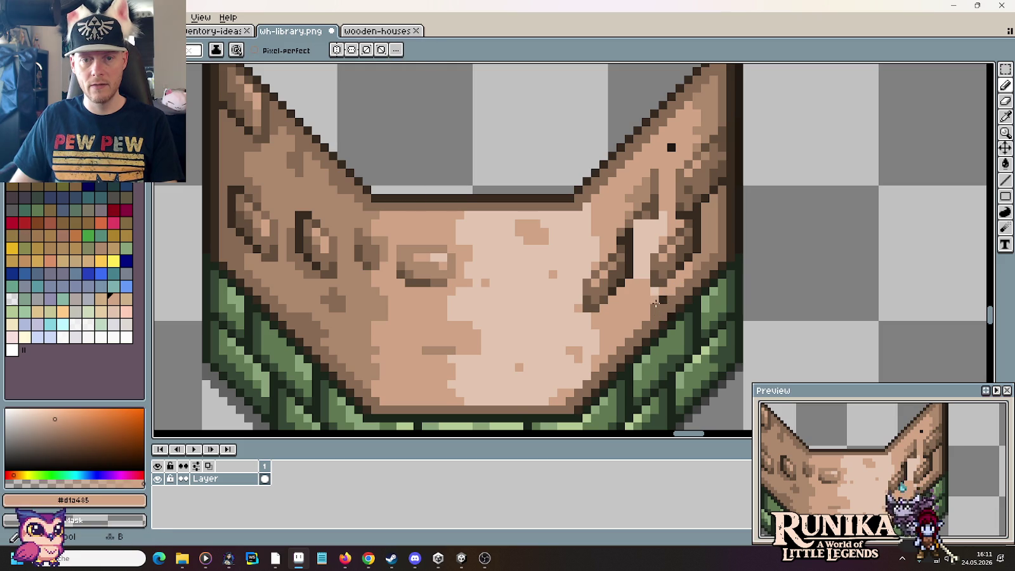
{"action": "left_click", "coordinate": [656, 301], "text": "alt"}
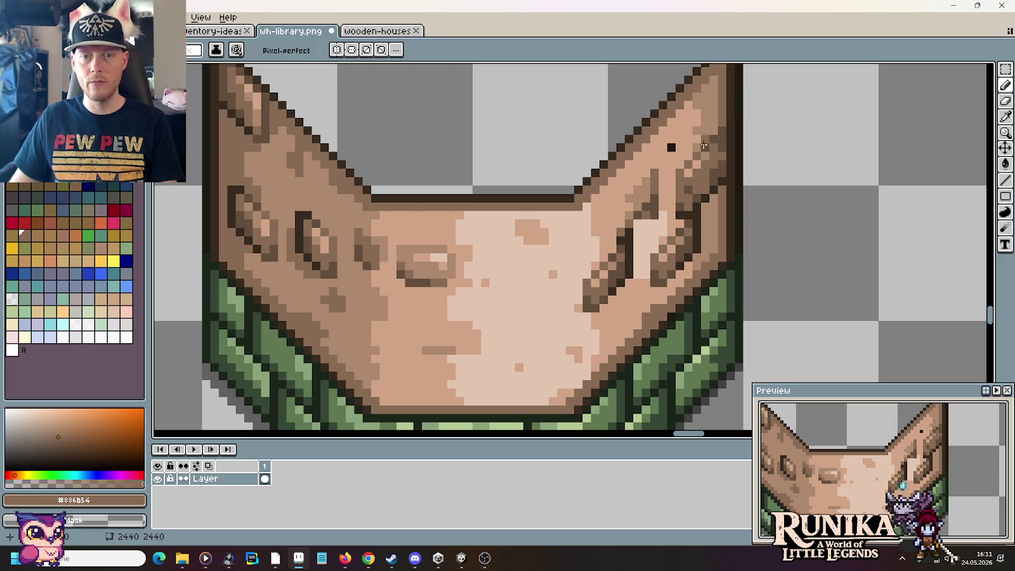
{"action": "left_click", "coordinate": [663, 187], "text": "alt"}
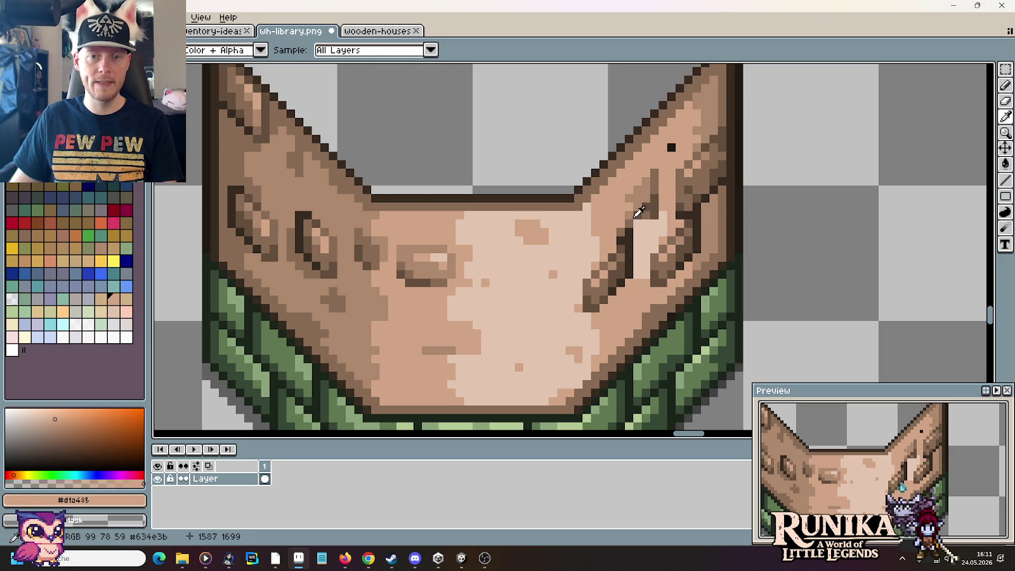
Step: Eyedrop the darker crack brown and select the dark vertical crack on the right wing
{"action": "key", "text": "alt"}
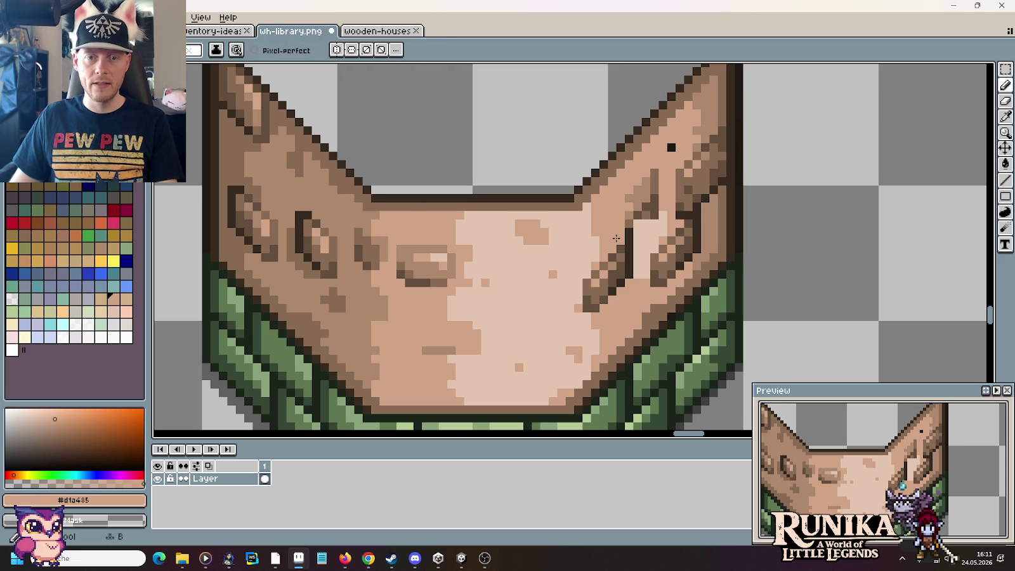
{"action": "key", "text": "alt"}
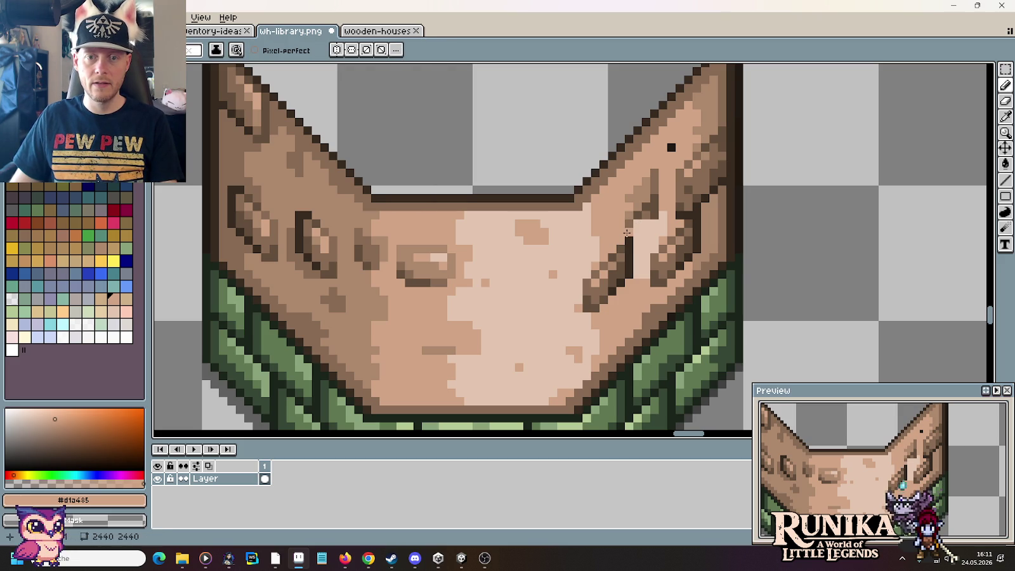
{"action": "key", "text": "alt"}
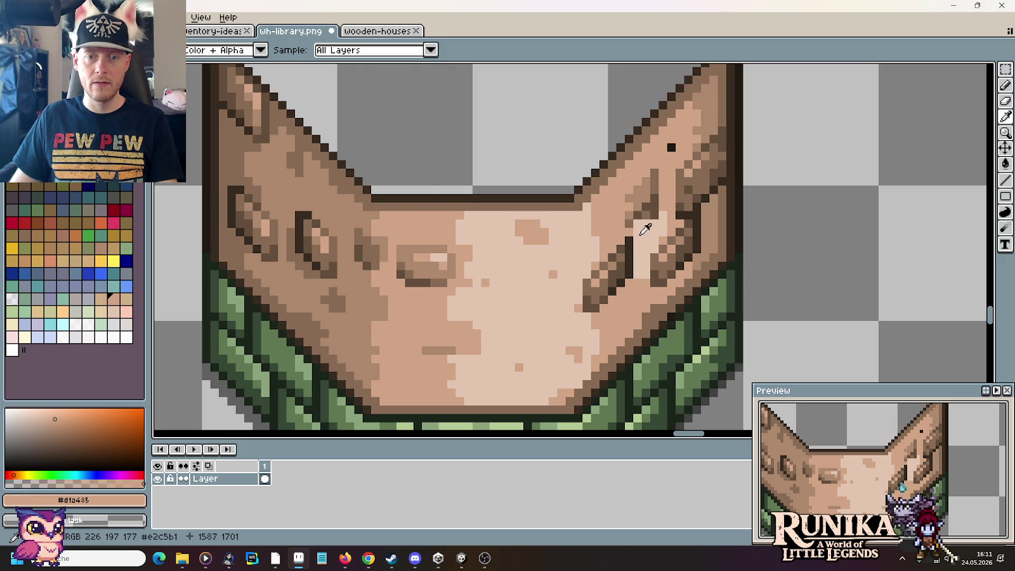
{"action": "key", "text": "alt"}
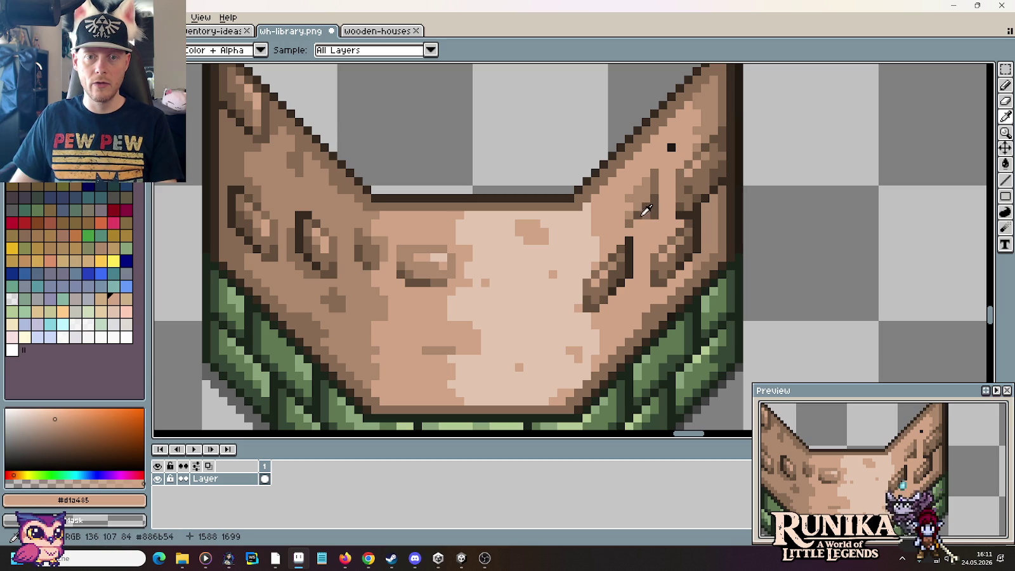
{"action": "left_click", "coordinate": [640, 222], "text": "alt"}
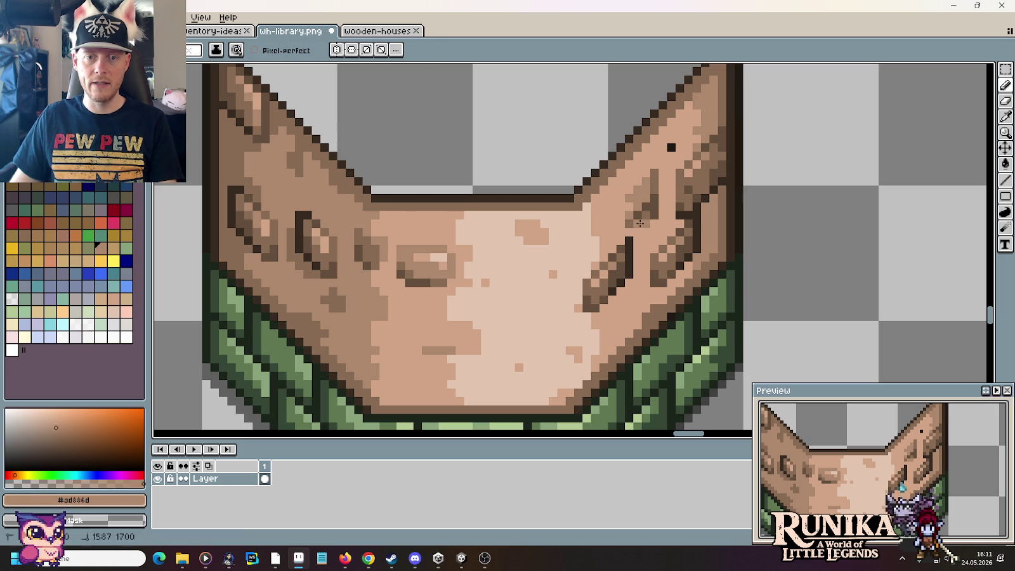
{"action": "left_click", "coordinate": [652, 224], "text": "alt"}
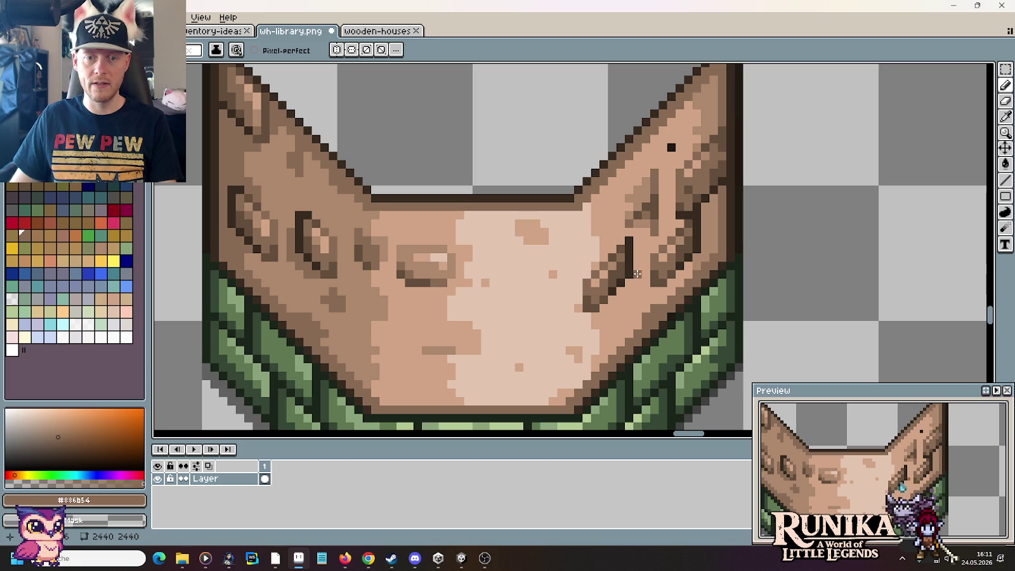
{"action": "key", "text": "m"}
{"action": "mouse_move", "coordinate": [639, 230]}
{"action": "left_mouse_down"}
{"action": "mouse_move", "coordinate": [587, 308]}
{"action": "mouse_move", "coordinate": [645, 266]}
{"action": "left_mouse_up"}
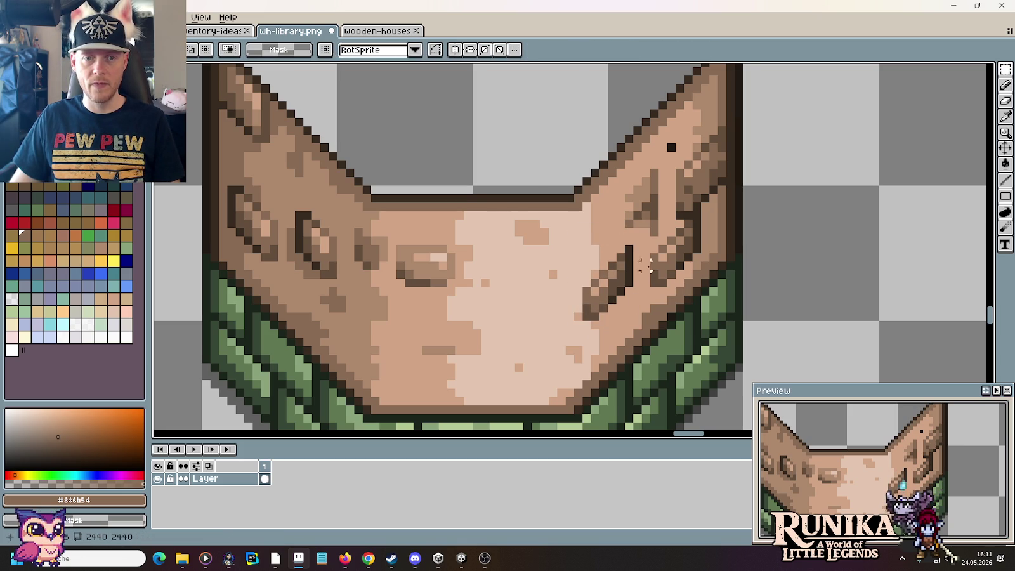
Step: Revert the rotated crack to a vertical bar, deselect, and trial a lighter repaint before undoing it
{"action": "key", "text": "ctrl+z"}
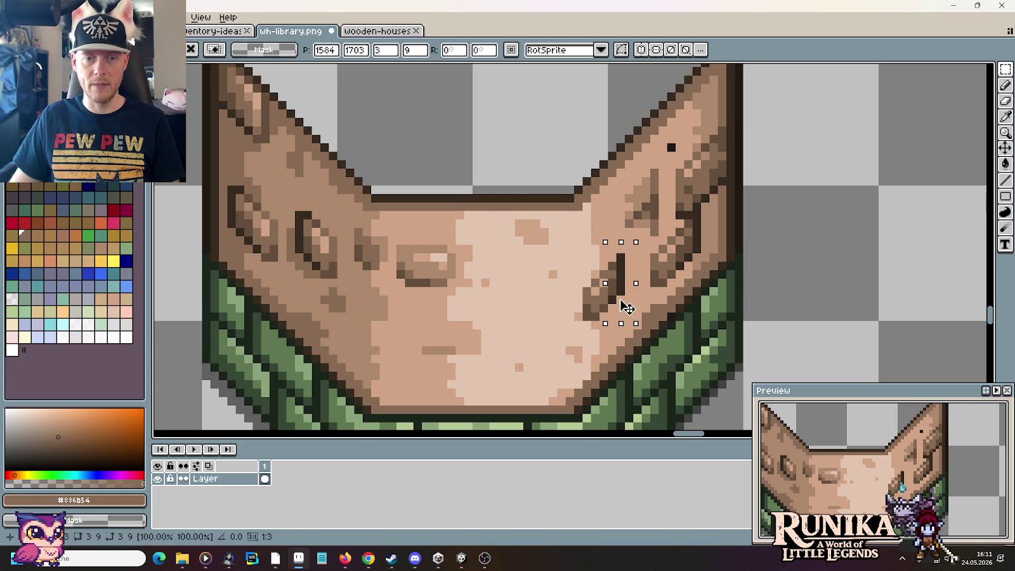
{"action": "key", "text": "ctrl+d"}
{"action": "key", "text": "i"}
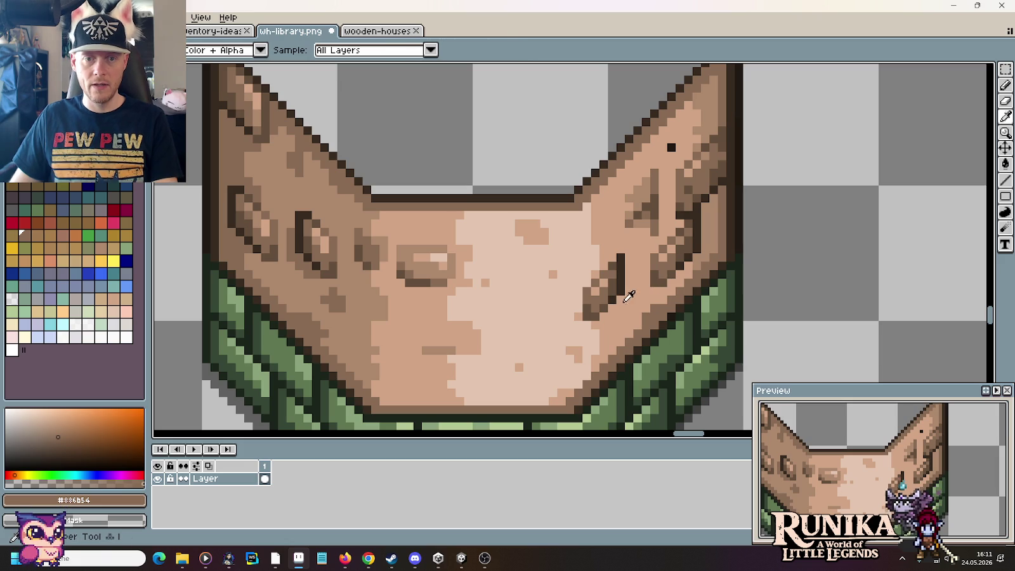
{"action": "left_click", "coordinate": [615, 284]}
{"action": "key", "text": "b"}
{"action": "left_click_drag", "start_coordinate": [620, 294], "coordinate": [620, 260]}
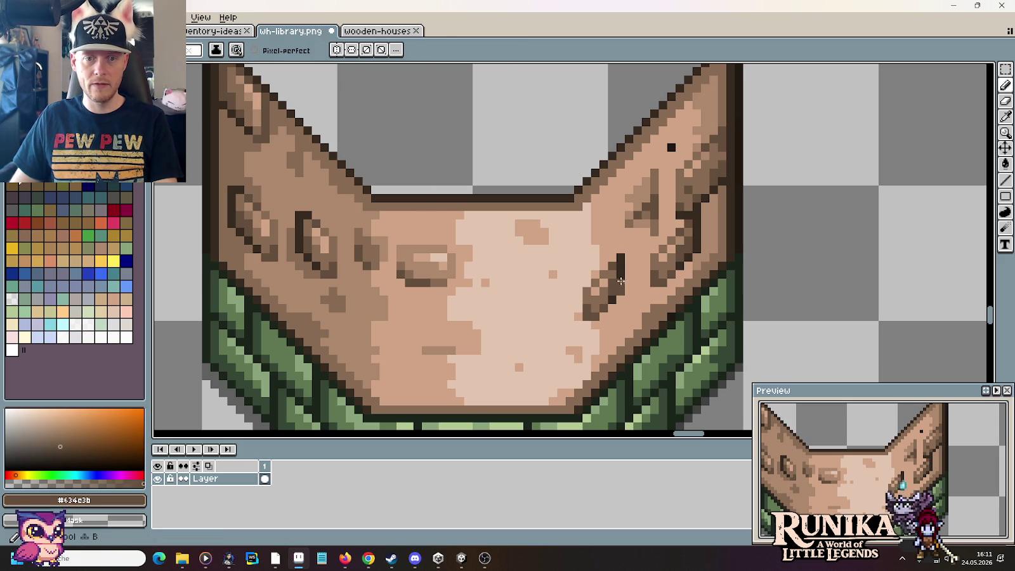
{"action": "key", "text": "ctrl+z"}
Step: Repaint the crack using mid-tone brown, darker brown and light tan sampled from the wall
{"action": "key", "text": "i"}
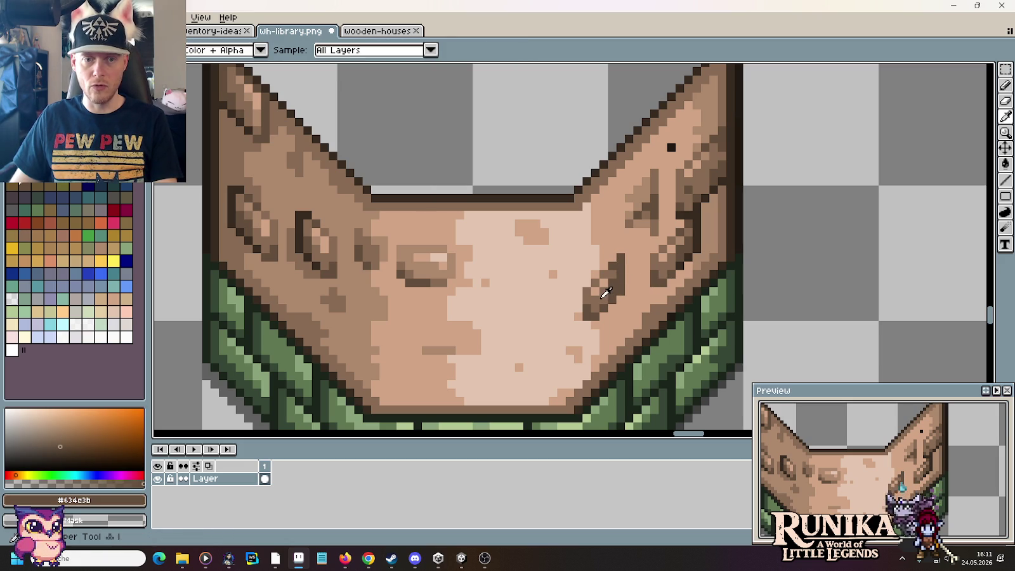
{"action": "left_click", "coordinate": [552, 278]}
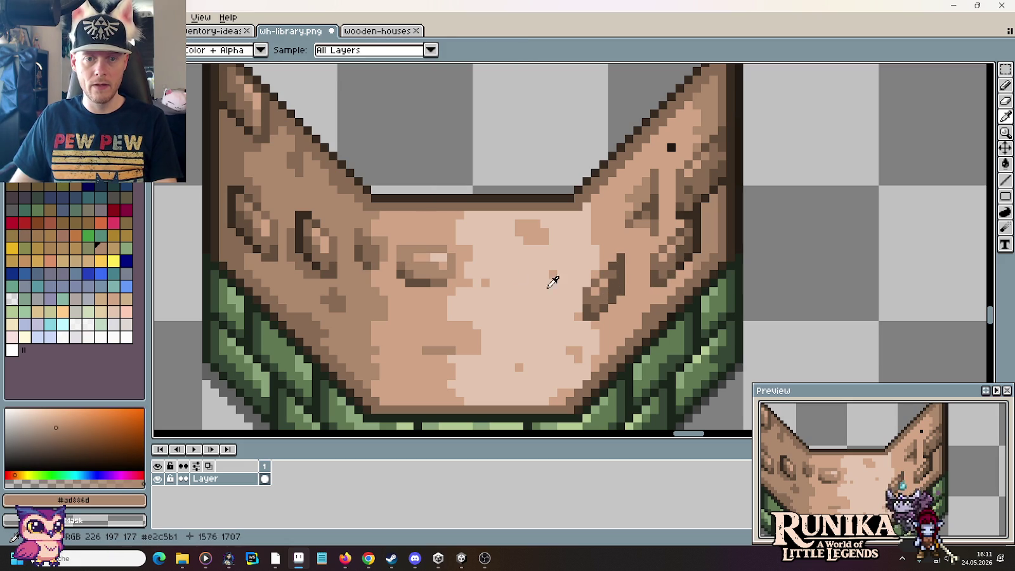
{"action": "key", "text": "b"}
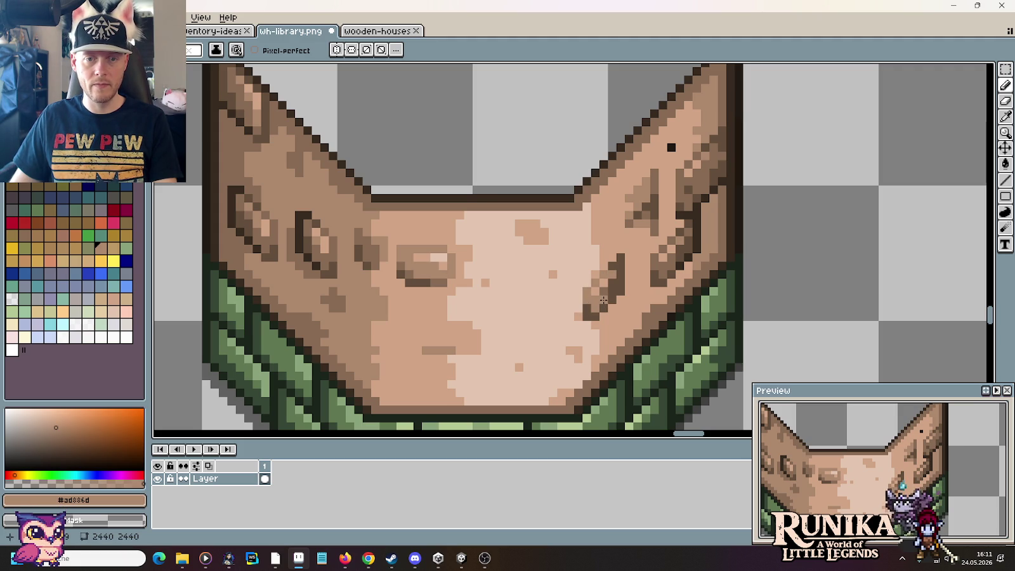
{"action": "left_click", "coordinate": [611, 307], "text": "alt"}
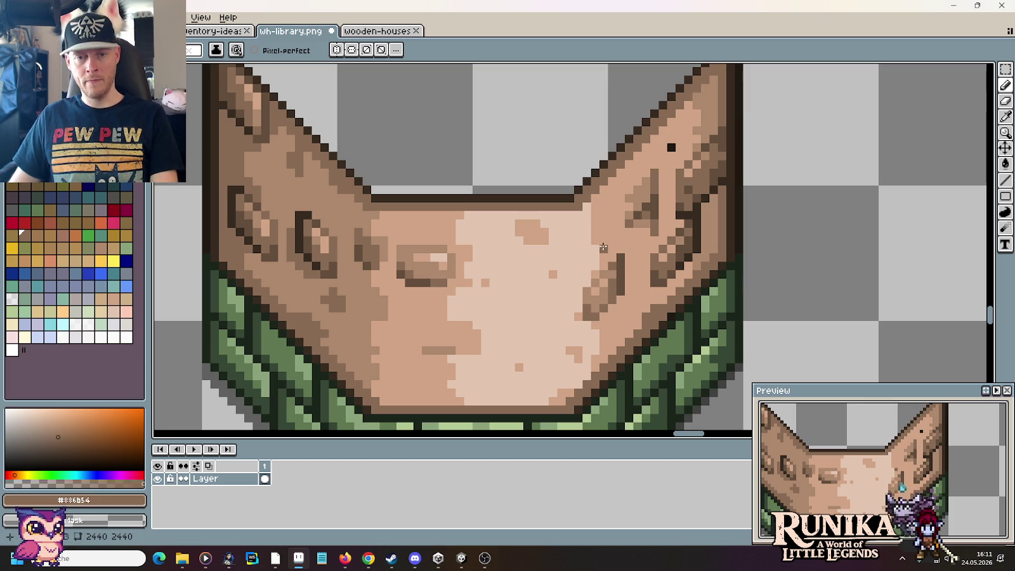
{"action": "left_click", "coordinate": [593, 272], "text": "alt"}
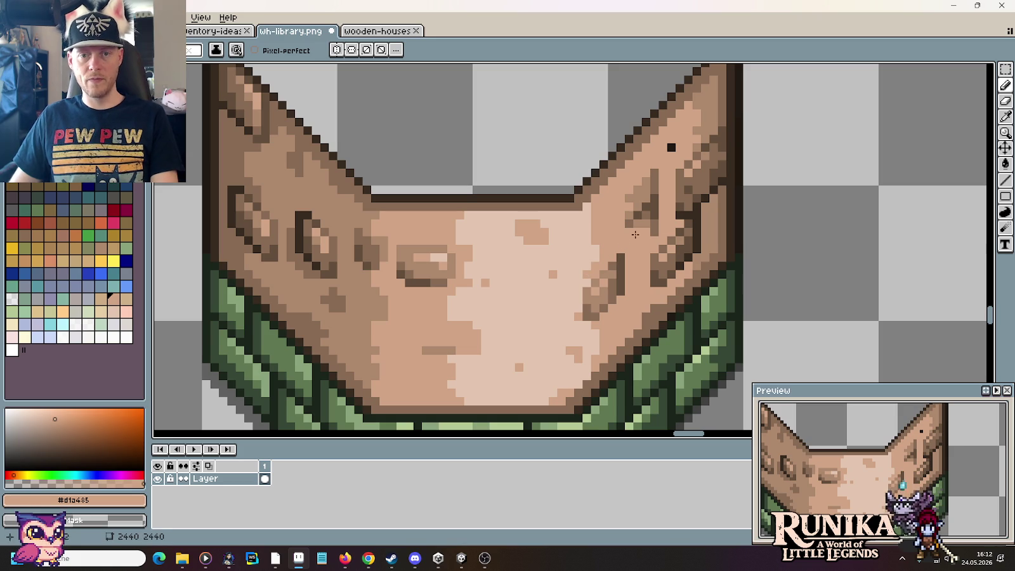
Step: Add mid-brown and light tan shading pixels around the upper dark crack marks
{"action": "left_click", "coordinate": [671, 149], "text": "alt"}
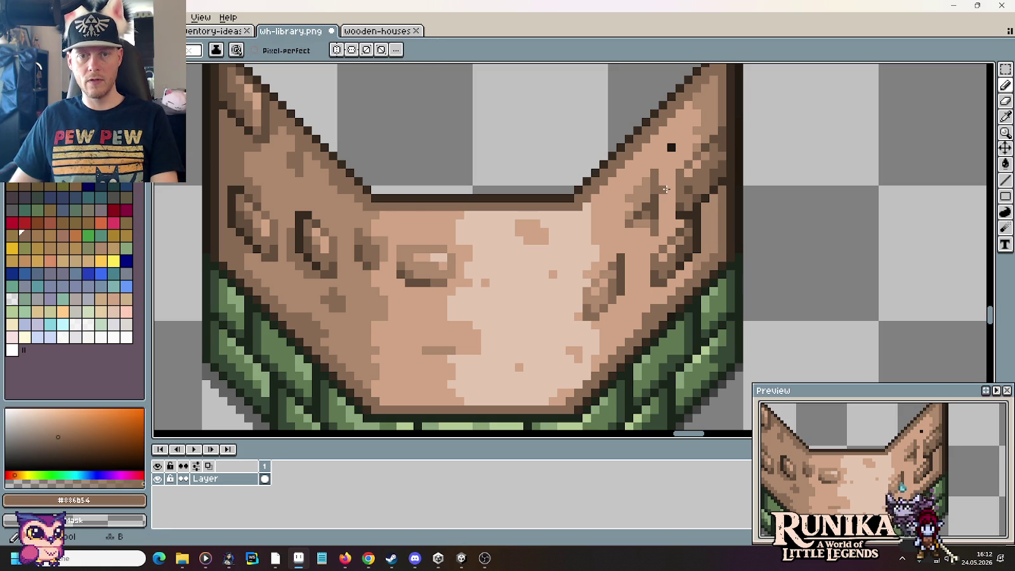
{"action": "left_click", "coordinate": [661, 185], "text": "alt"}
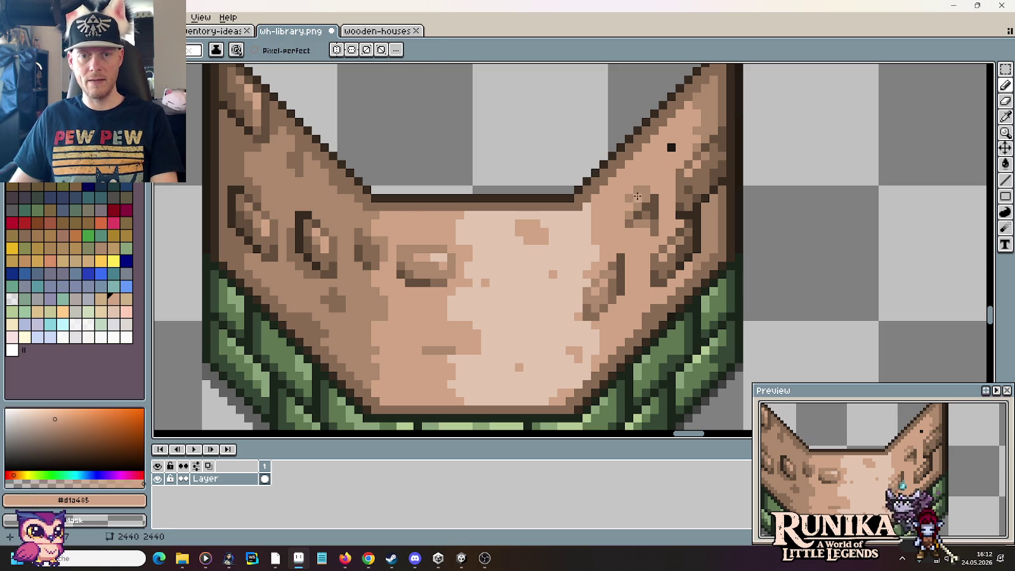
{"action": "left_click", "coordinate": [654, 190], "text": "alt"}
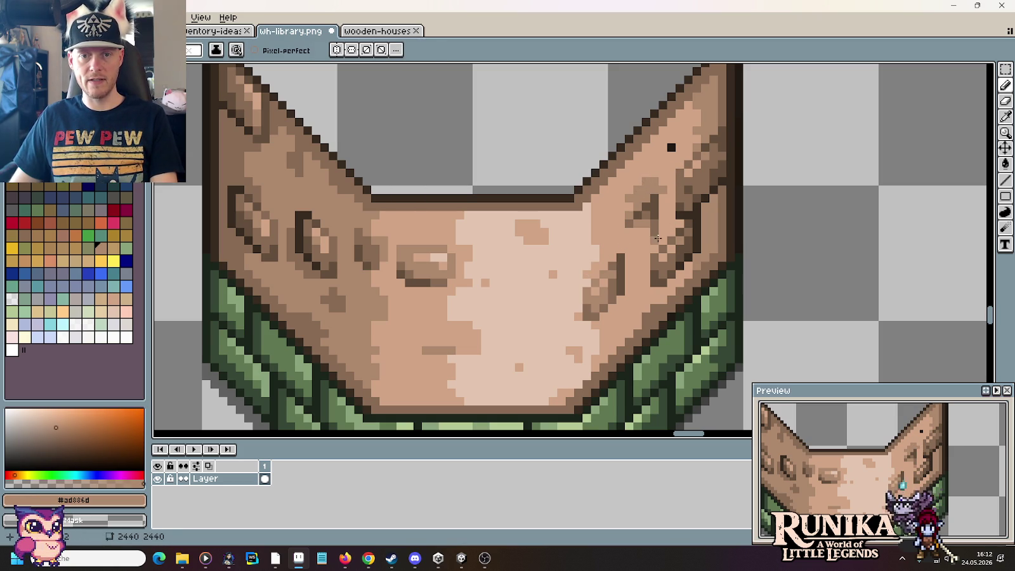
{"action": "left_click", "coordinate": [653, 236], "text": "alt"}
{"action": "left_click", "coordinate": [641, 235], "text": "alt"}
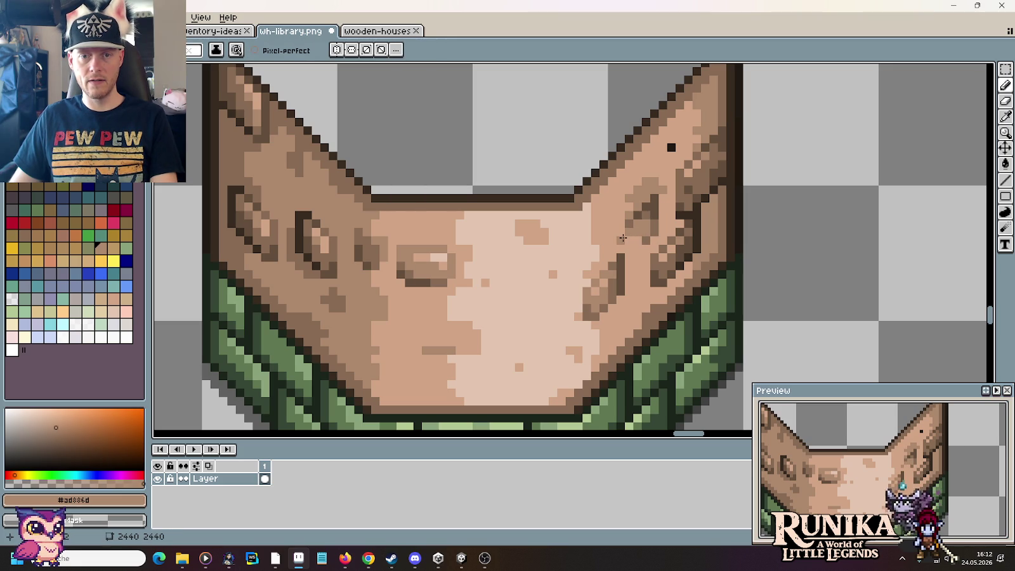
{"action": "left_click", "coordinate": [630, 238], "text": "alt"}
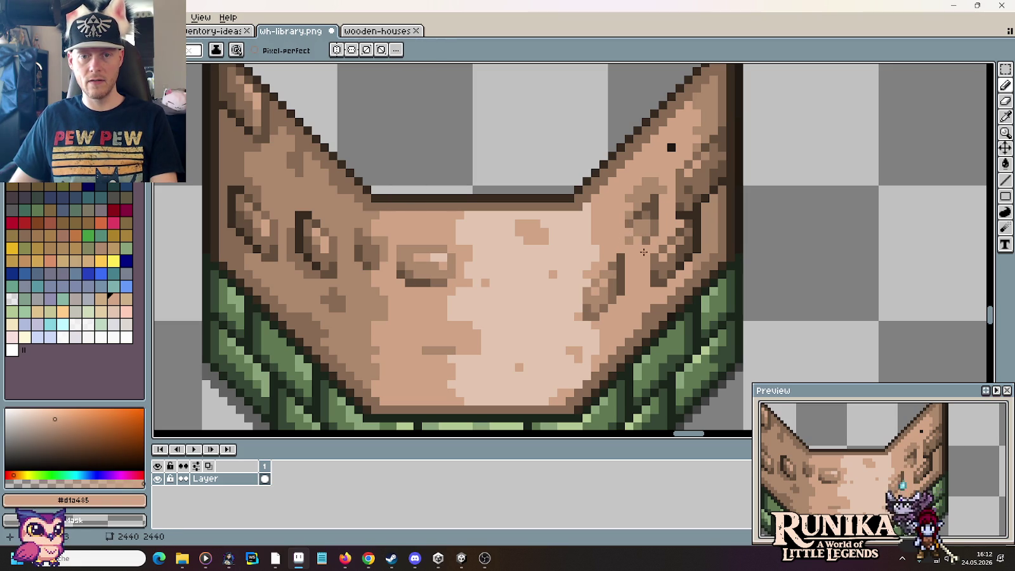
{"action": "scroll", "coordinate": [635, 263], "scroll_direction": "down", "scroll_amount": 3}
{"action": "scroll", "coordinate": [647, 274], "scroll_direction": "down", "scroll_amount": 2}
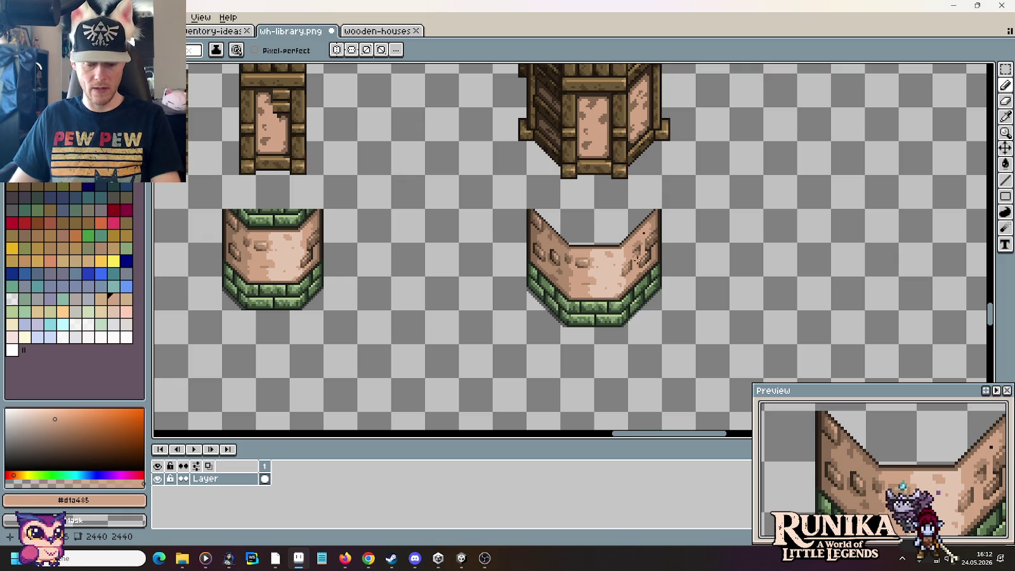
{"action": "scroll", "coordinate": [651, 280], "scroll_direction": "up", "scroll_amount": 5}
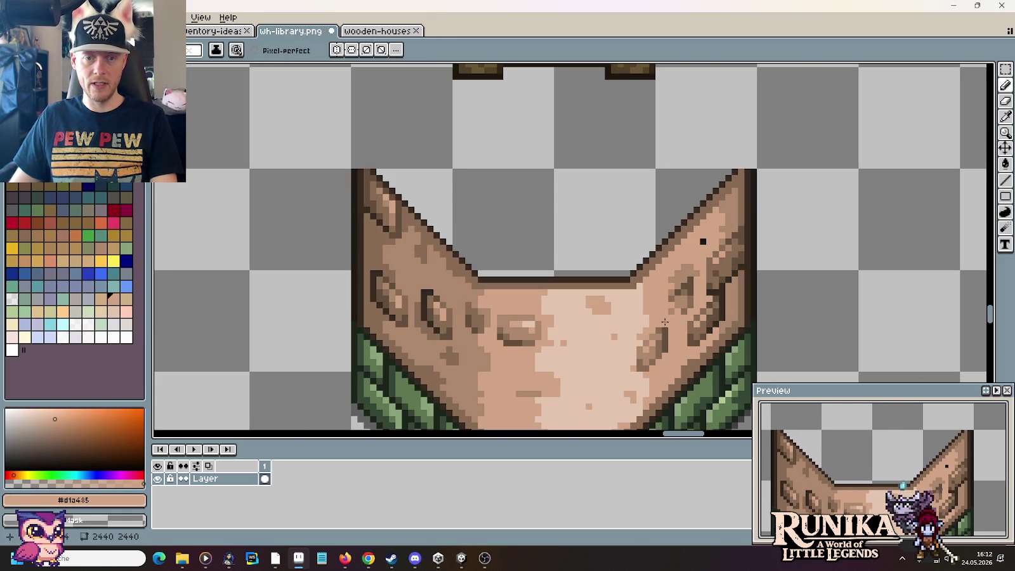
{"action": "left_click", "coordinate": [663, 324], "text": "alt"}
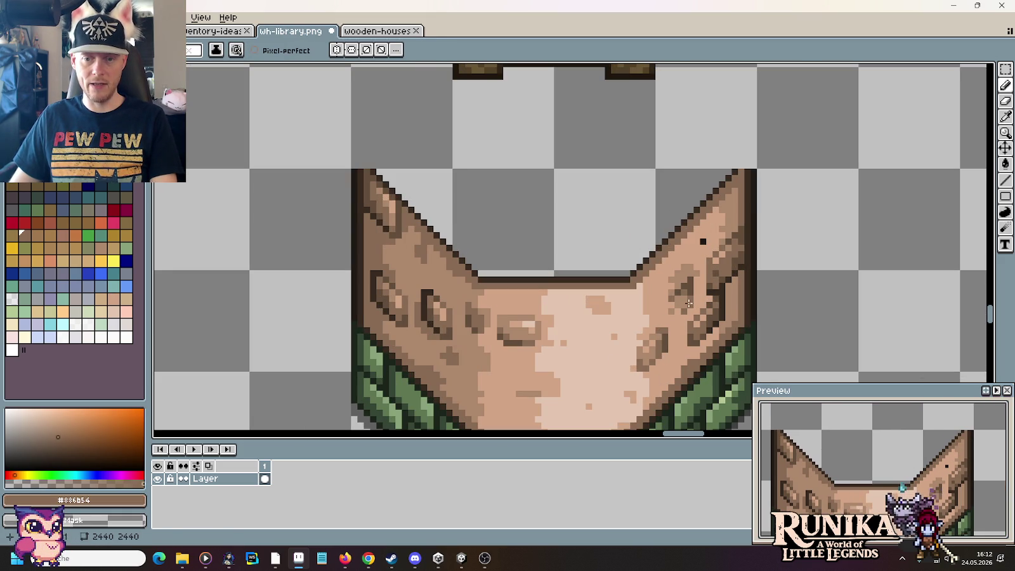
{"action": "left_click", "coordinate": [660, 352], "text": "alt"}
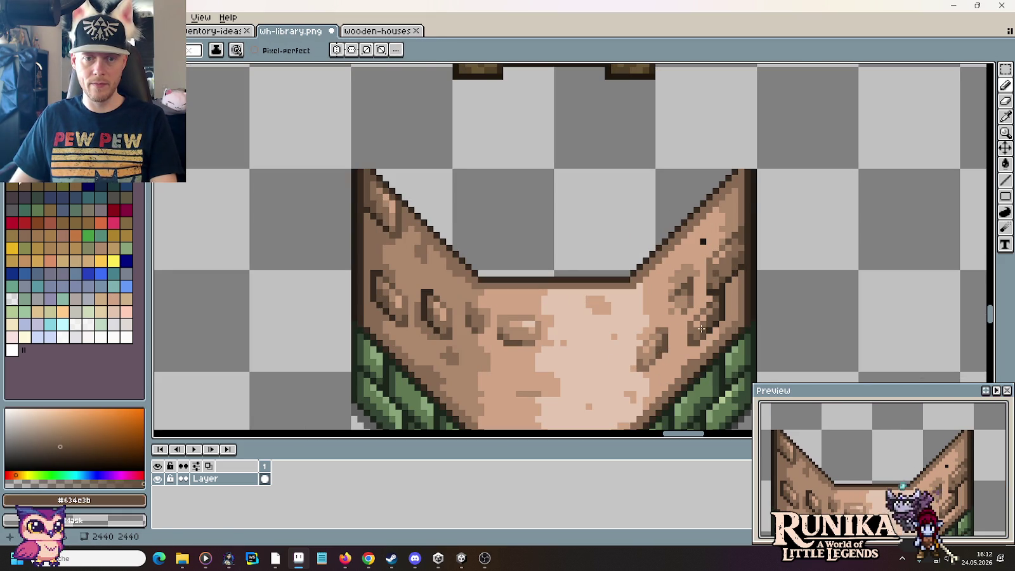
{"action": "scroll", "coordinate": [698, 330], "scroll_direction": "down", "scroll_amount": 2}
{"action": "scroll", "coordinate": [711, 327], "scroll_direction": "down", "scroll_amount": 1}
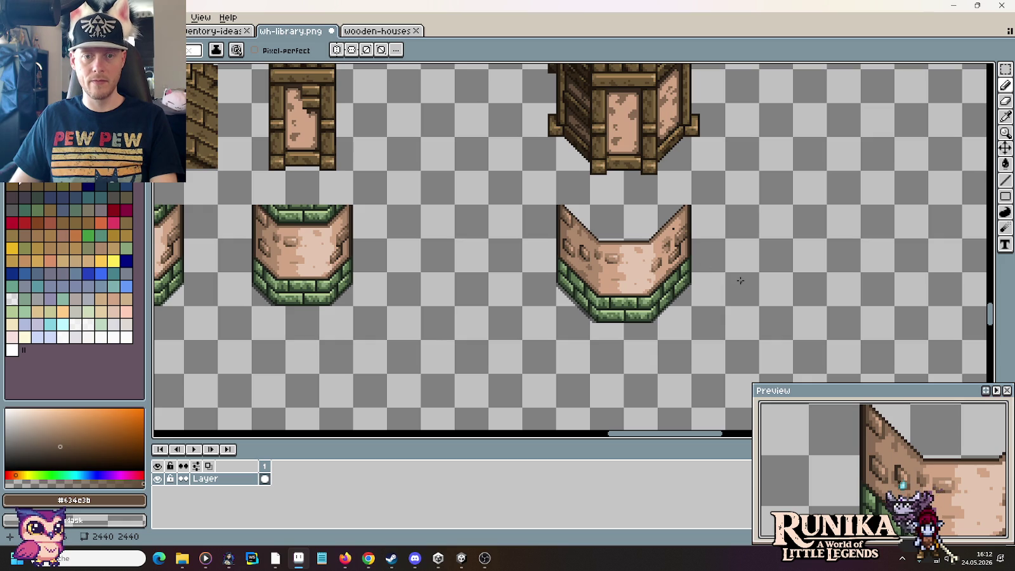